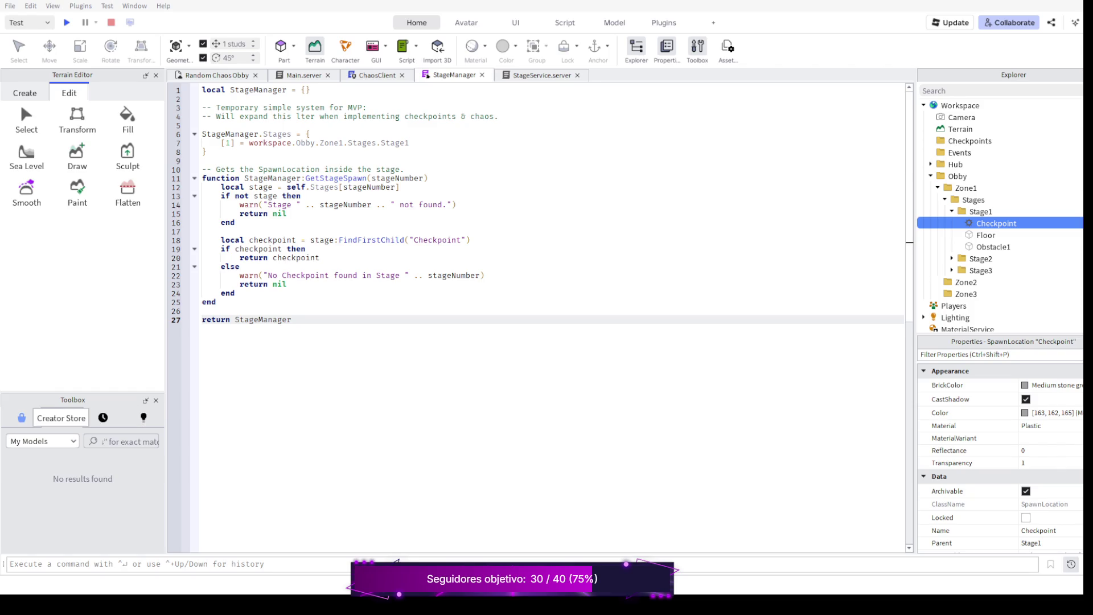
Switch the Toolbox to Inventory and bring up the StageService.server script.
click(62, 417)
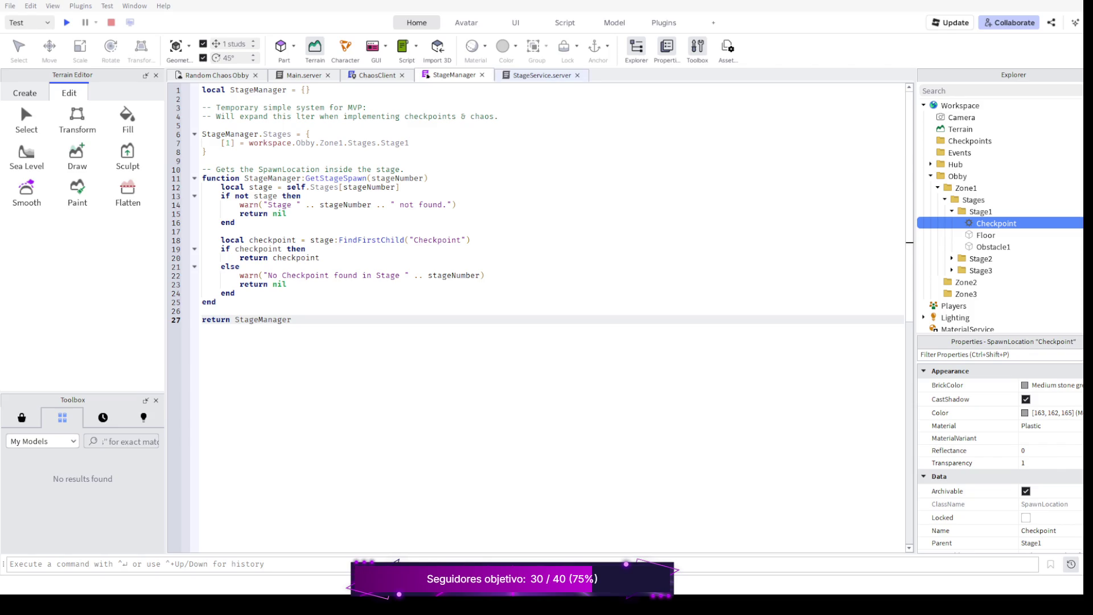
key(ctrl+Tab)
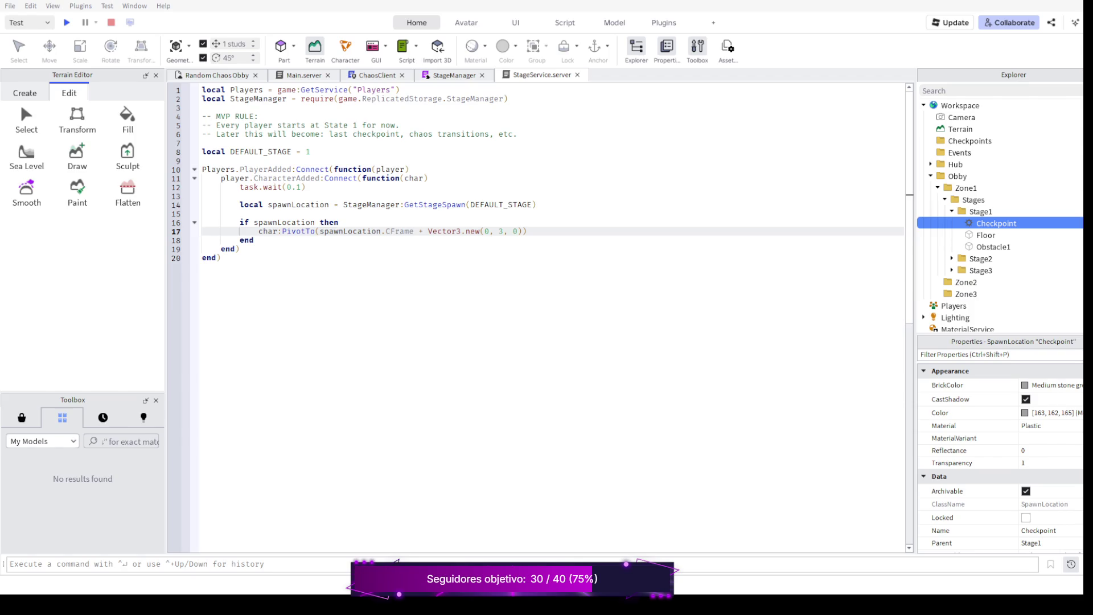
Fix the comment to read Stage 1 and add a warn spawn message on line 13 of StageService.
click(335, 125)
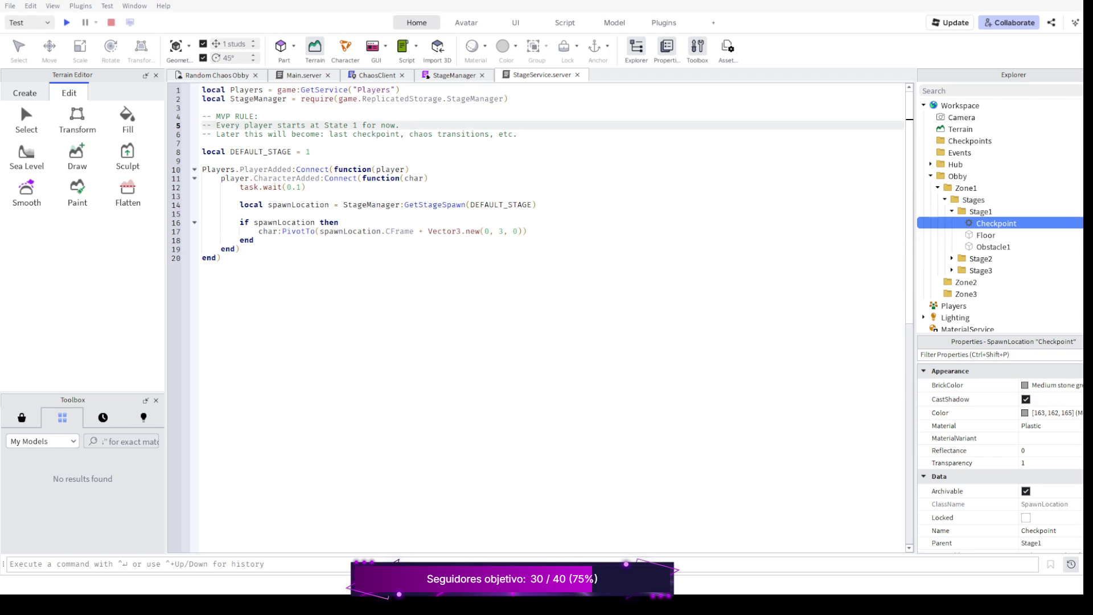
key(BackSpace)
text(g)
key(ctrl+shift+Tab)
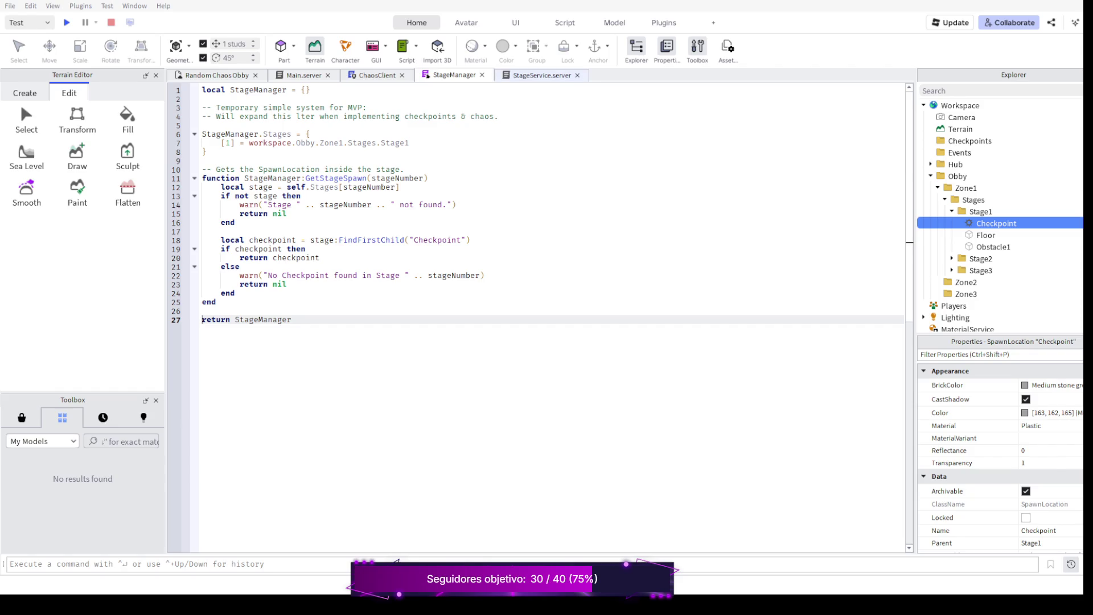
key(ctrl+Tab)
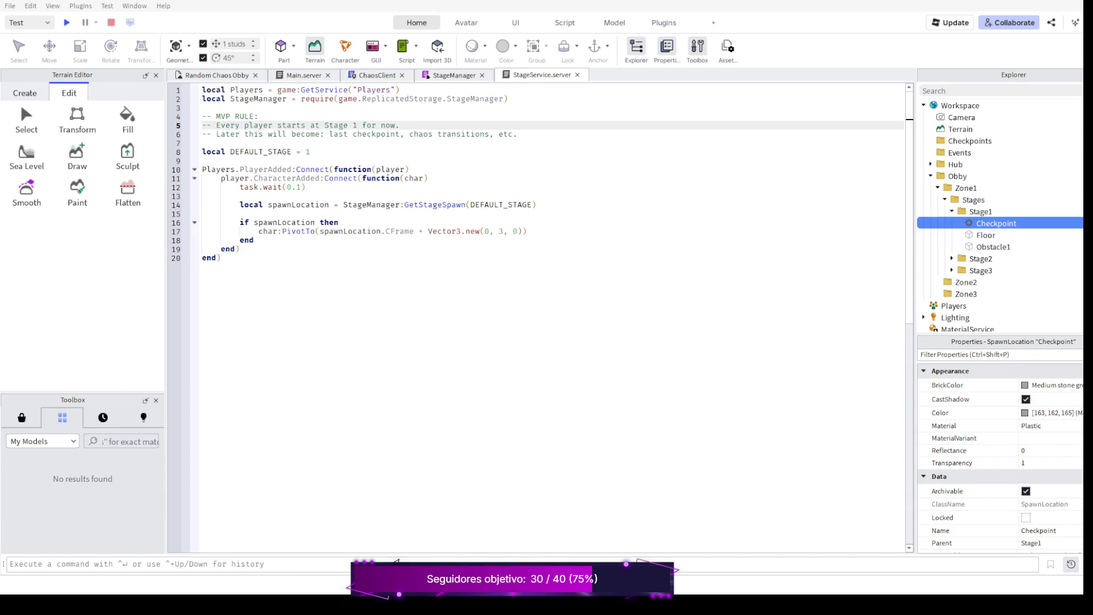
click(547, 196)
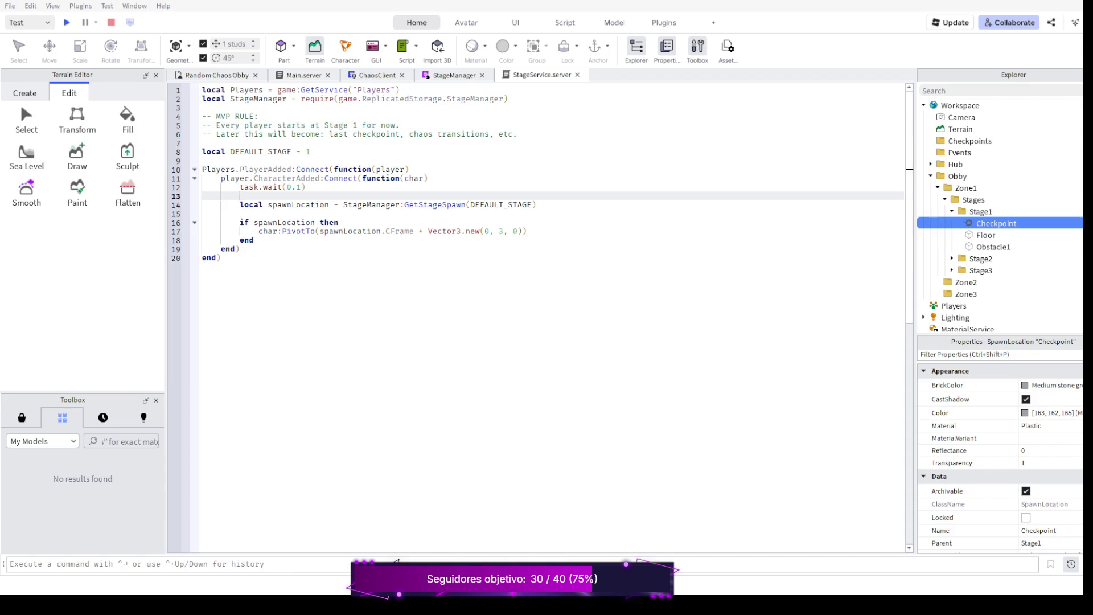
text(wa)
text(rn()
text(")
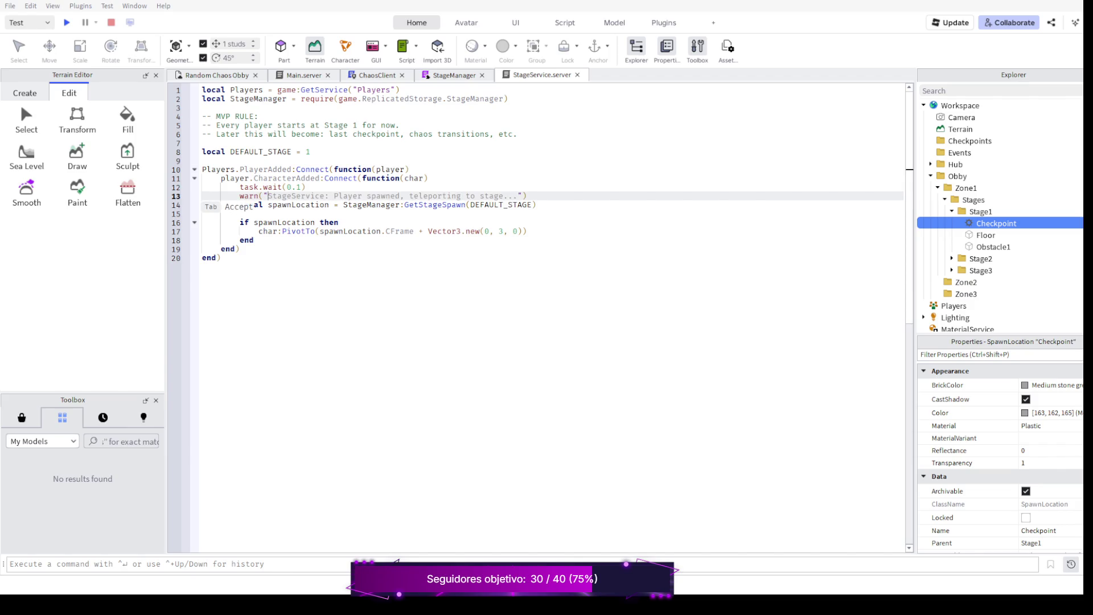
key(Tab)
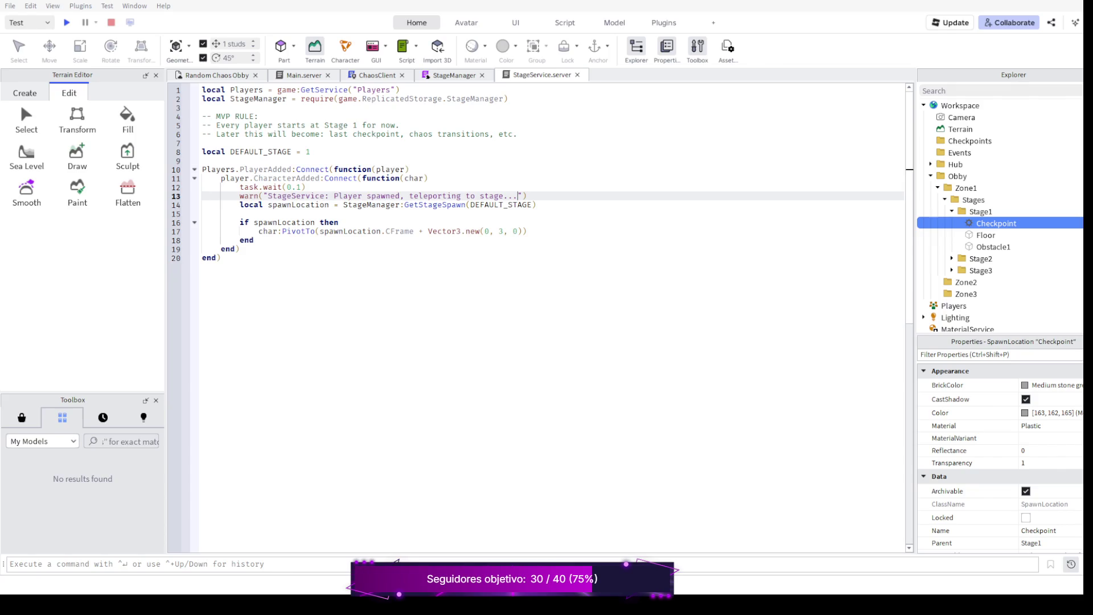
Playtest the obby with the chaos countdown and glance at the StageManager module.
key(F5)
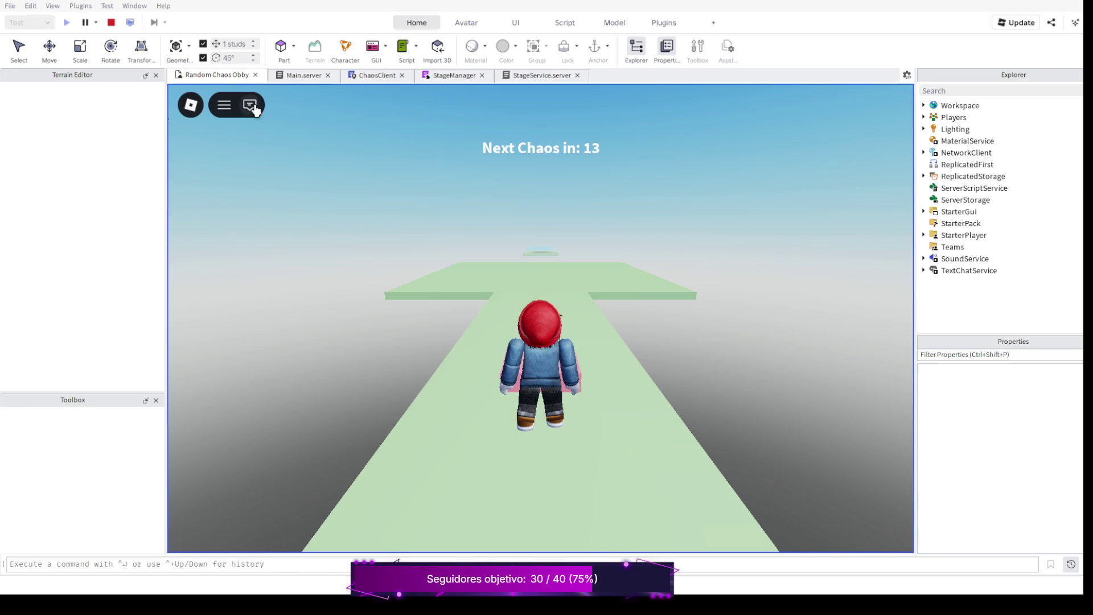
click(111, 22)
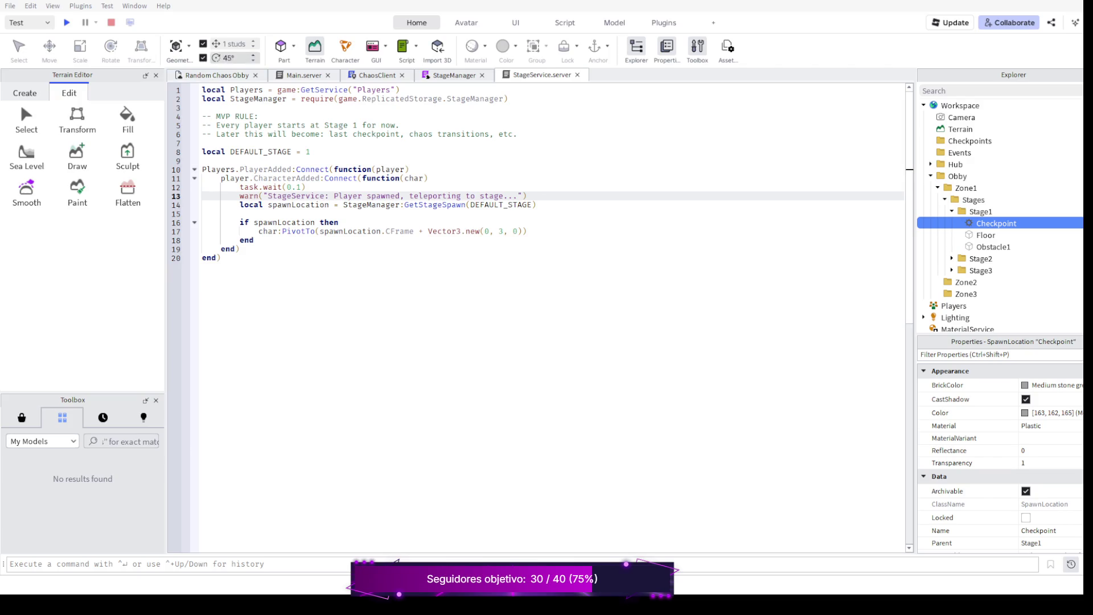
click(66, 22)
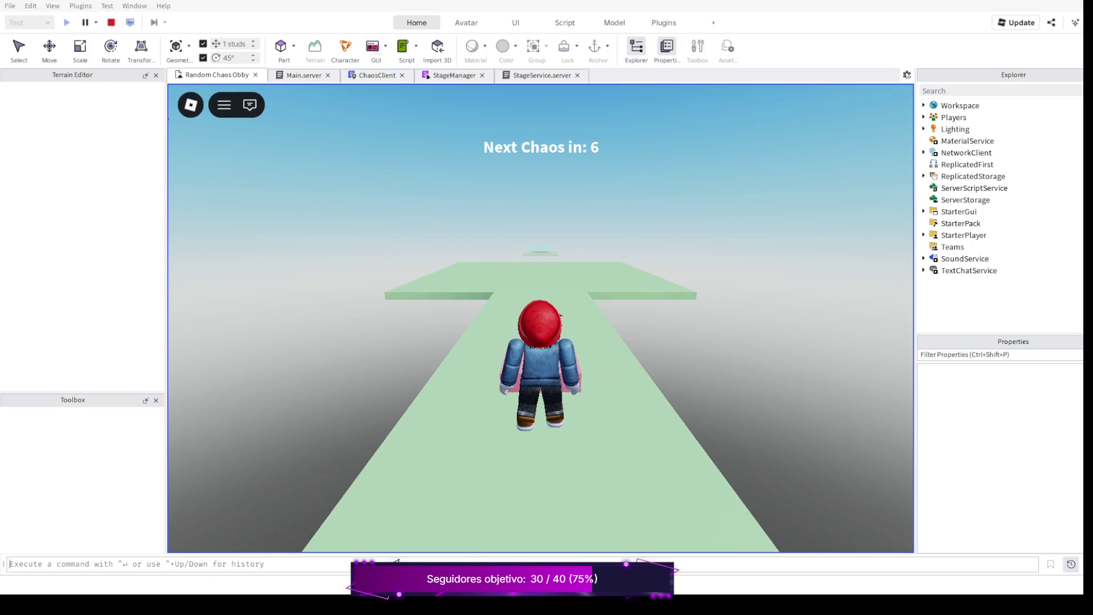
click(453, 75)
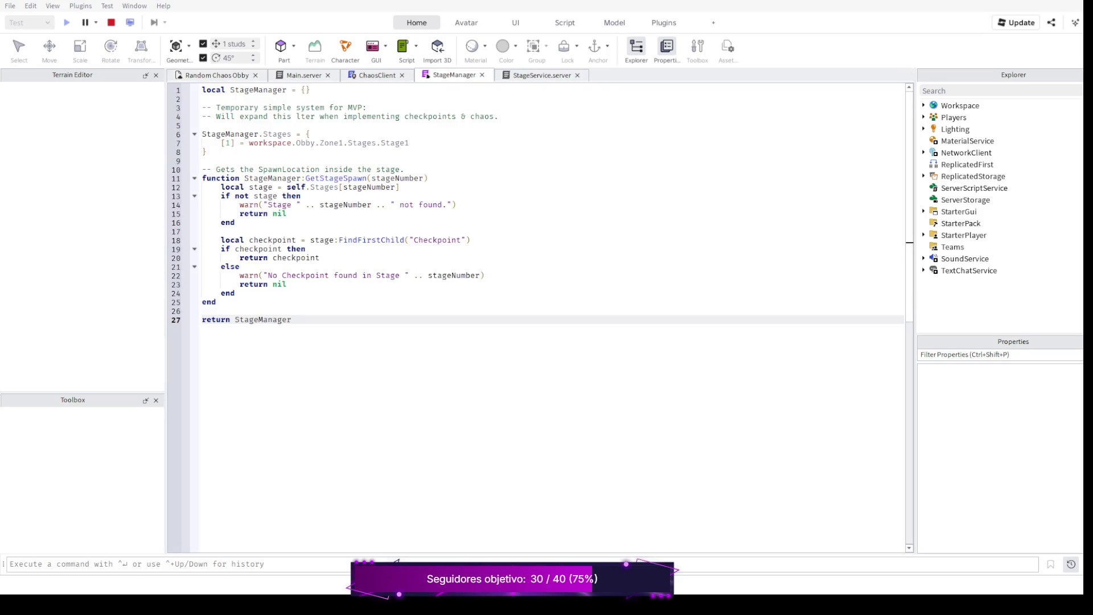
click(541, 75)
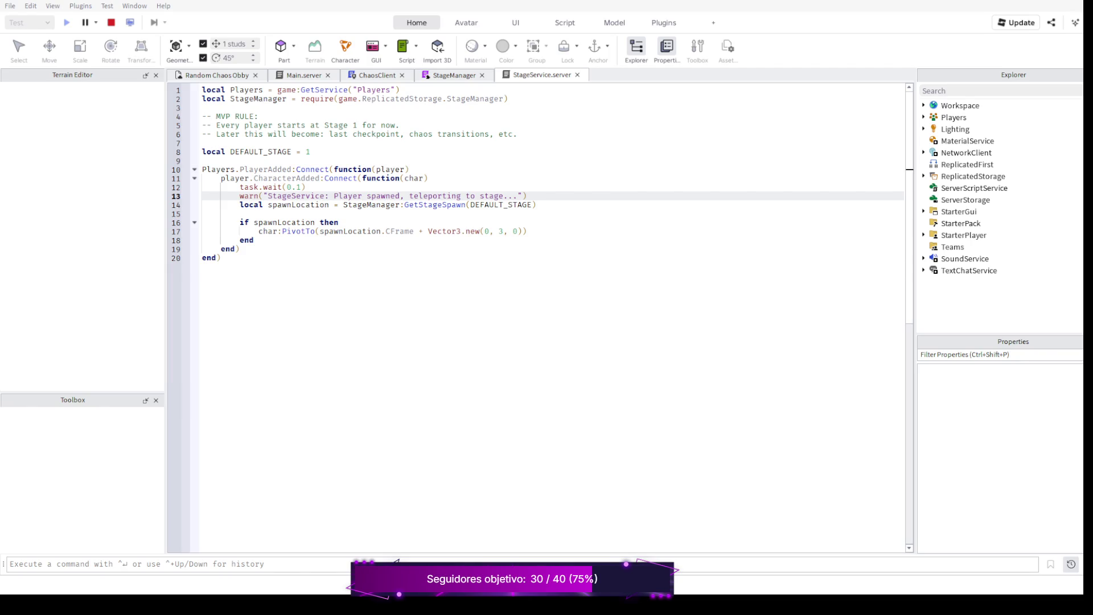
Move the warn line to the start of the CharacterAdded handler, then stop the playtest.
key(ctrl+shift+k)
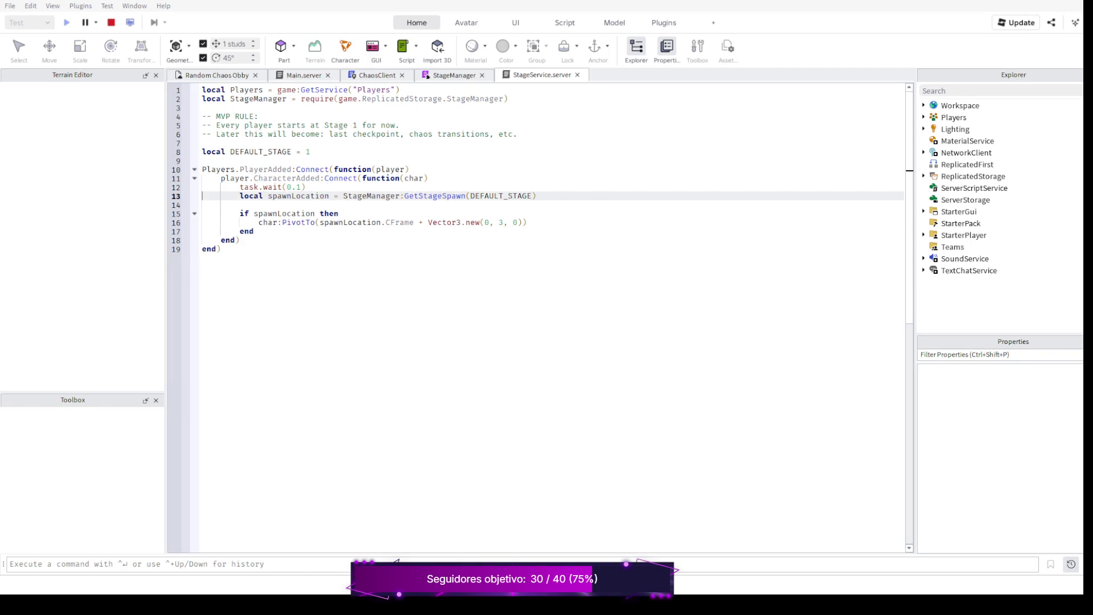
triple_click(324, 178)
key(Escape)
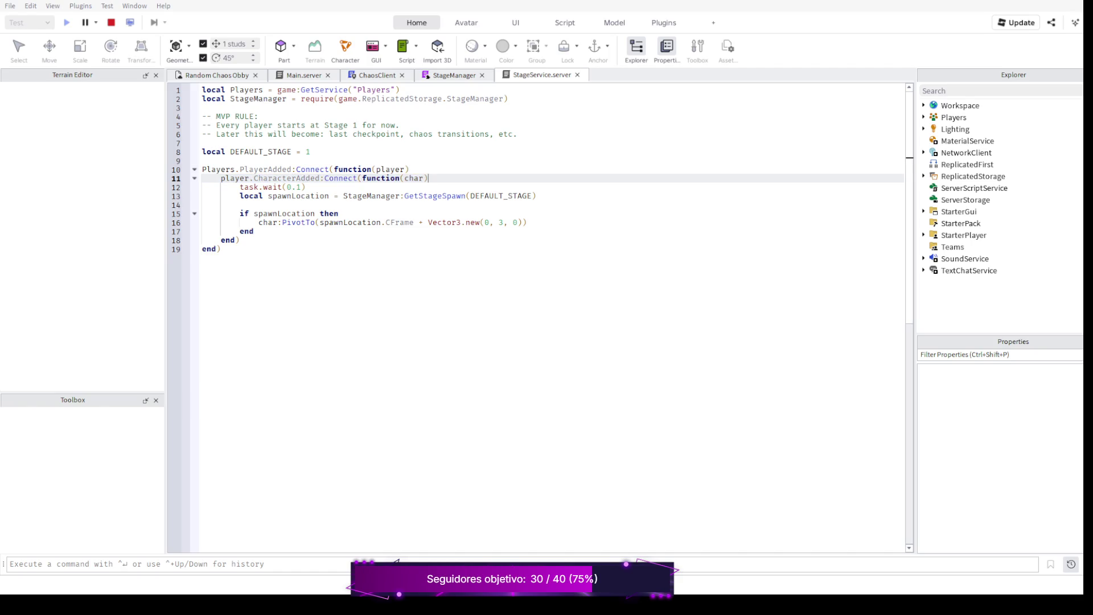
key(Return)
text(warn("StageService: Player spawned, teleporting to stage..."))
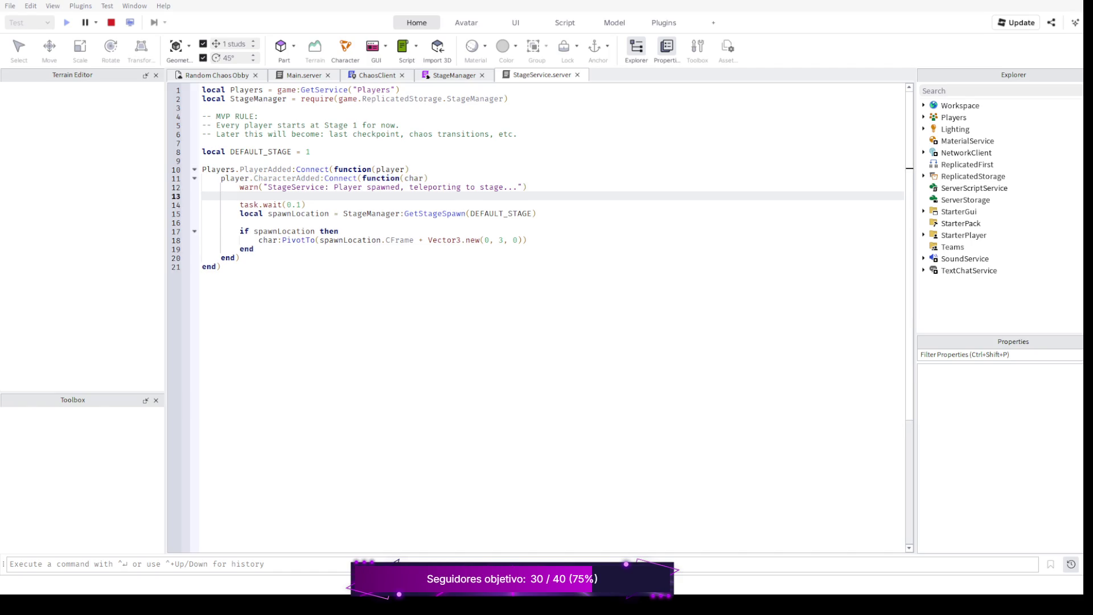
key(BackSpace)
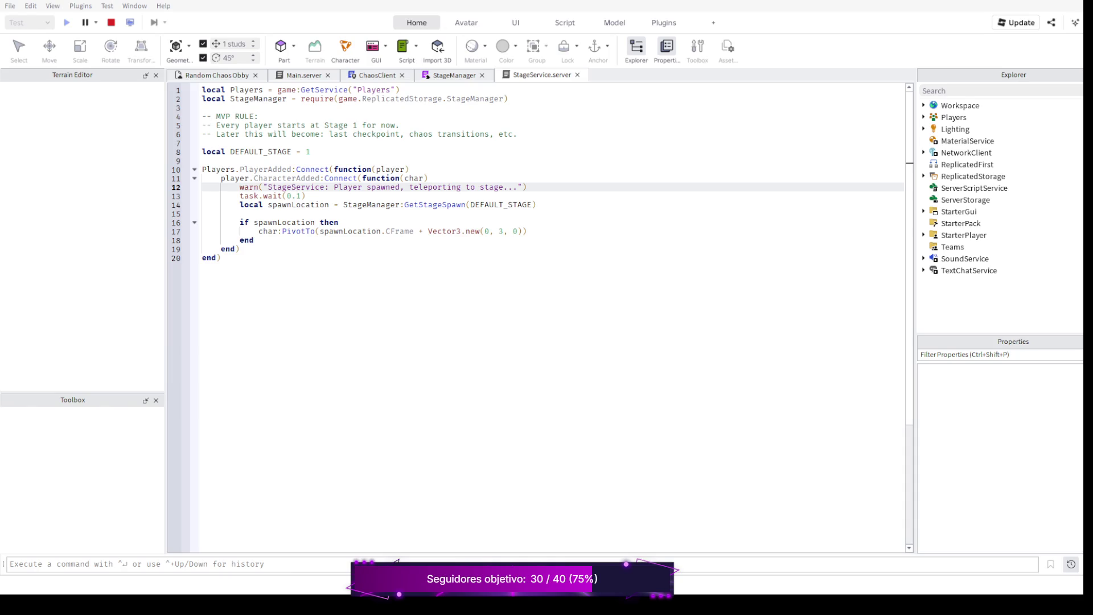
key(shift+F5)
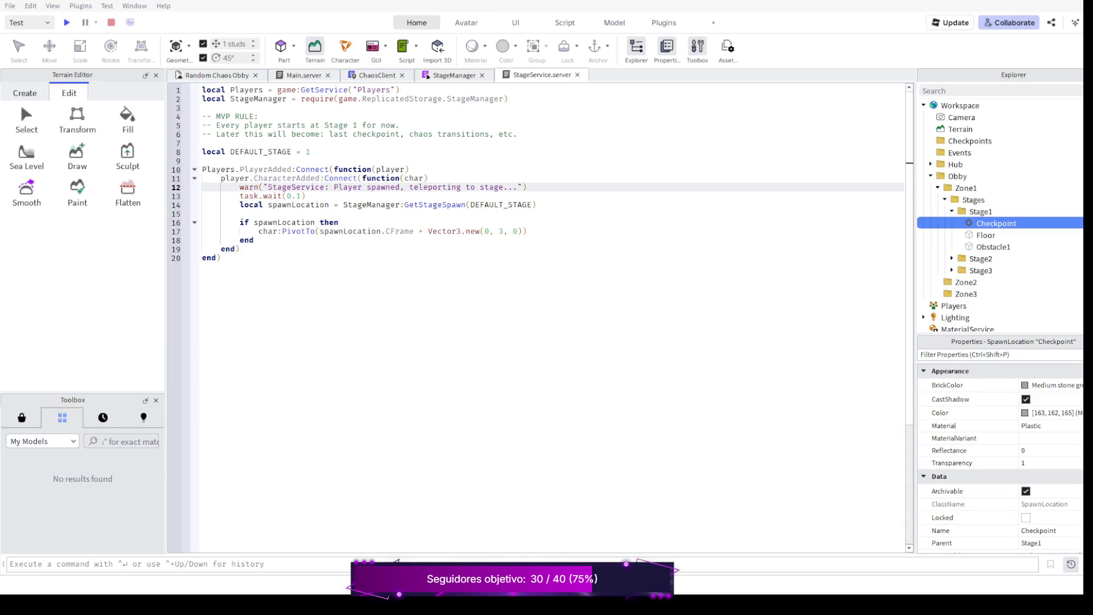
key(F5)
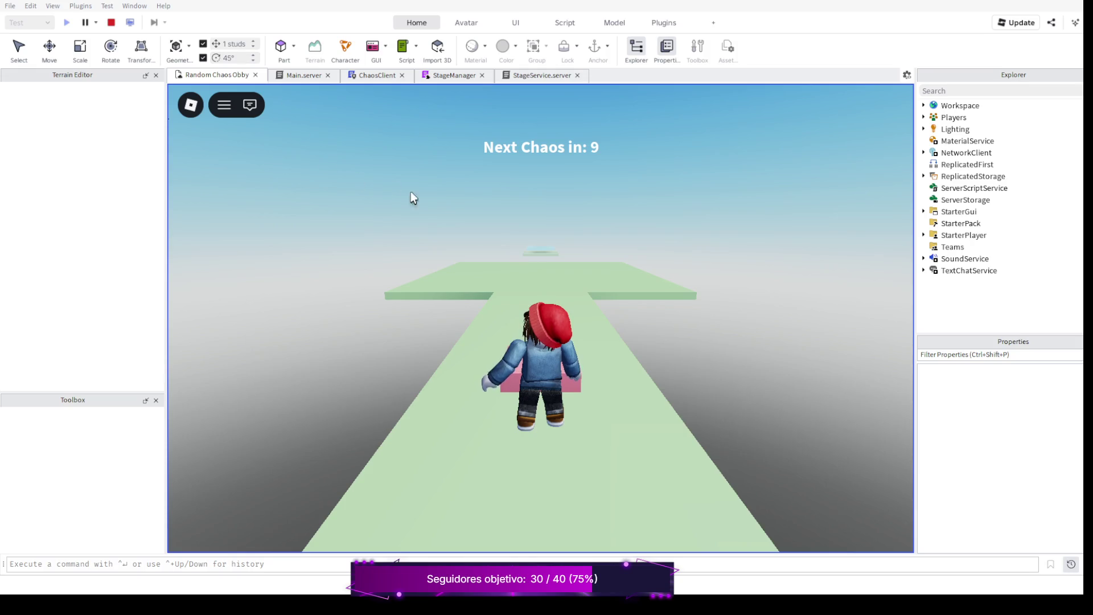
click(190, 105)
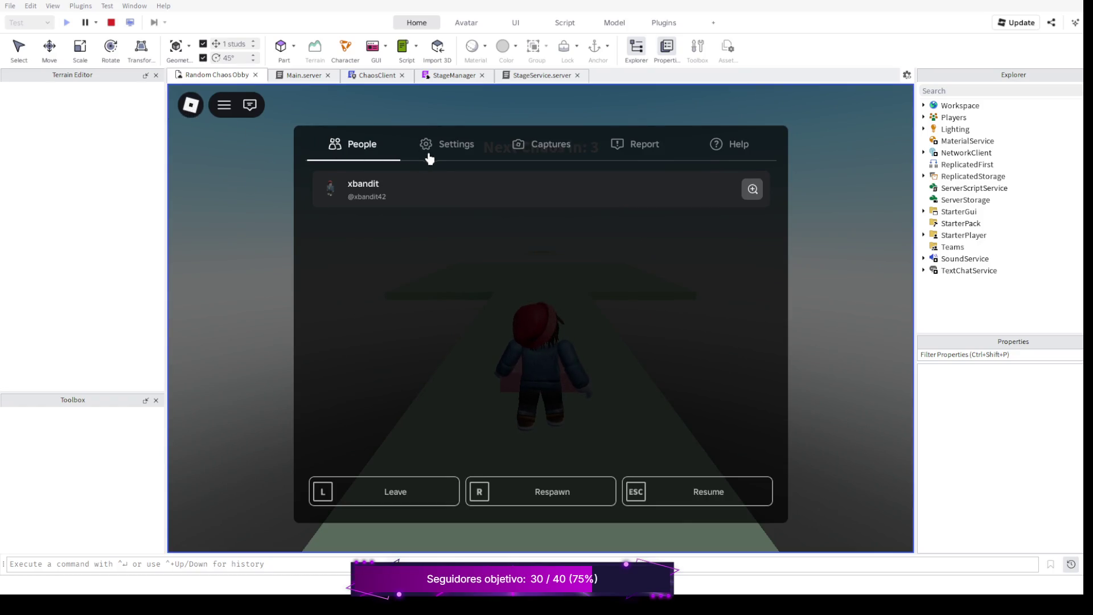
click(645, 146)
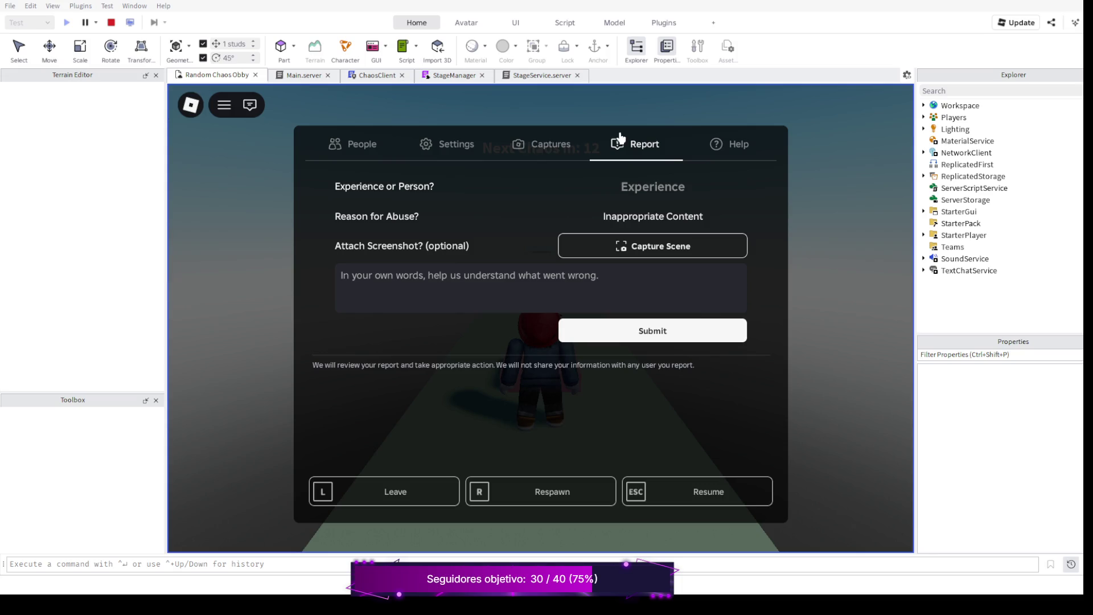
key(Escape)
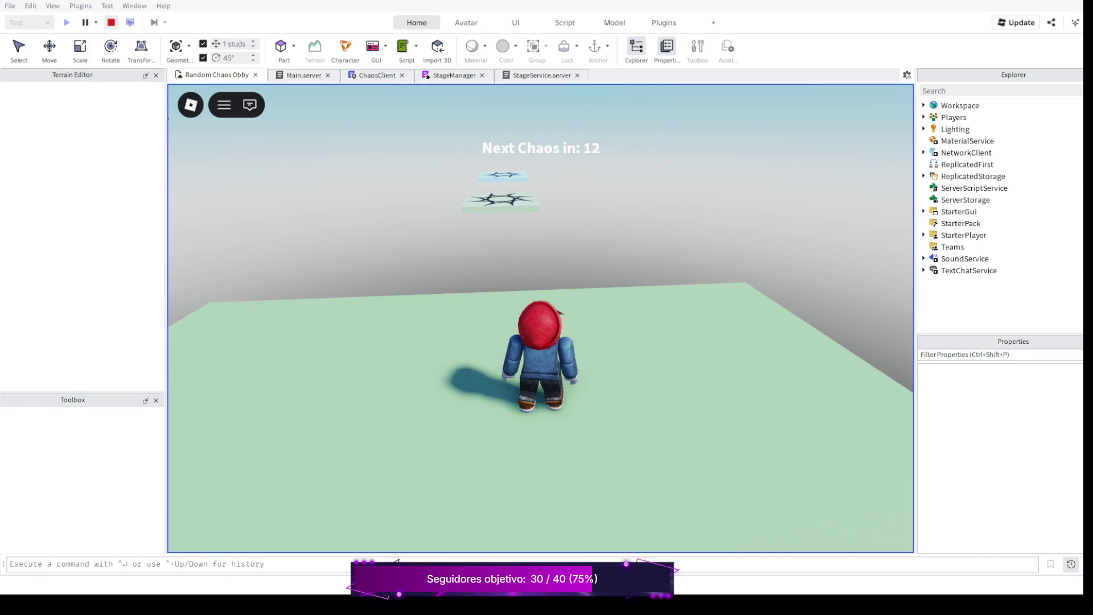
key(shift+F5)
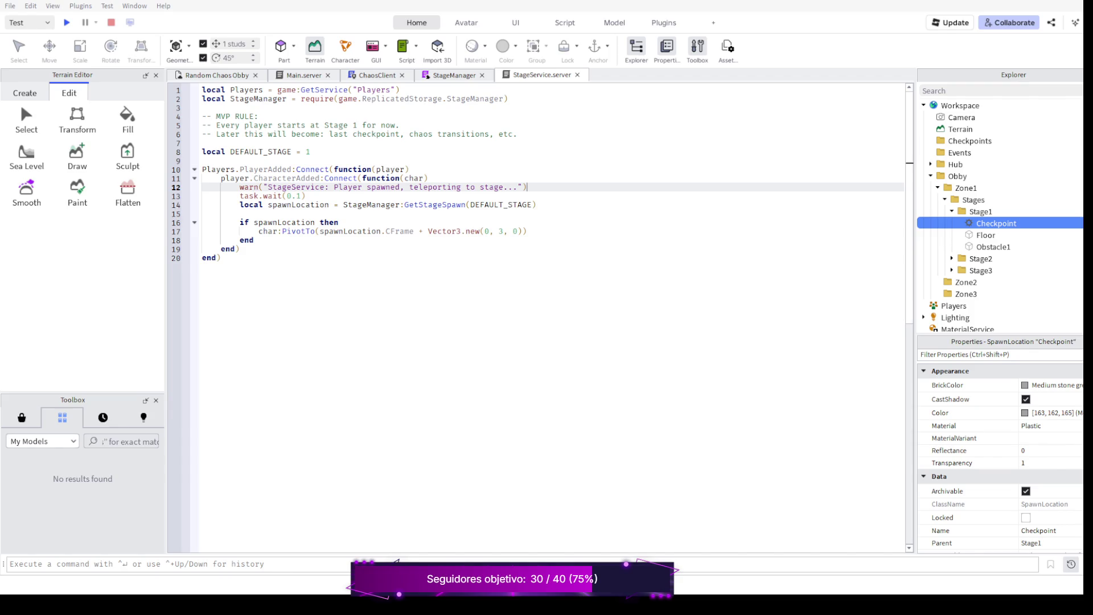
Playtest StageService with the short wait and then with the longer wait.
key(Return)
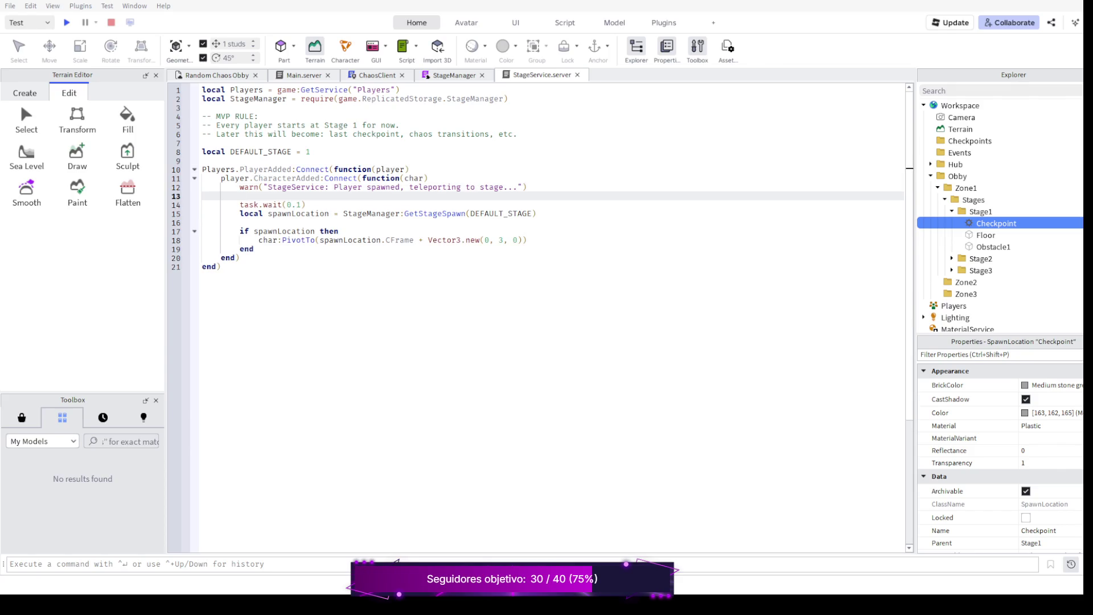
text(task.wait()
text(1)
key(F5)
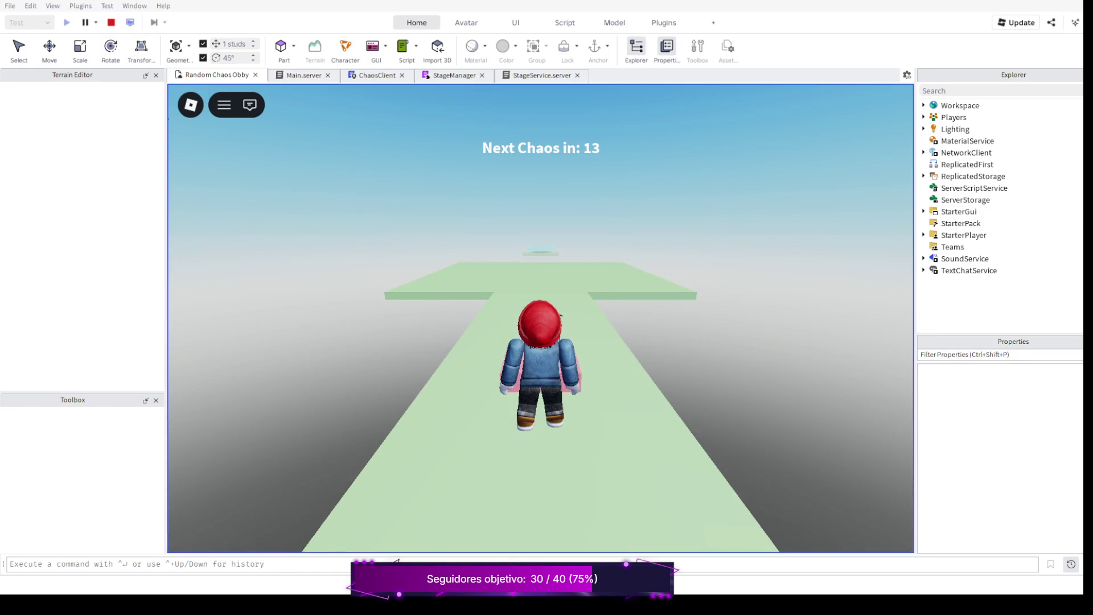
click(111, 23)
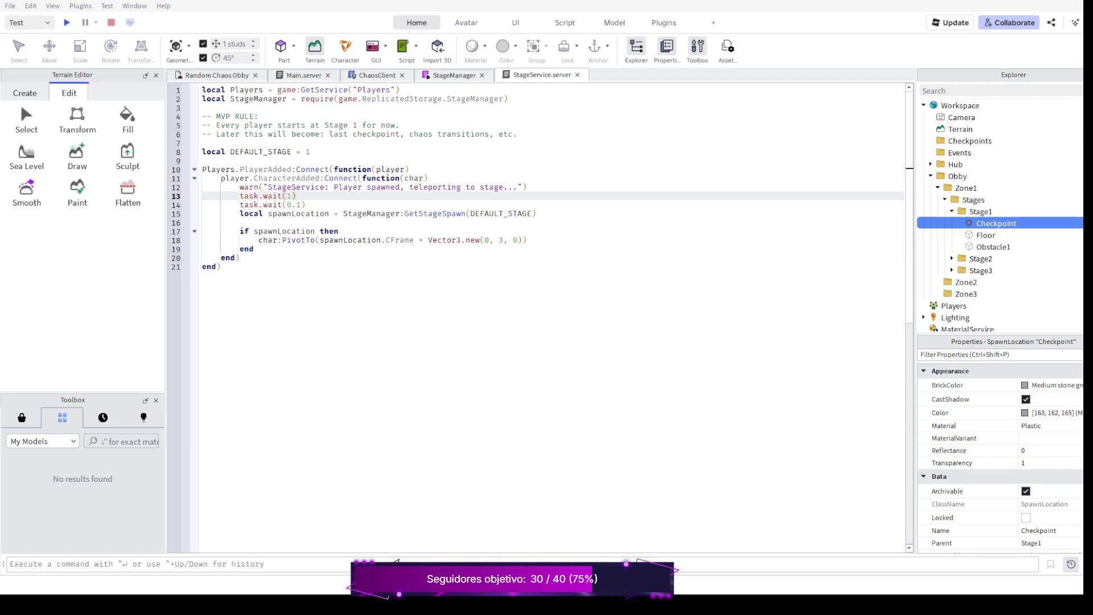
text(5)
text(.0)
key(Down)
key(F5)
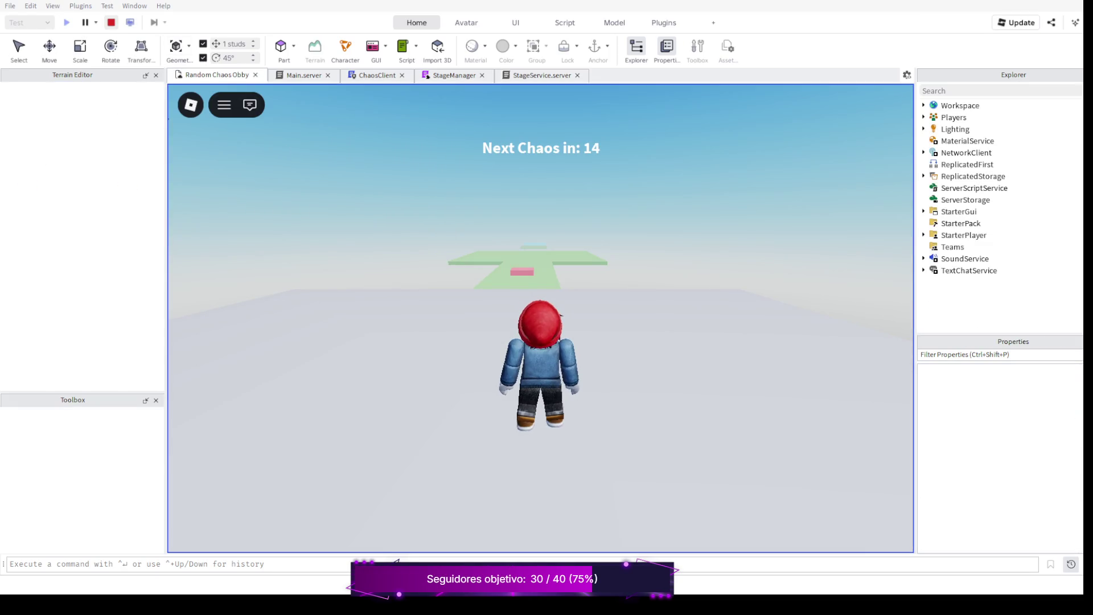
click(111, 22)
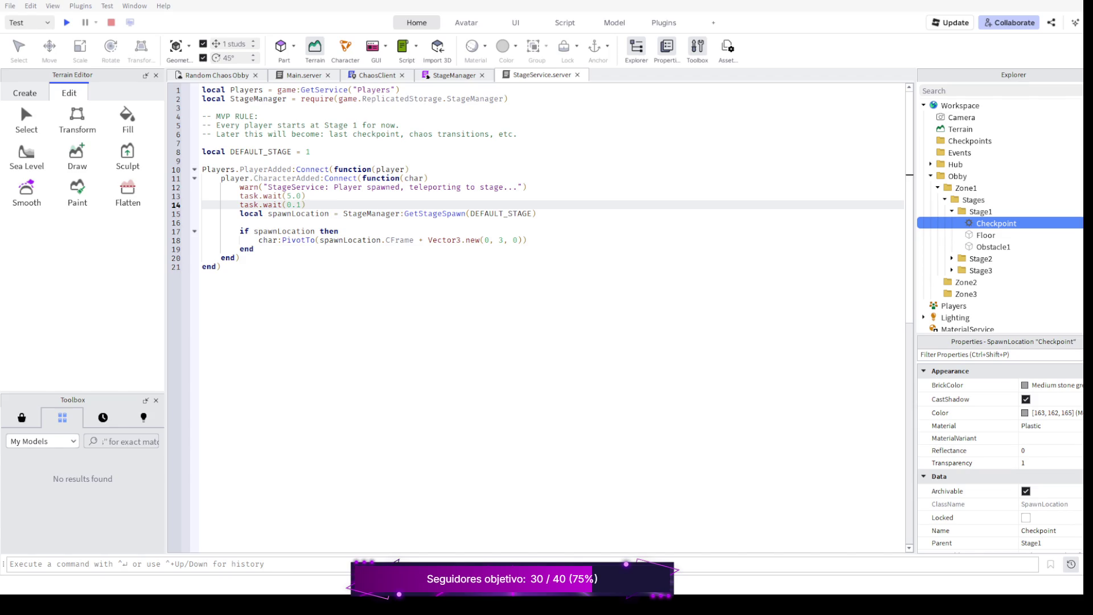
Remove the task.wait(5.0) line, keeping the 0.1-second wait, and comment out the warn line.
key(ctrl+shift+k)
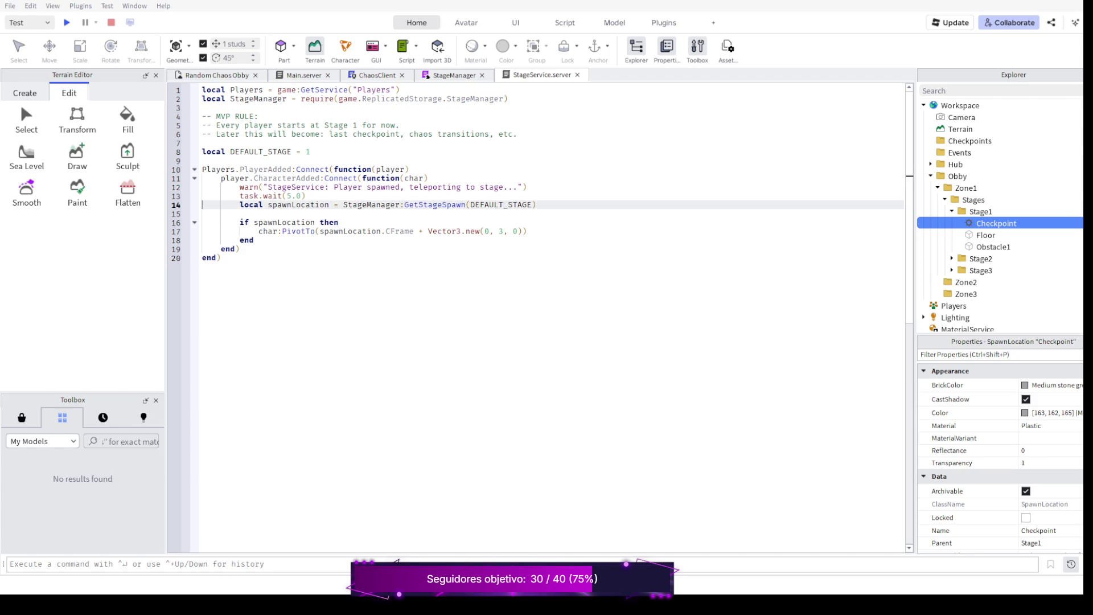
key(ctrl+z)
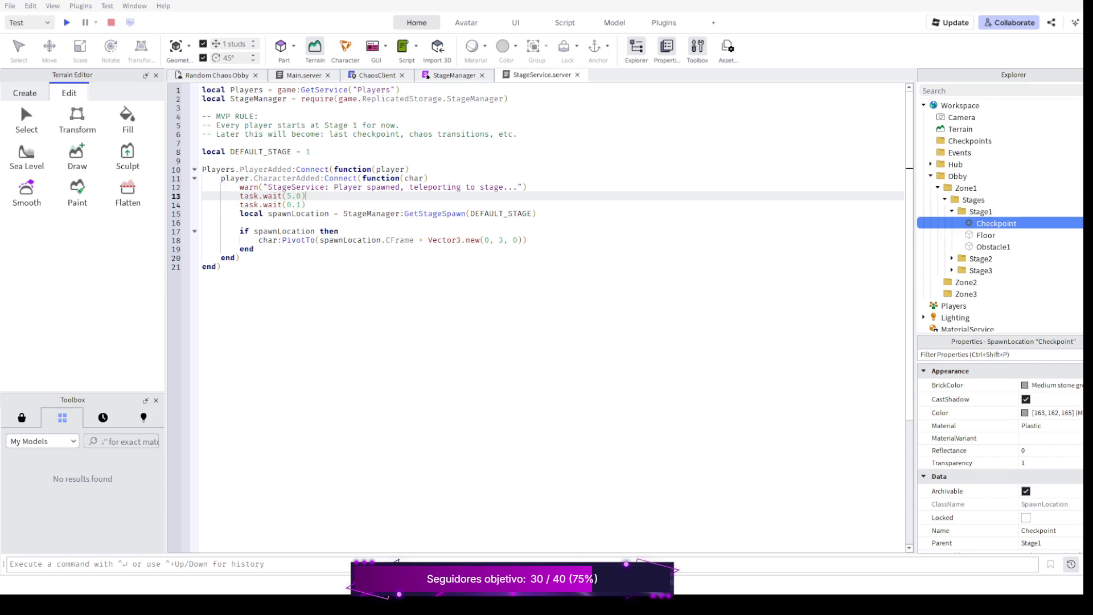
key(ctrl+shift+k)
key(Up)
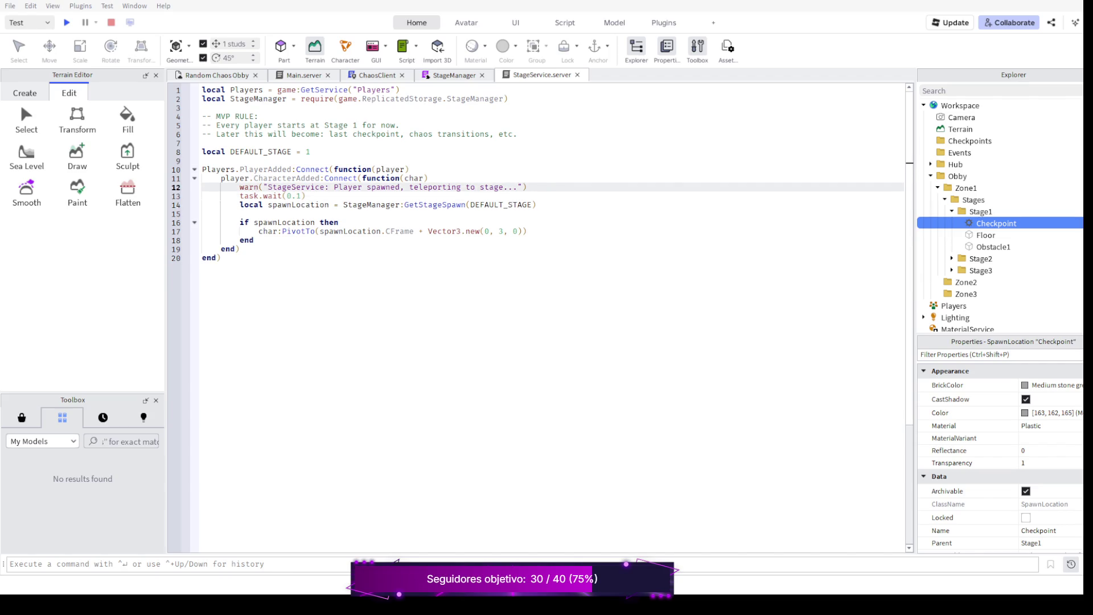
key(ctrl+slash)
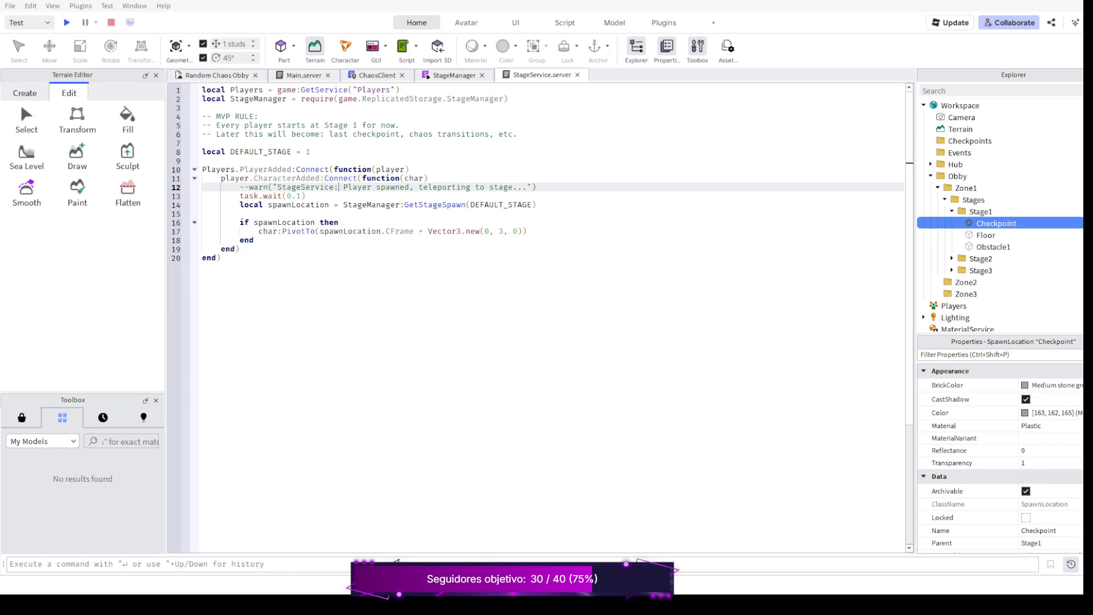
Playtest the obby and bring up the in-game chat and player menu, then close the menu.
key(F5)
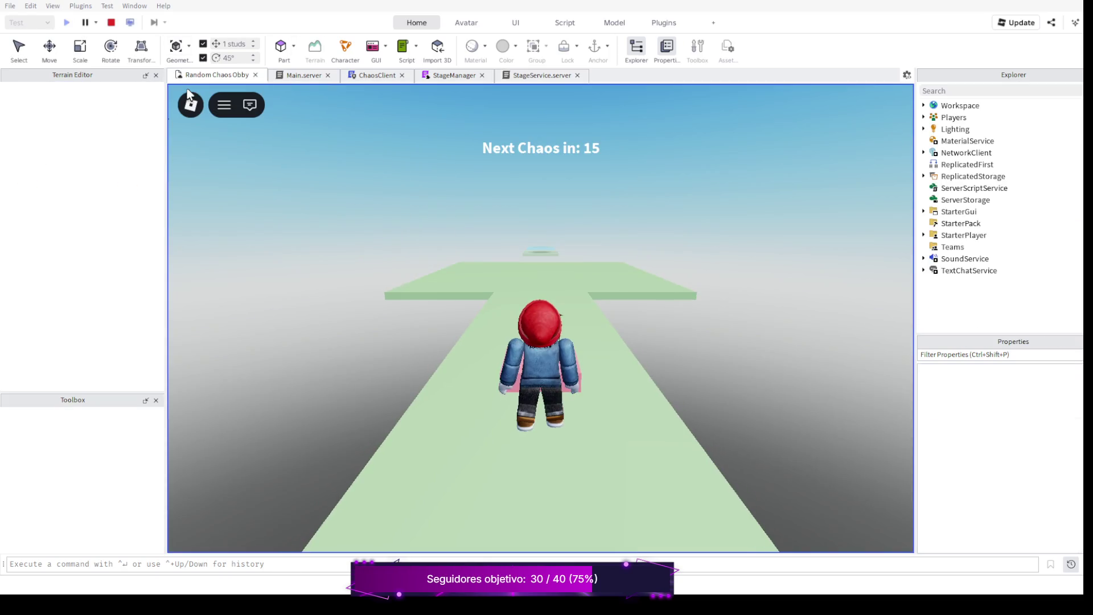
click(249, 104)
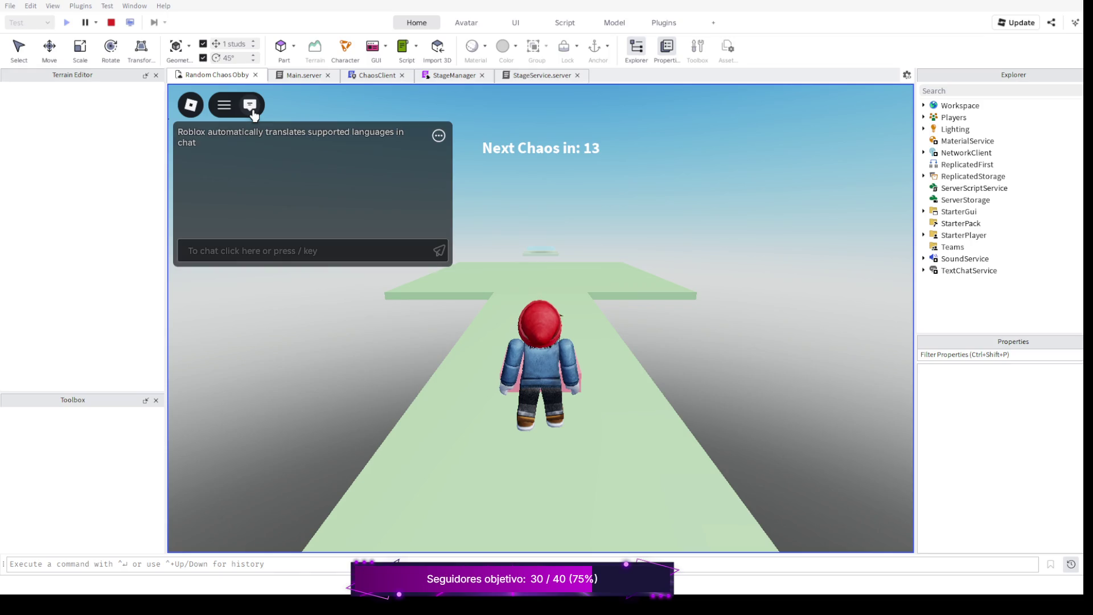
click(224, 104)
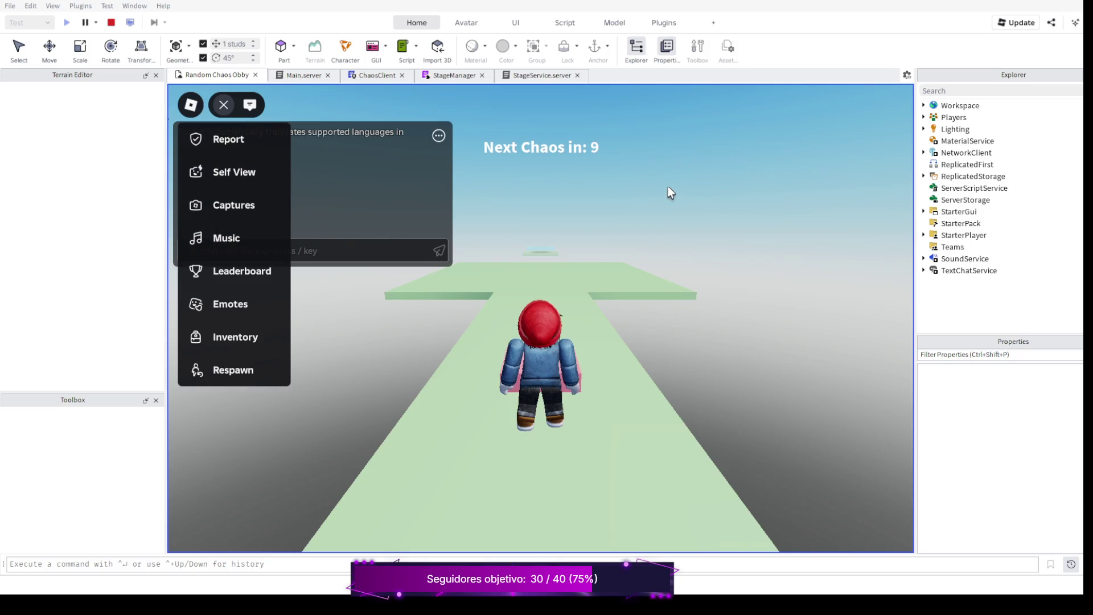
key(Escape)
Check the server and client logs in the Developer Console, then stop the playtest.
key(F9)
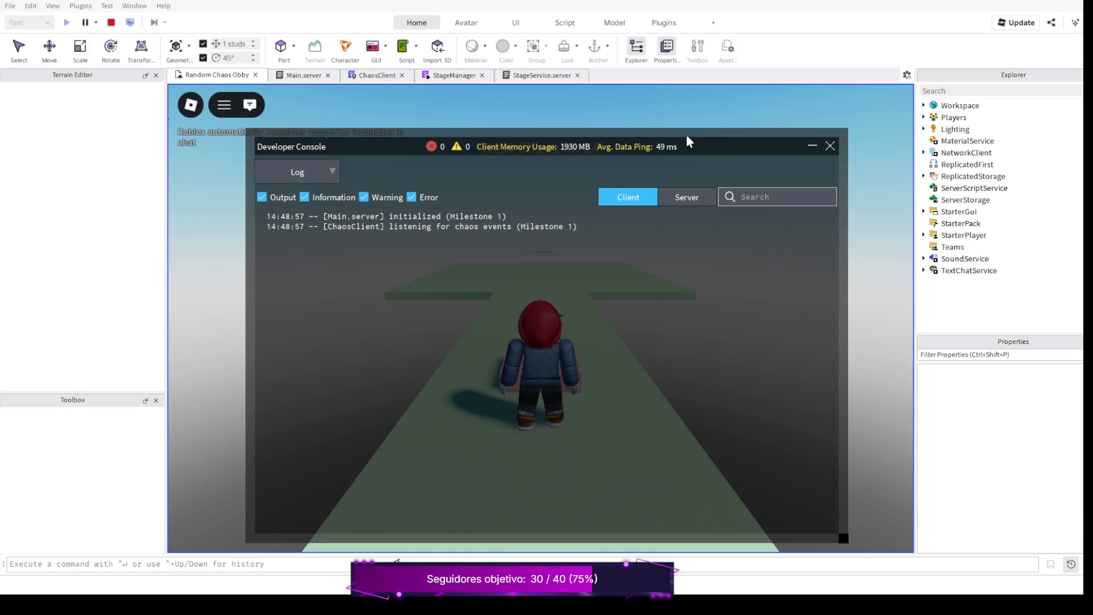
click(686, 197)
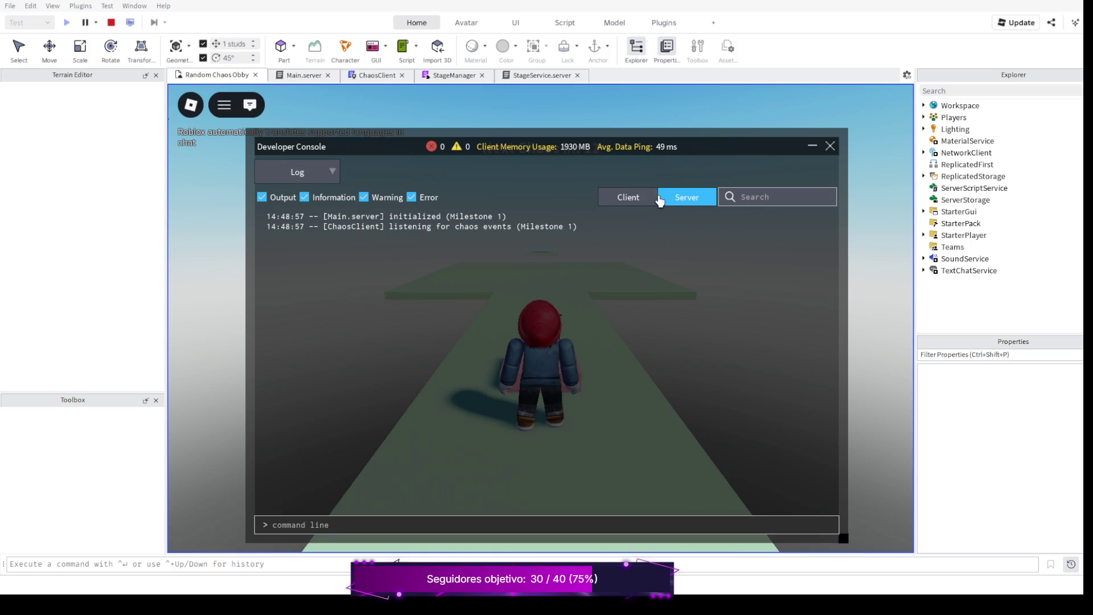
click(634, 197)
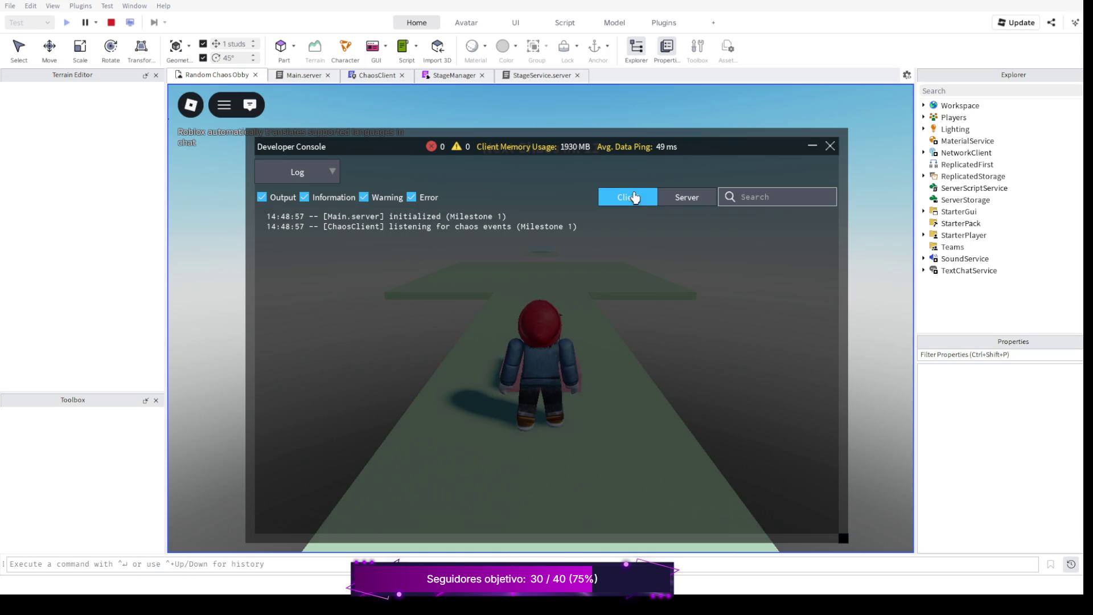
click(833, 148)
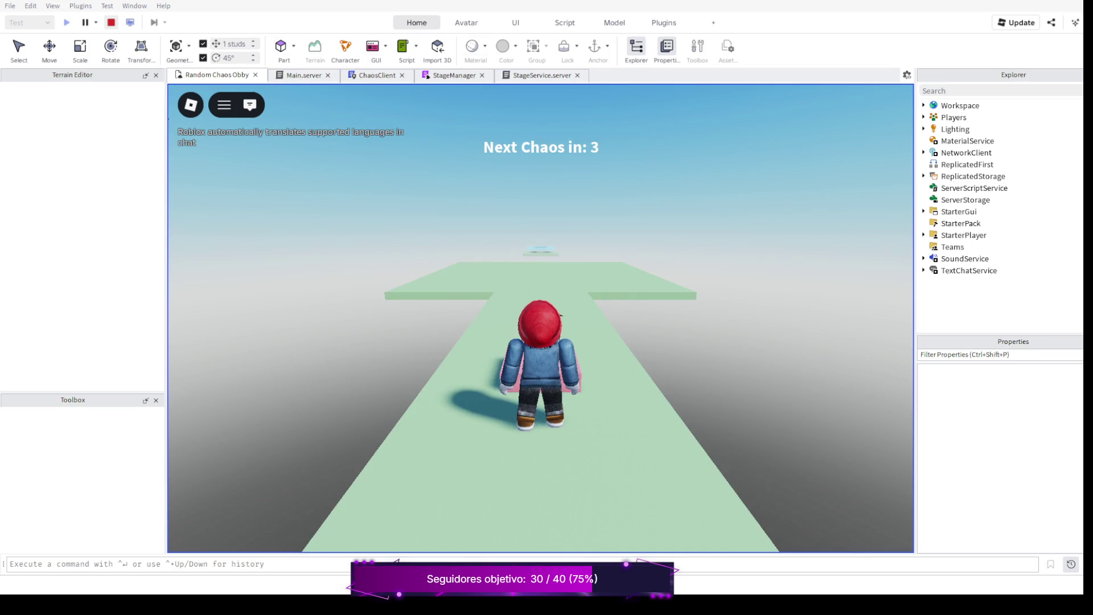
click(111, 22)
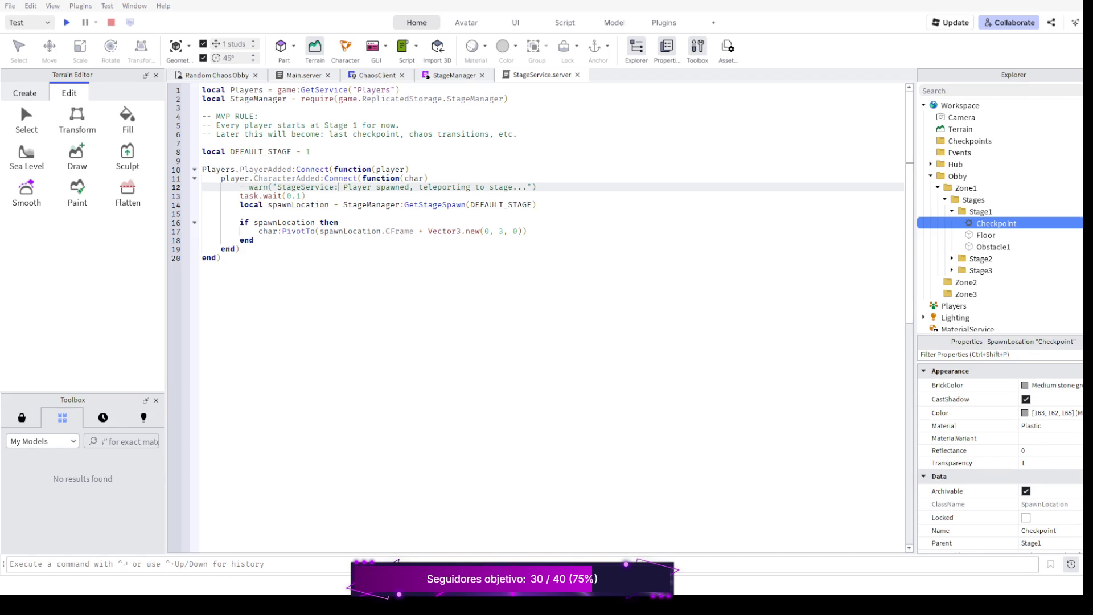
Uncomment the warn on line 12, playtest and check the console for the teleport warning.
key(ctrl+slash)
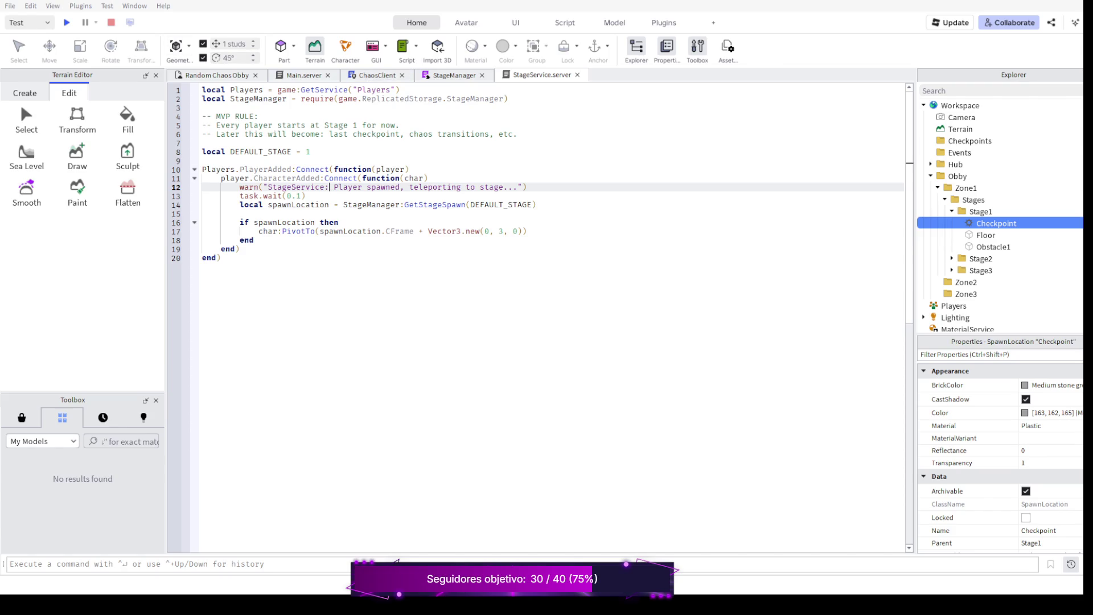
key(F5)
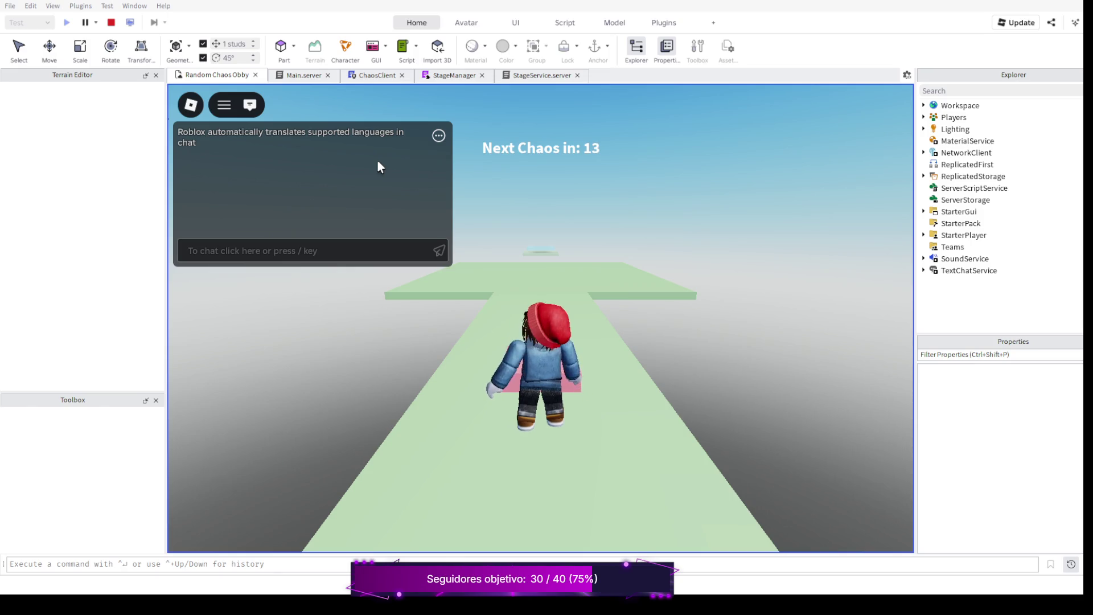
key(F9)
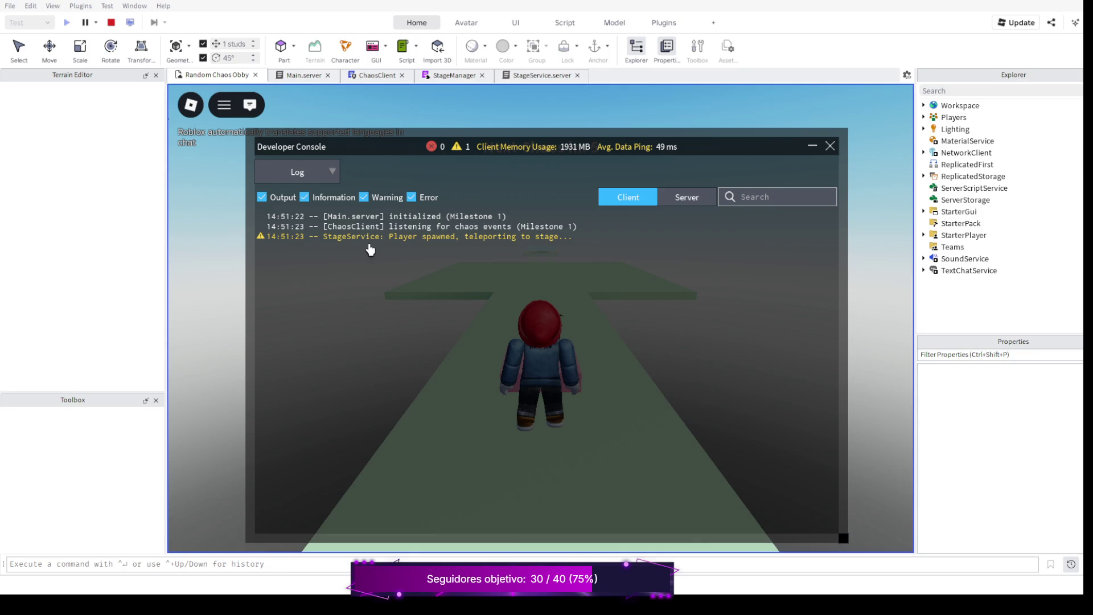
key(F9)
key(slash)
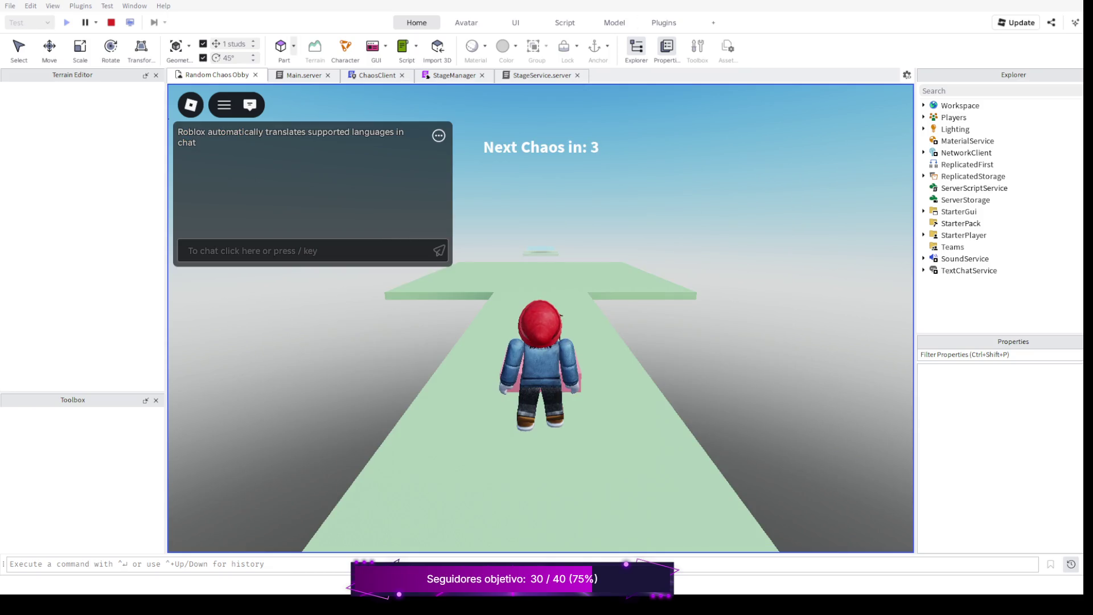
click(111, 23)
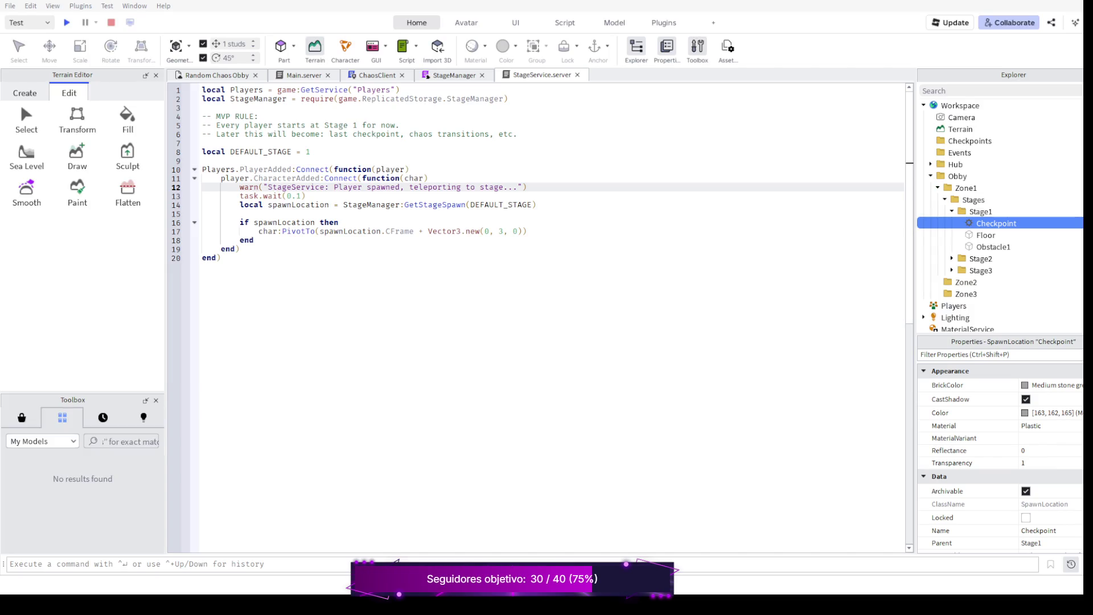
Add a warn line naming the requested stage at the start of StageManager's GetStageSpawn.
key(ctrl+shift+Tab)
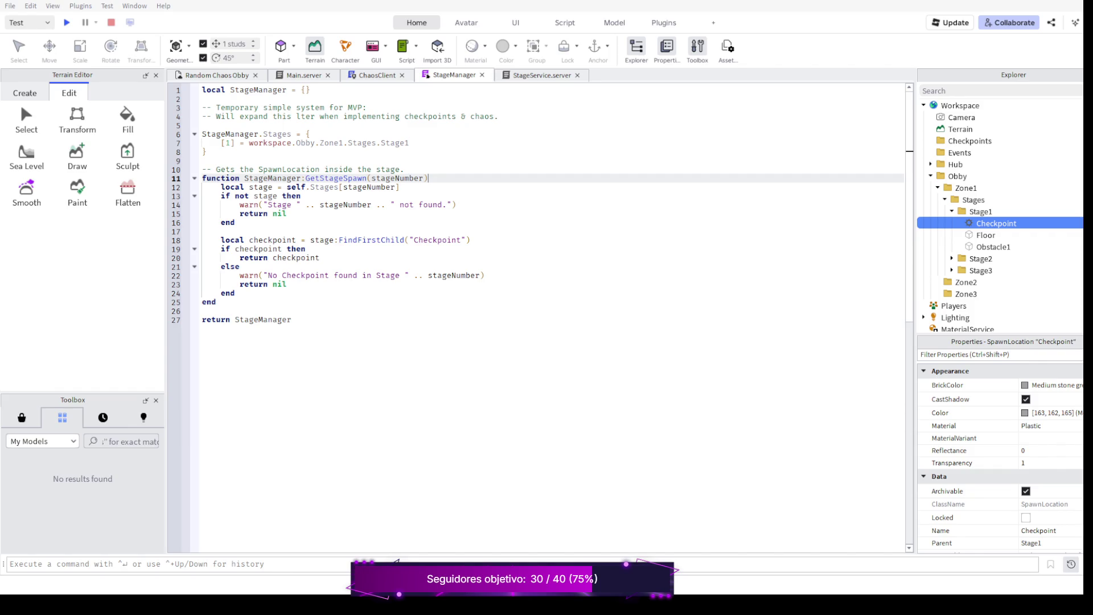
key(Return)
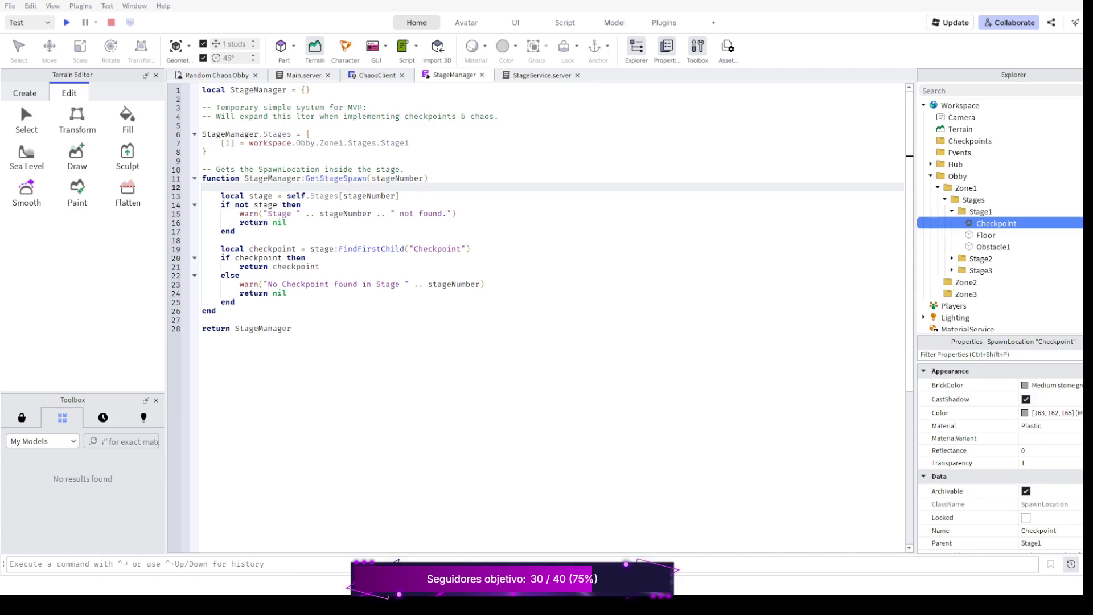
text(w)
key(Tab)
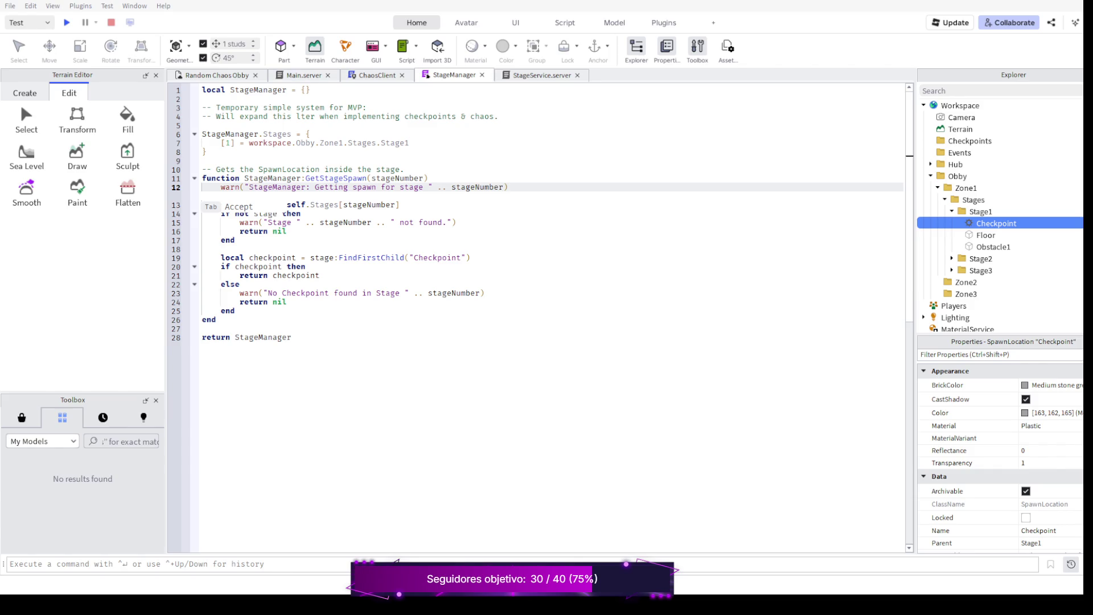
Playtest and check server and client logs for the 'getting spawn for stage 1' warning.
click(66, 23)
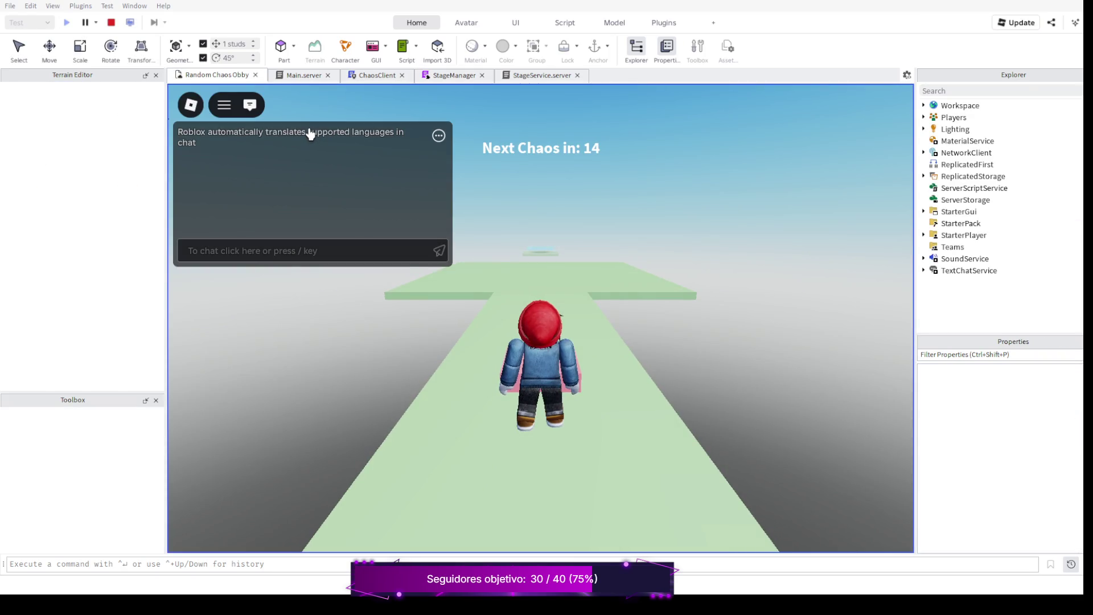
key(F9)
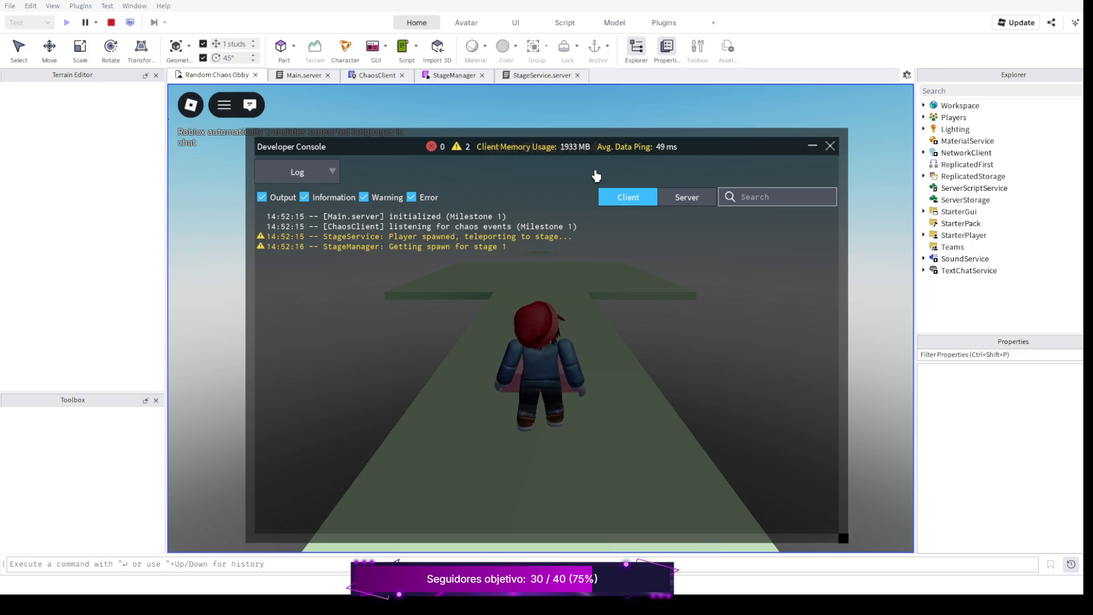
click(687, 197)
click(628, 198)
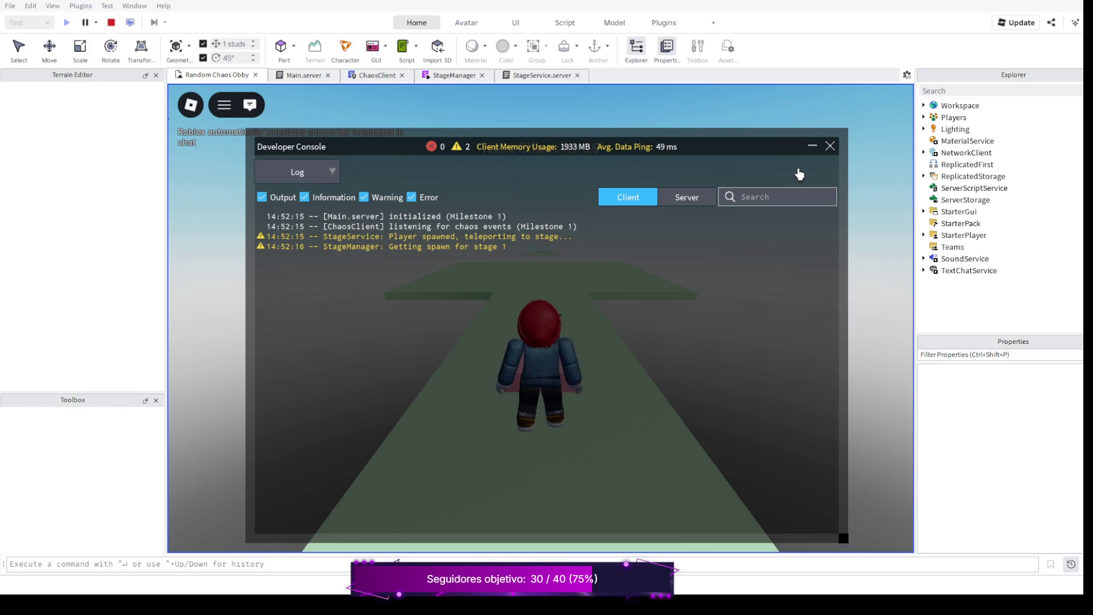
click(832, 151)
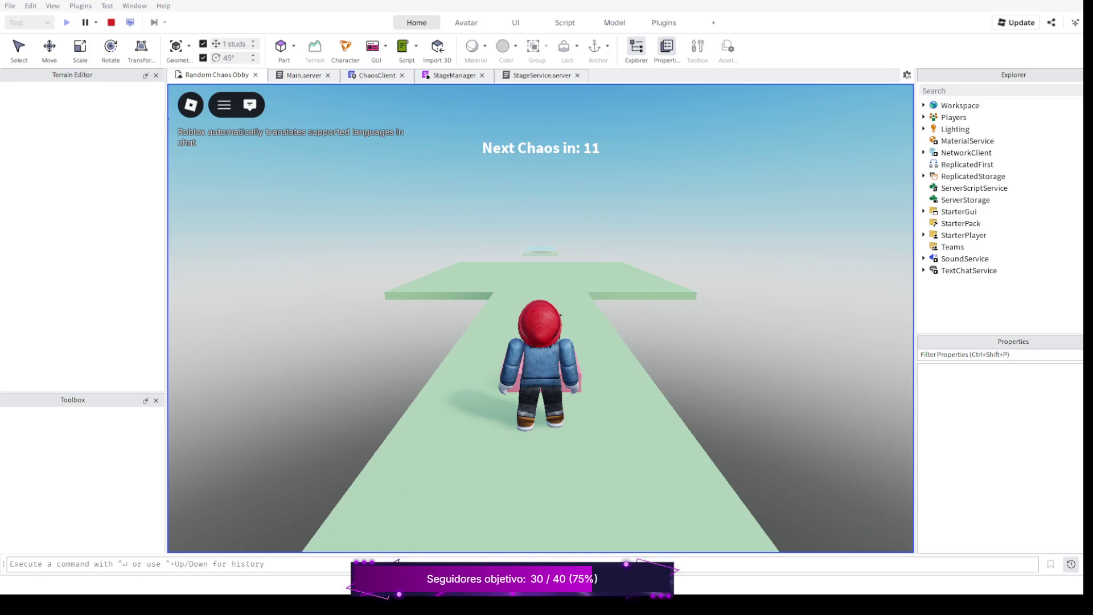
click(111, 23)
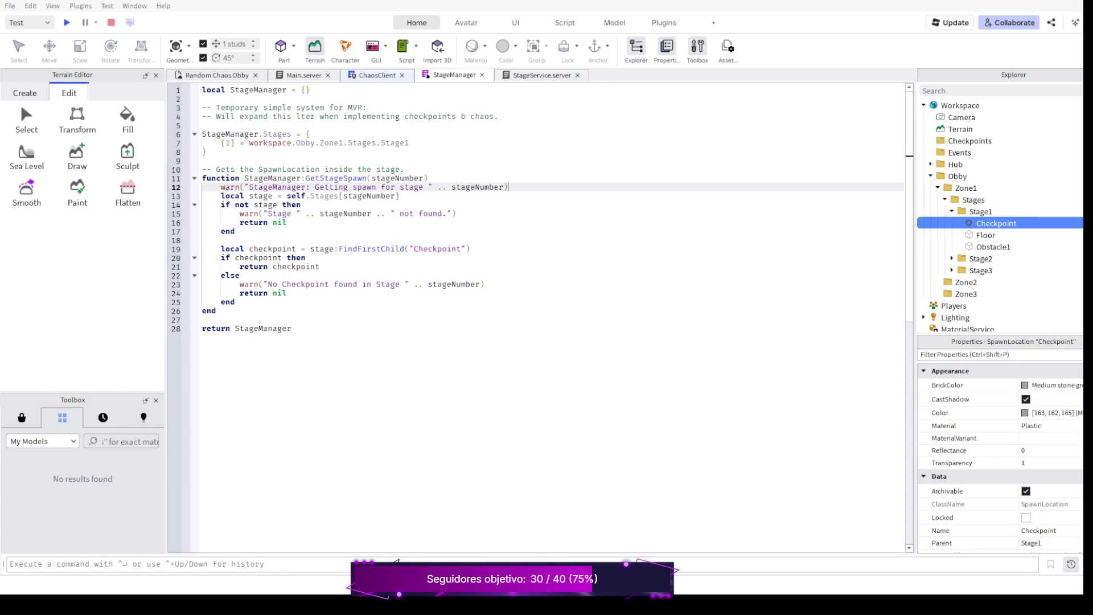
click(303, 76)
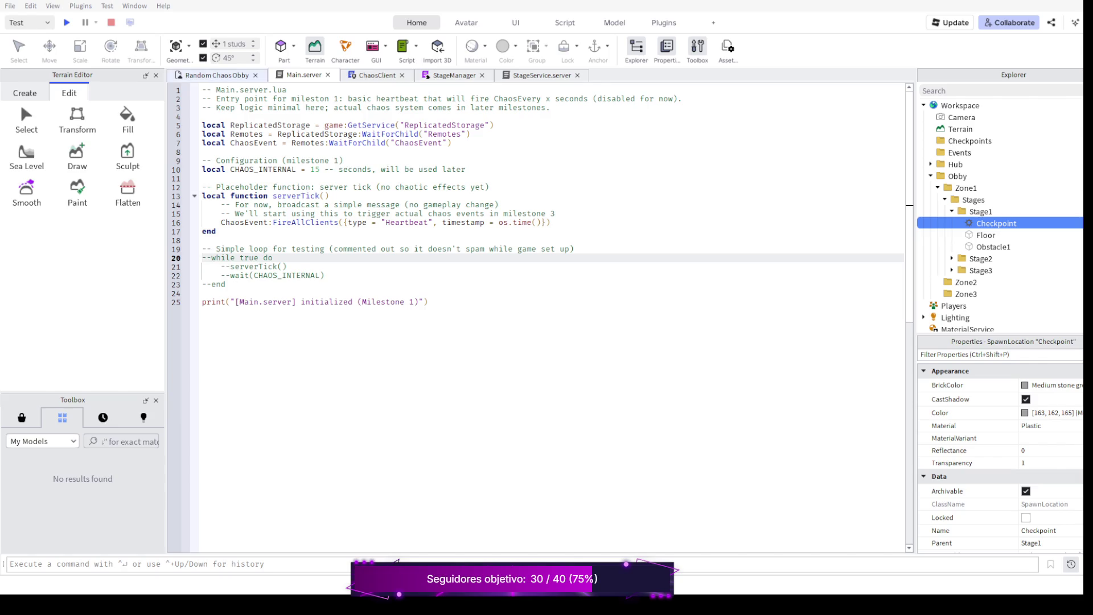
click(376, 75)
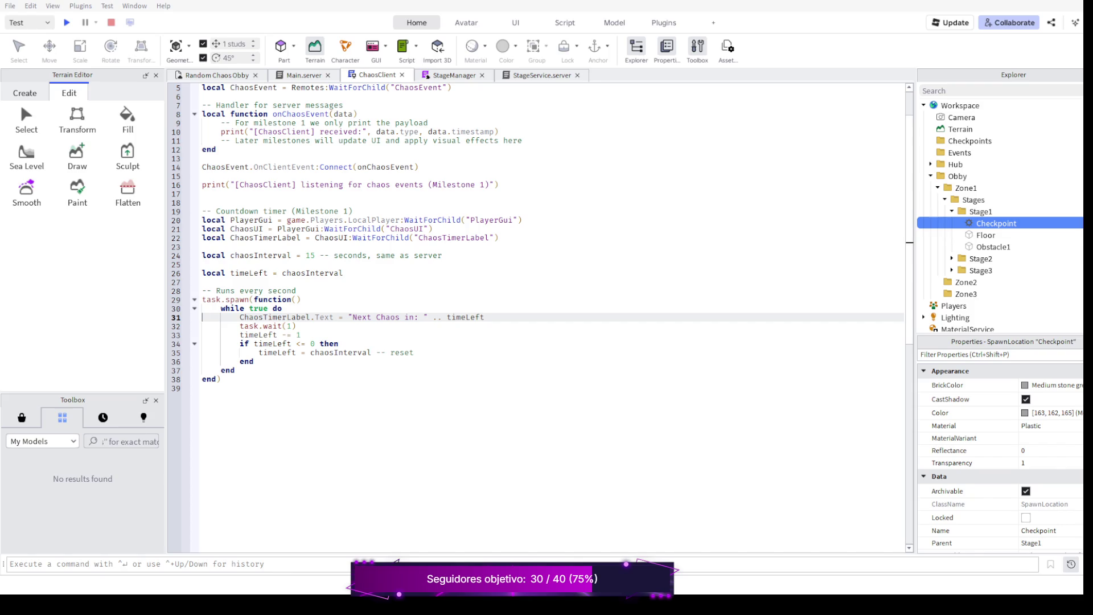
click(453, 75)
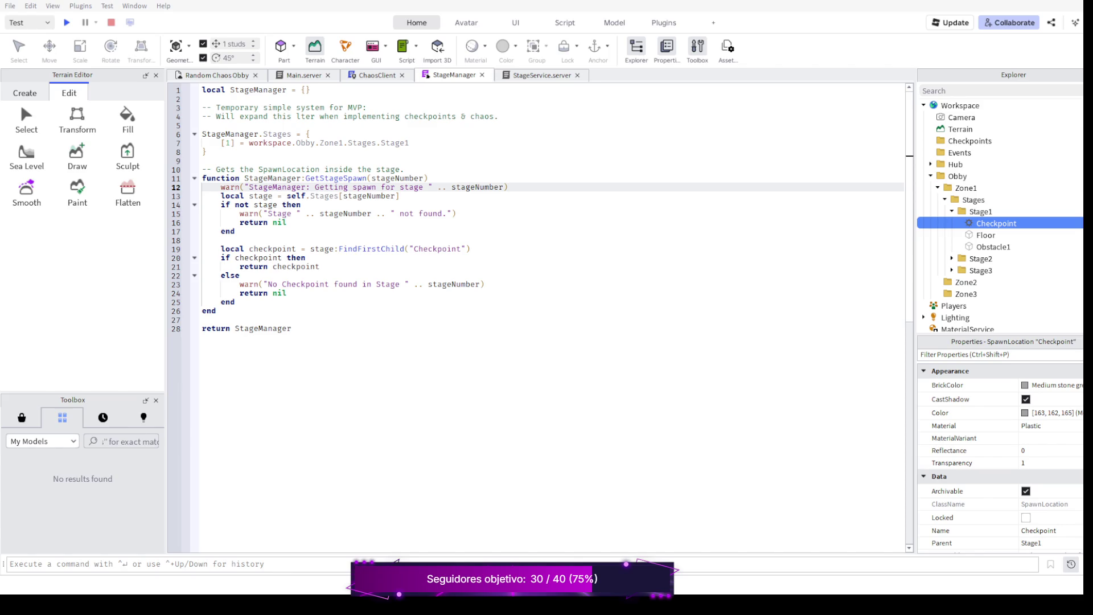
Bring the StageService.server script back up for review.
key(ctrl+Tab)
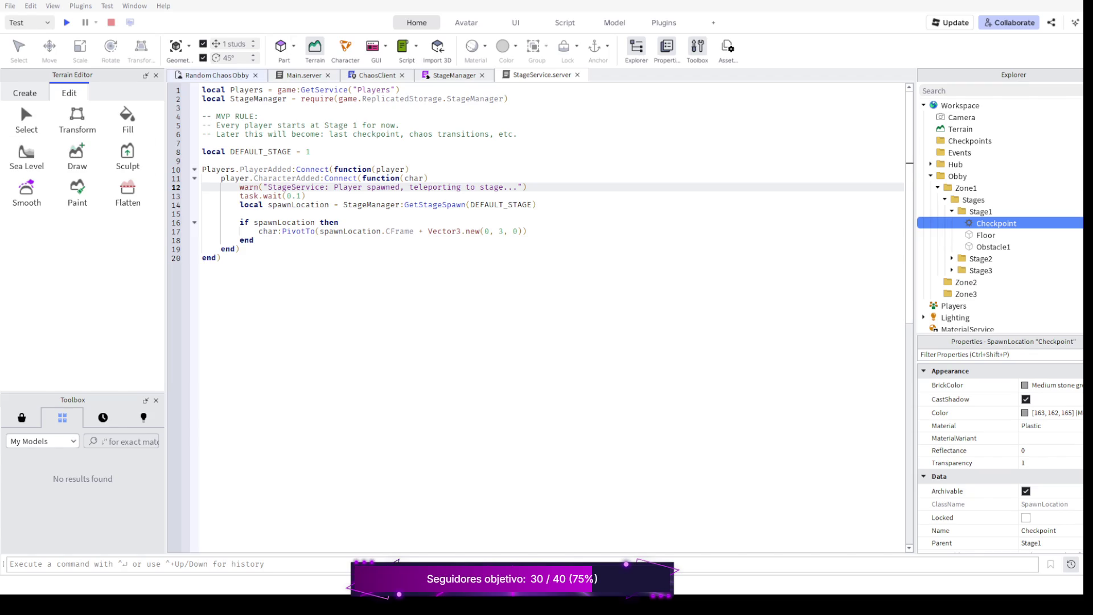
Return from the StageService script to the Random Chaos Obby 3D scene.
click(216, 74)
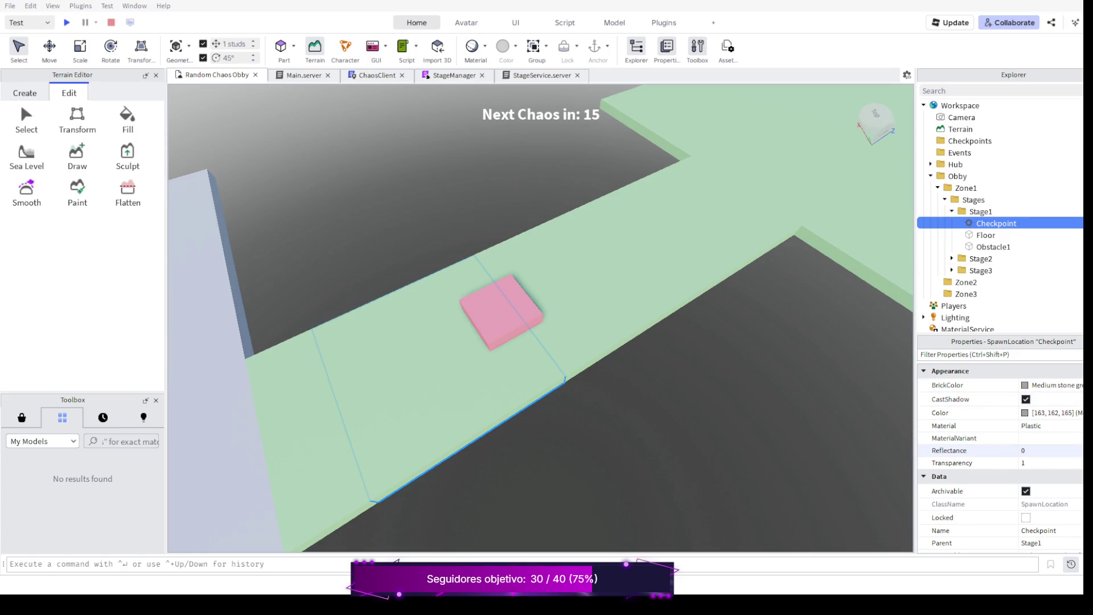
scroll(999, 450, down, 2)
scroll(1000, 450, down, 2)
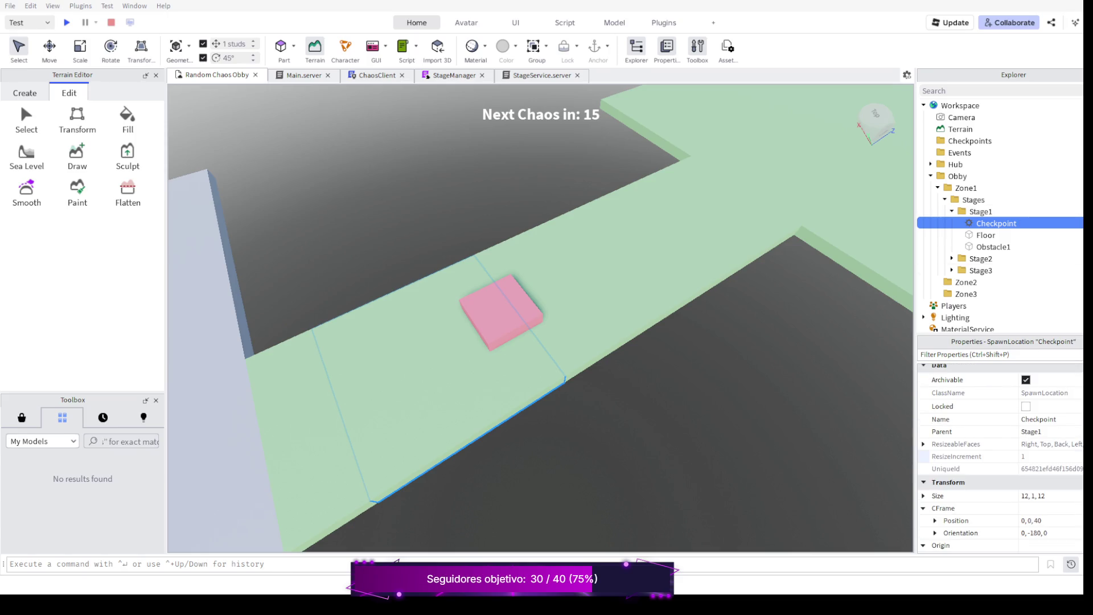
scroll(999, 450, up, 3)
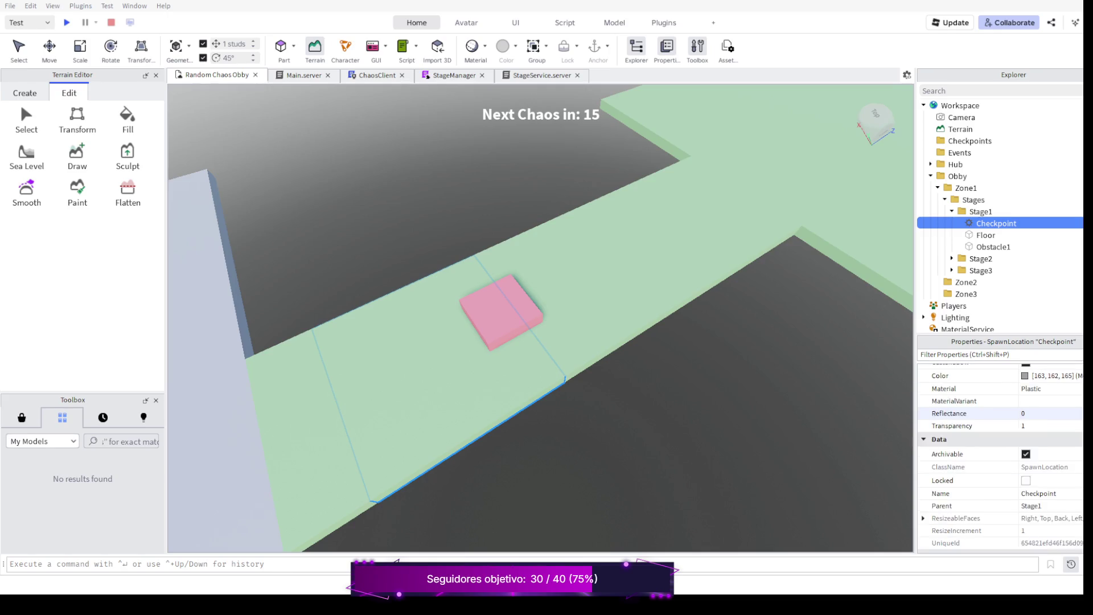
scroll(1000, 445, down, 3)
scroll(999, 444, down, 3)
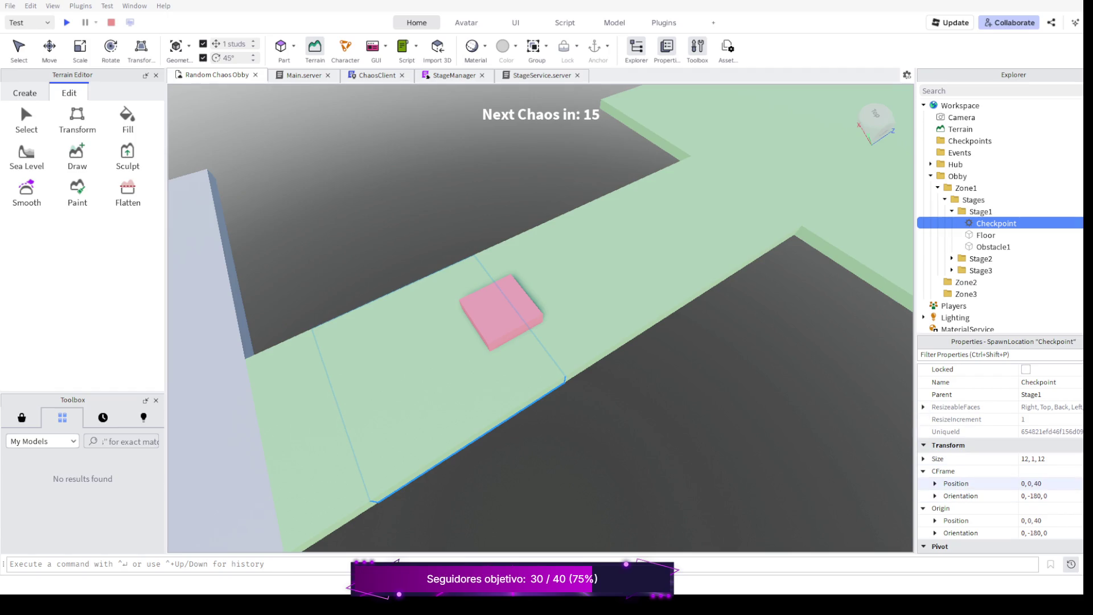
Edit the Stage1 Checkpoint's position to 0, 1, 45.
double_click(1029, 483)
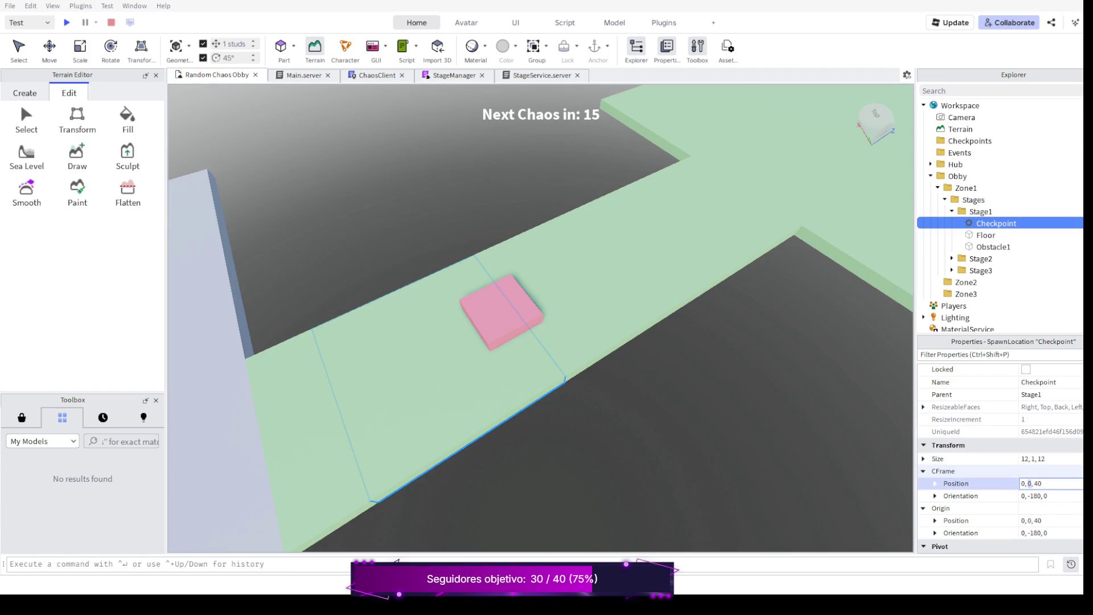
key(BackSpace)
text(1)
key(BackSpace)
text(5)
key(Return)
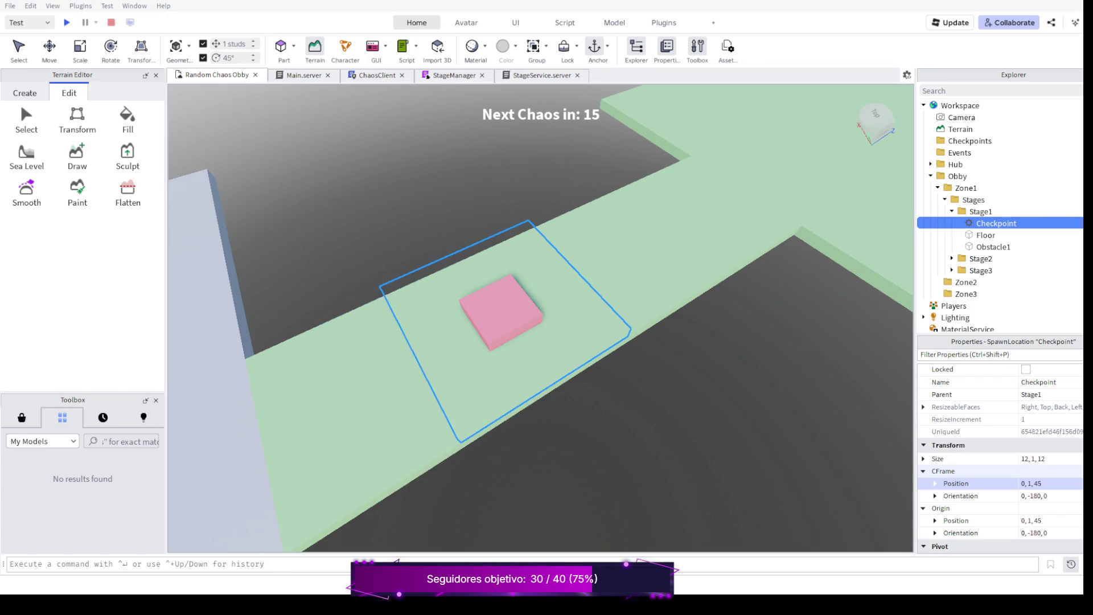
Focus on the Checkpoint and orbit to look along the path from behind the spawn.
key(f)
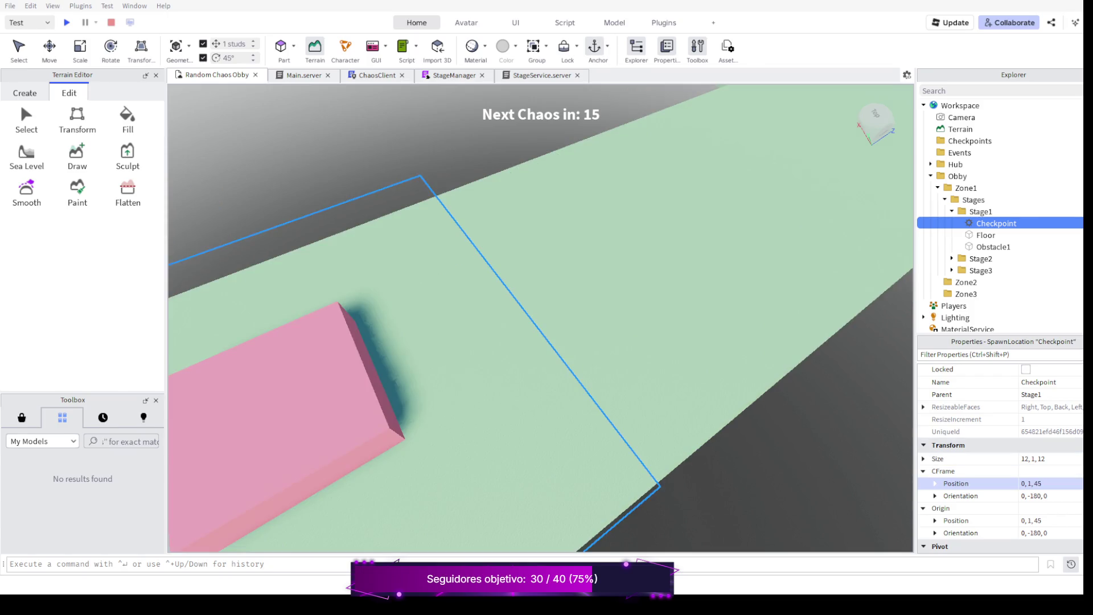
scroll(541, 316, down, 3)
scroll(540, 316, up, 3)
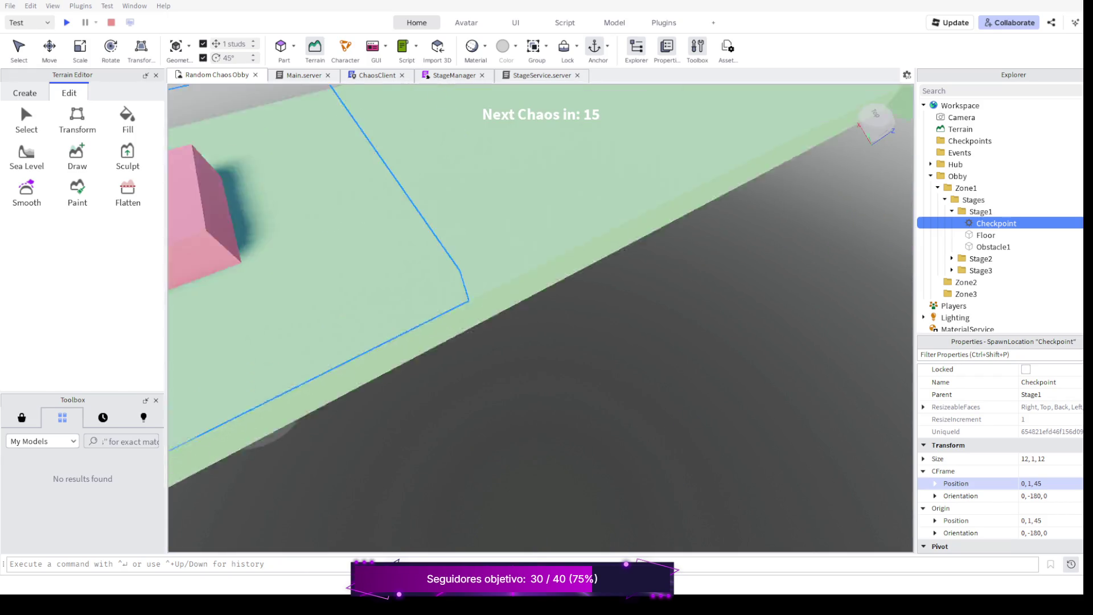
scroll(541, 316, down, 5)
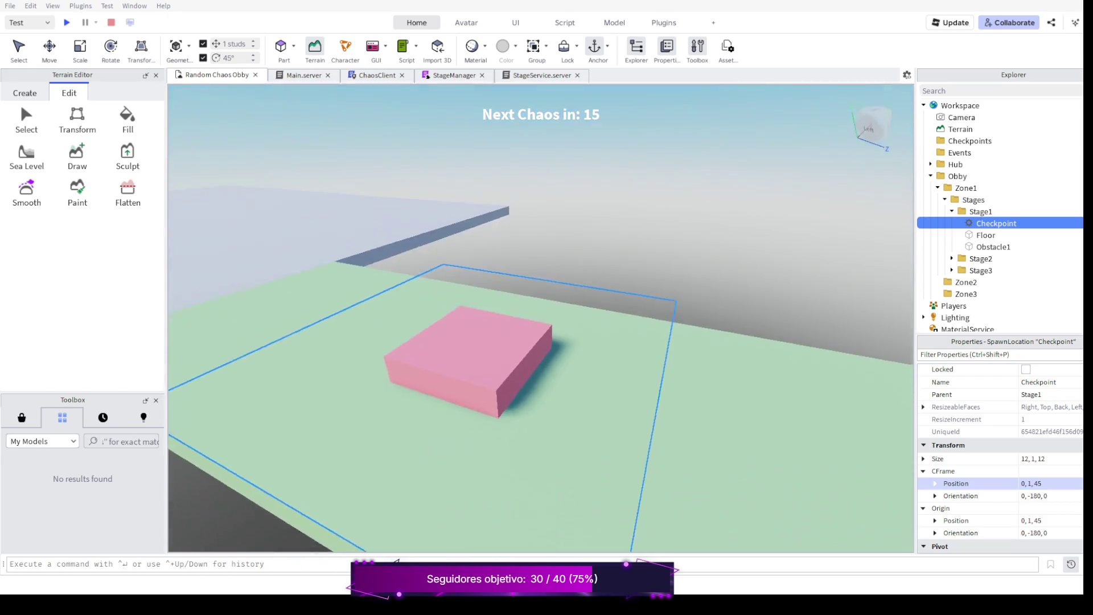
scroll(541, 316, down, 5)
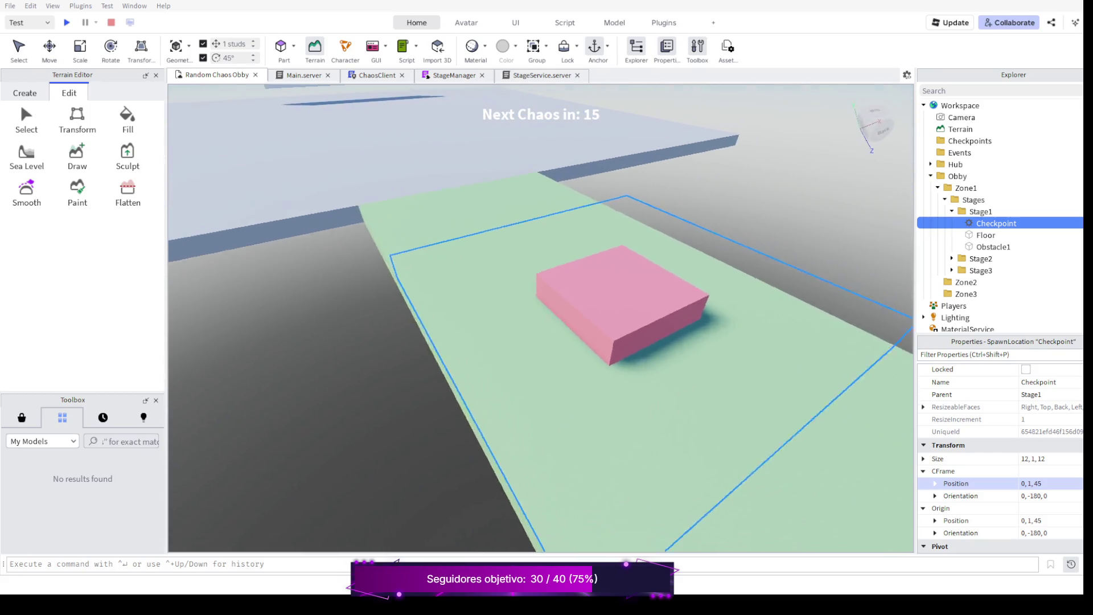
right_click(541, 316)
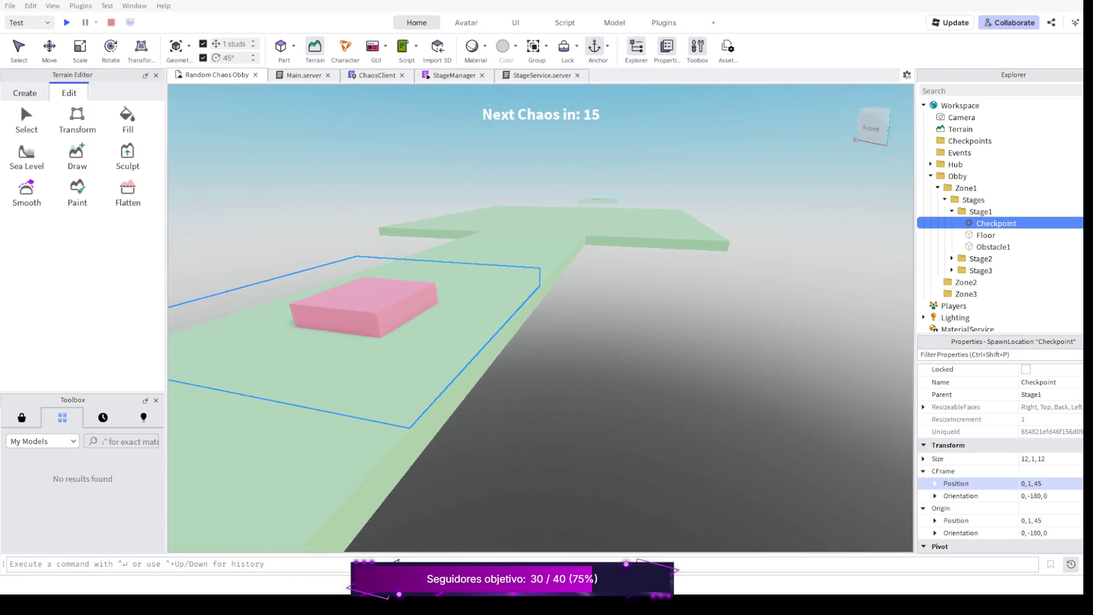
drag(598, 342, 479, 325)
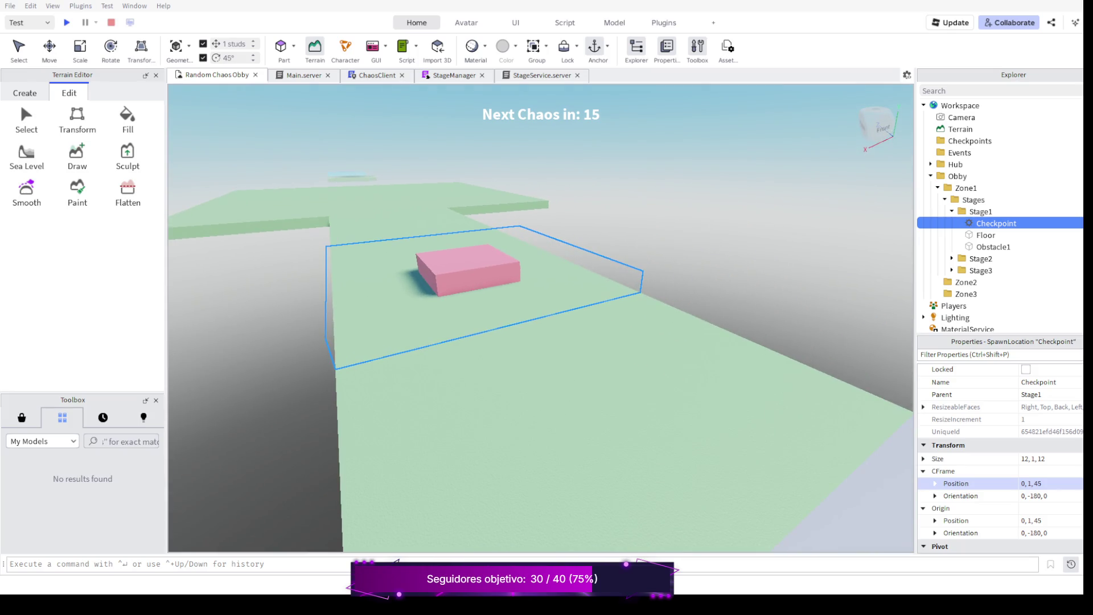
Start a playtest, move off the spawn and toggle the chat options and in-game menu.
key(F5)
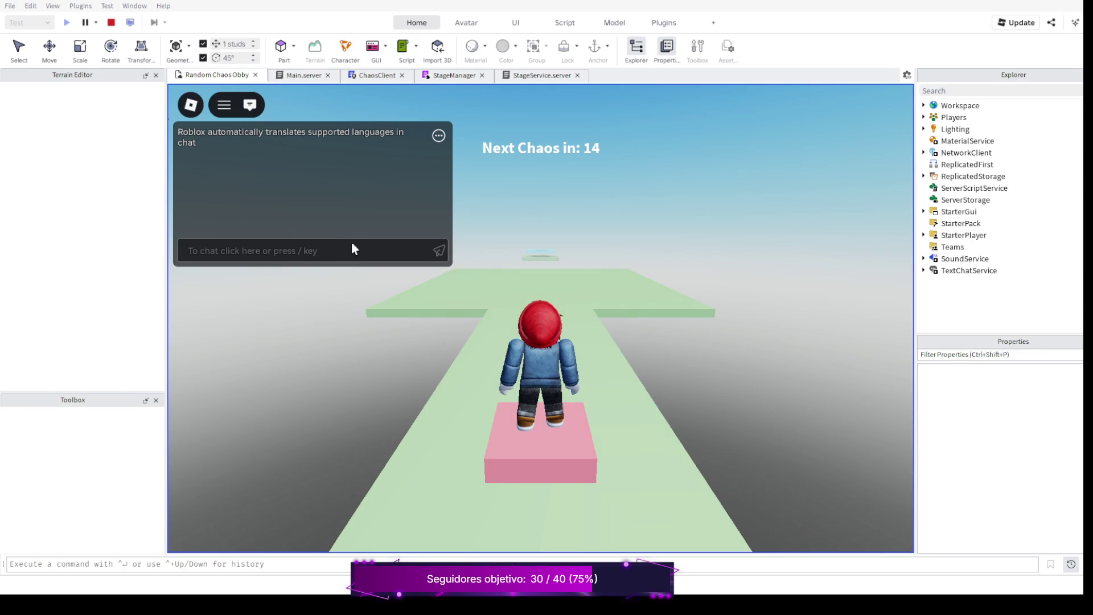
key(w)
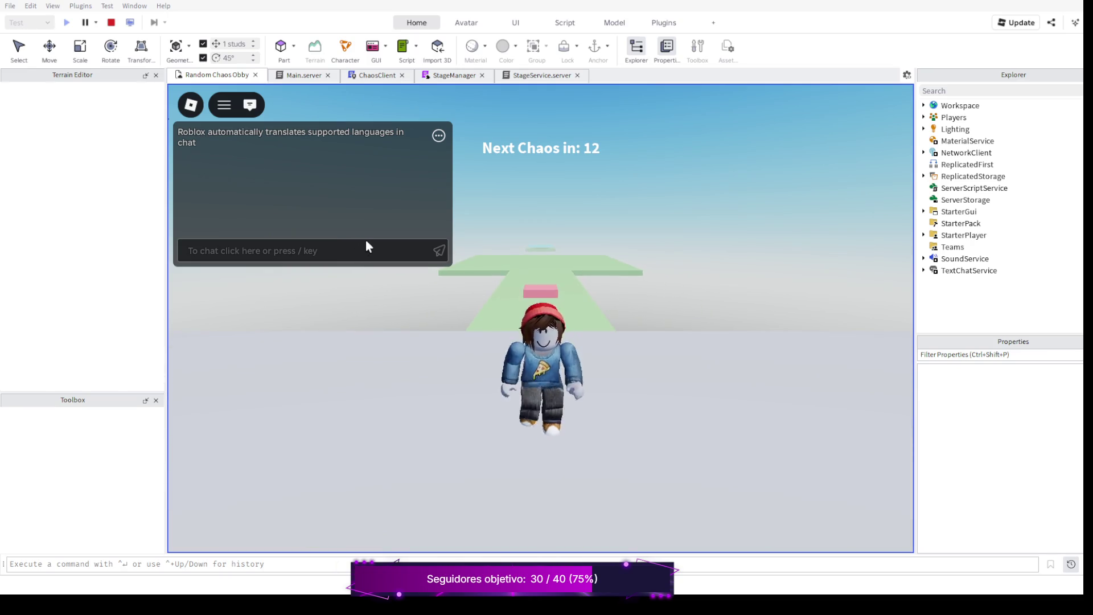
key(s)
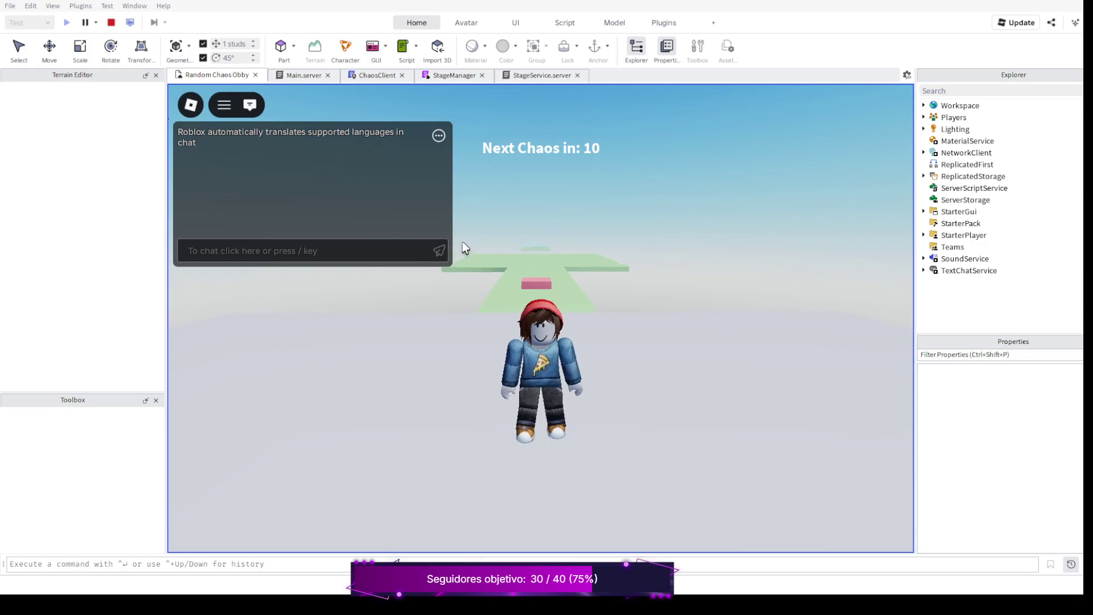
click(439, 136)
click(440, 136)
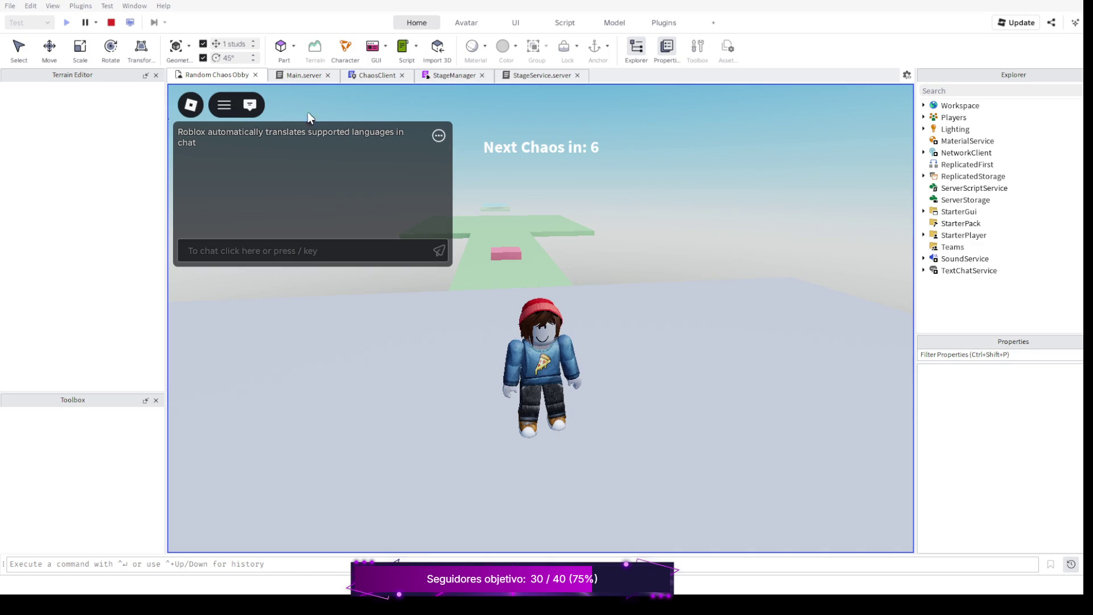
click(222, 105)
click(223, 105)
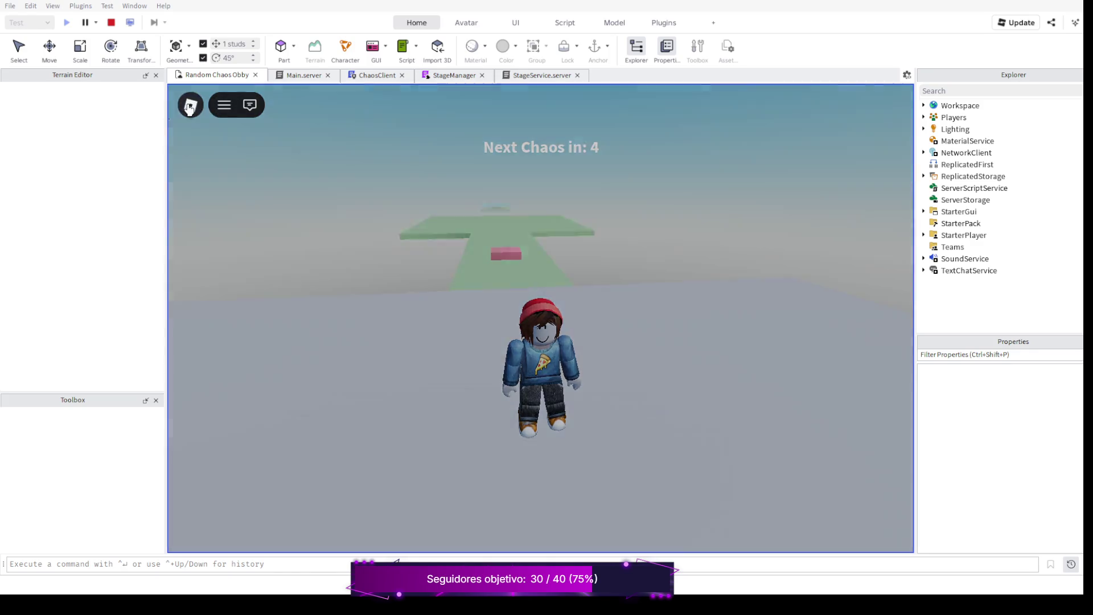
click(190, 105)
click(249, 105)
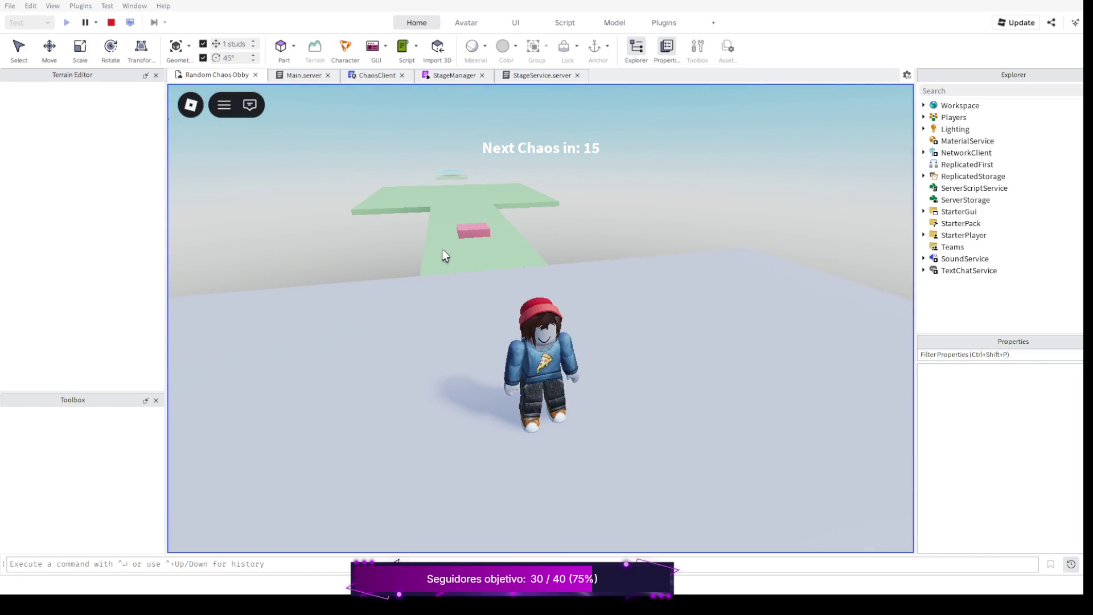
Walk the character along the green path while checking the Developer Console logs.
key(w)
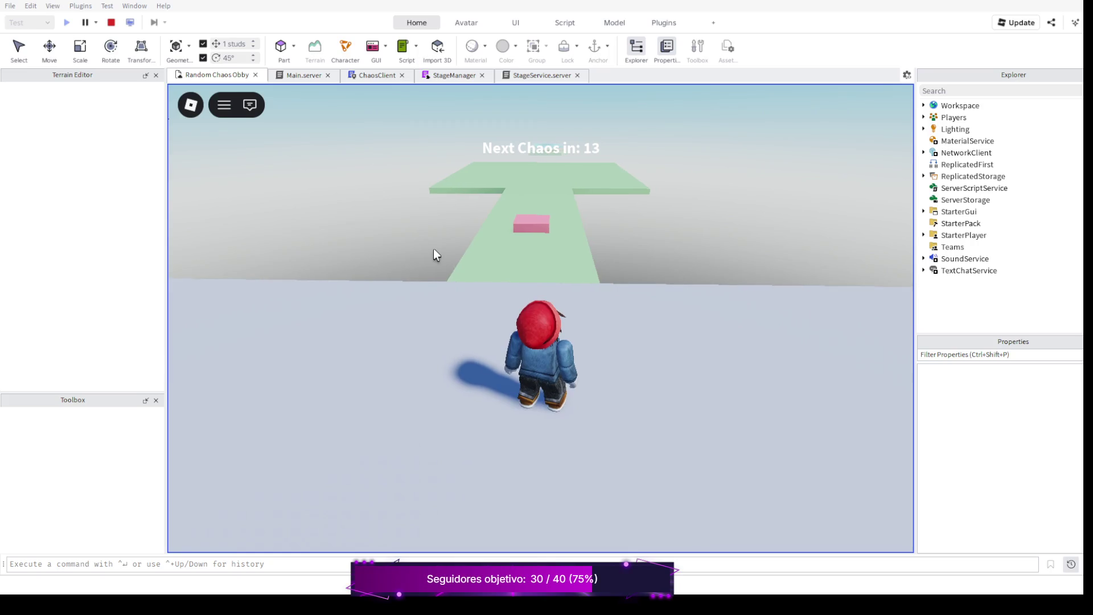
key(w)
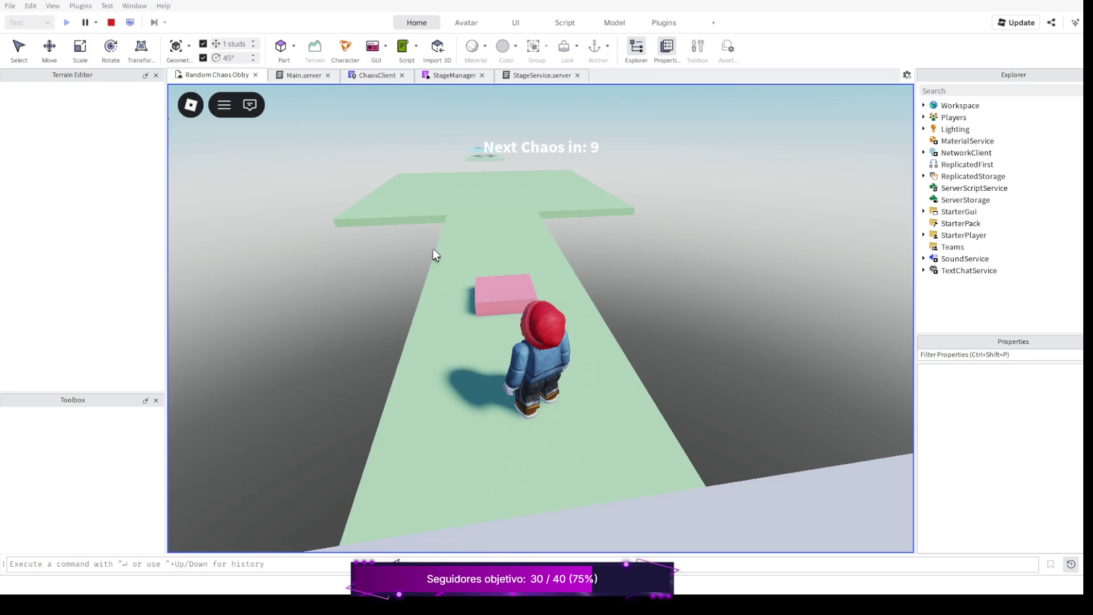
key(F9)
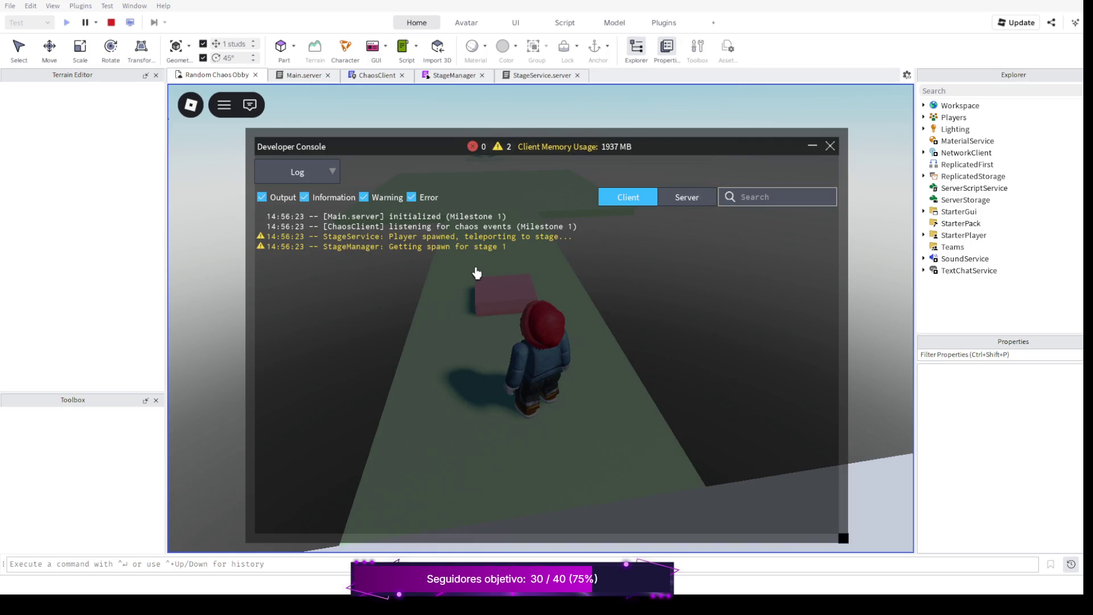
key(s)
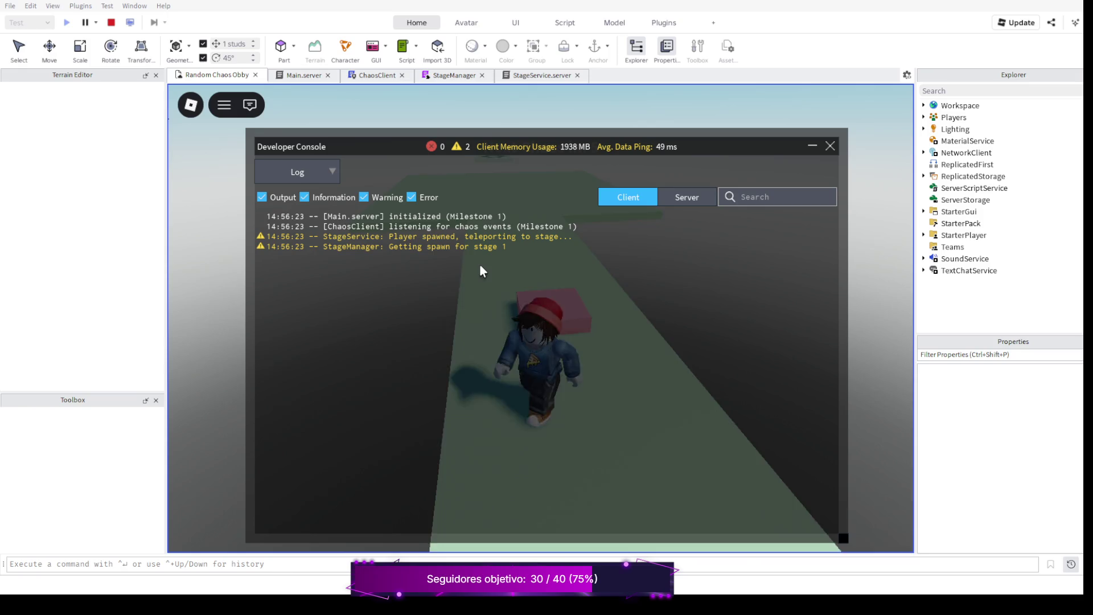
key(s)
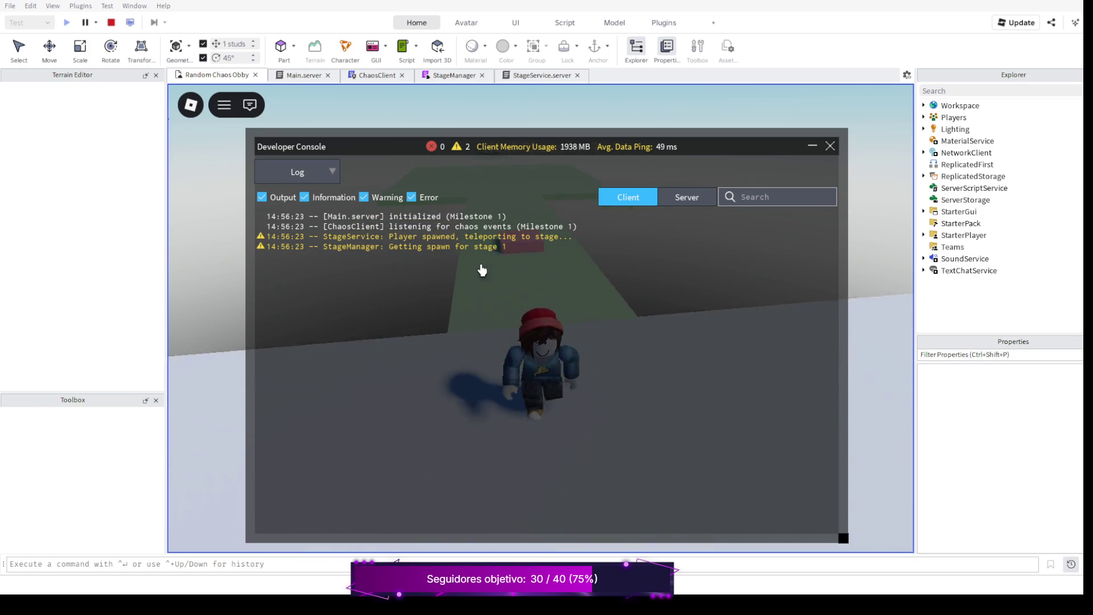
key(w)
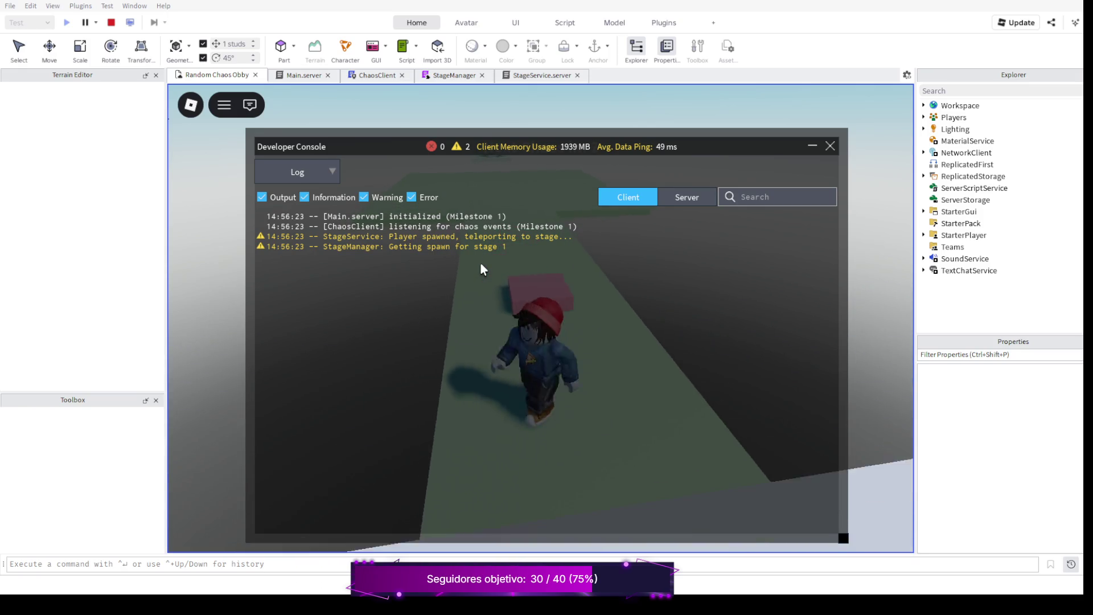
key(w)
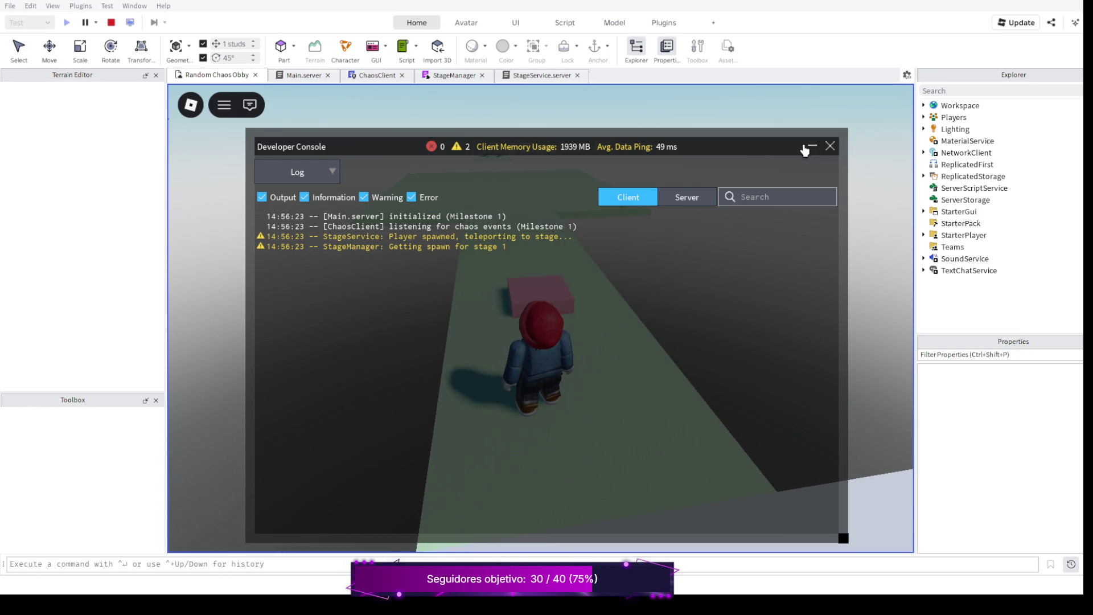
click(830, 145)
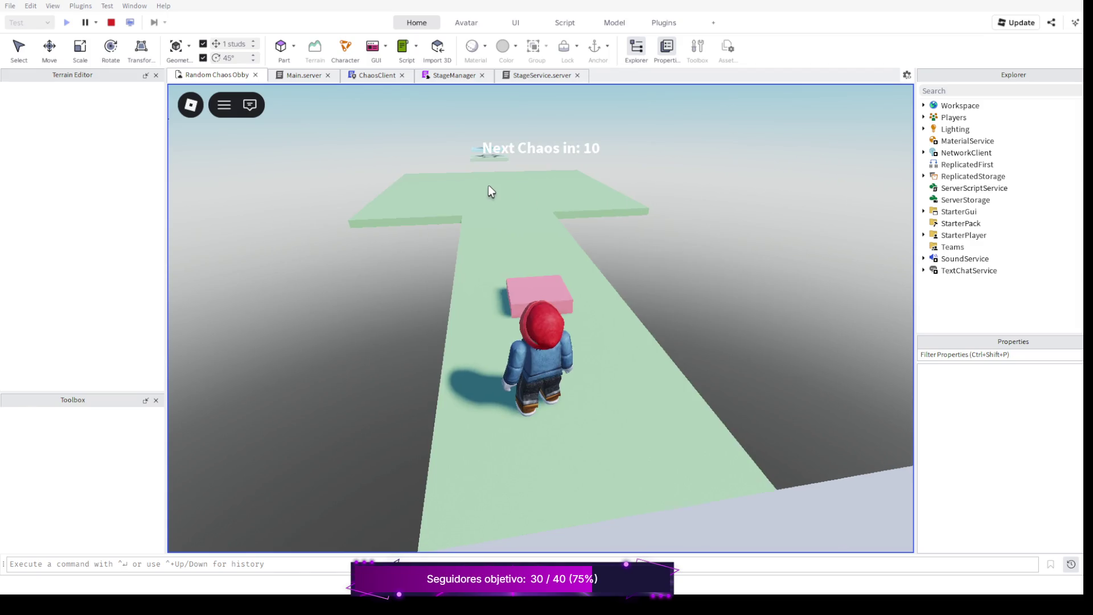
Keep moving along the obby, then stop the playtest.
key(w)
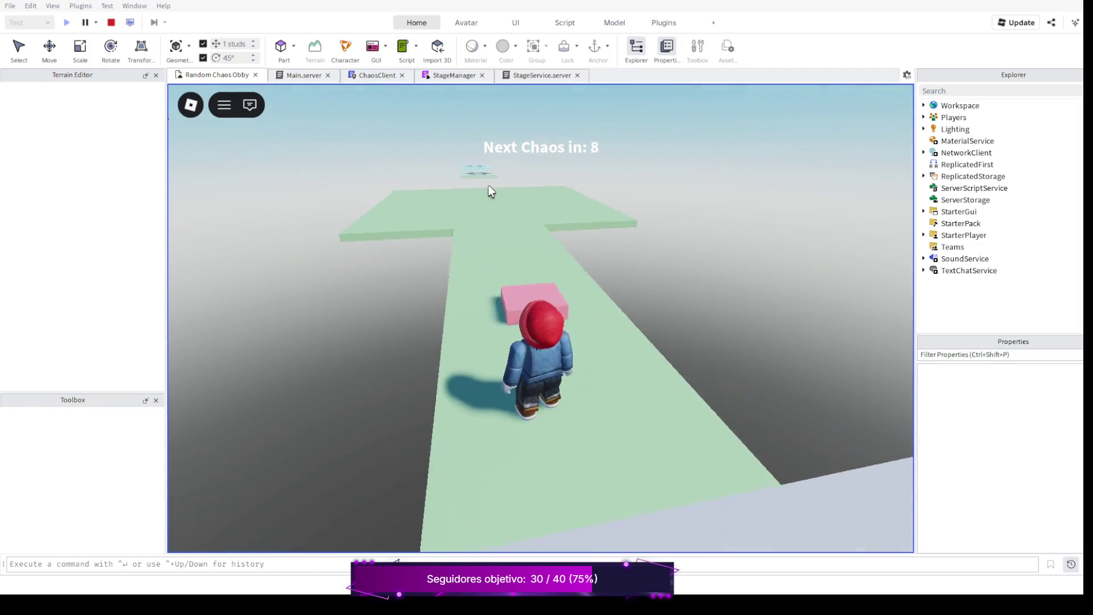
key(w)
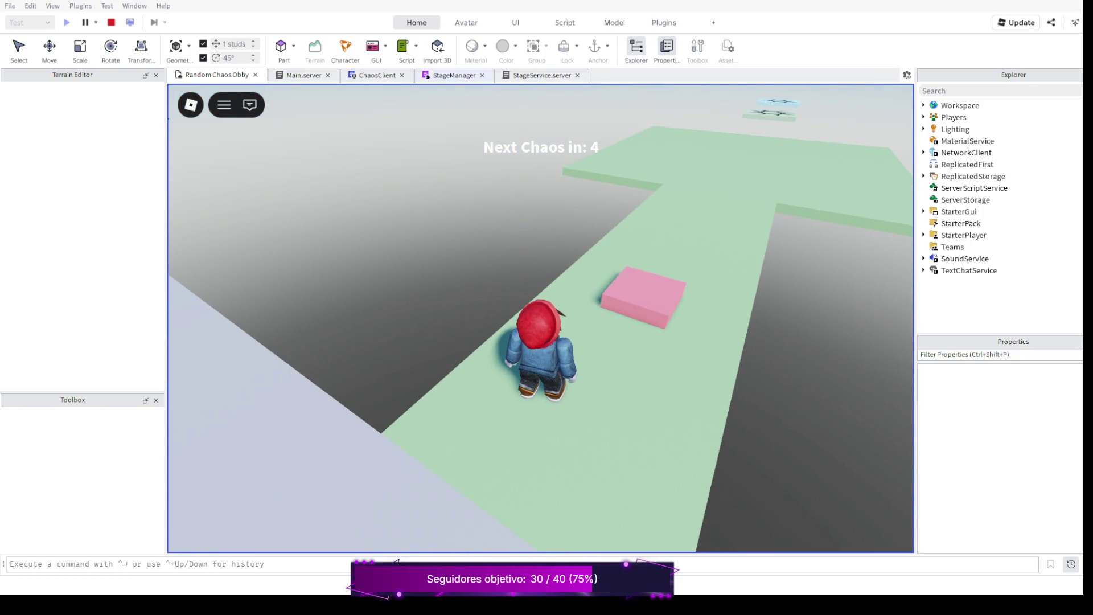
click(111, 22)
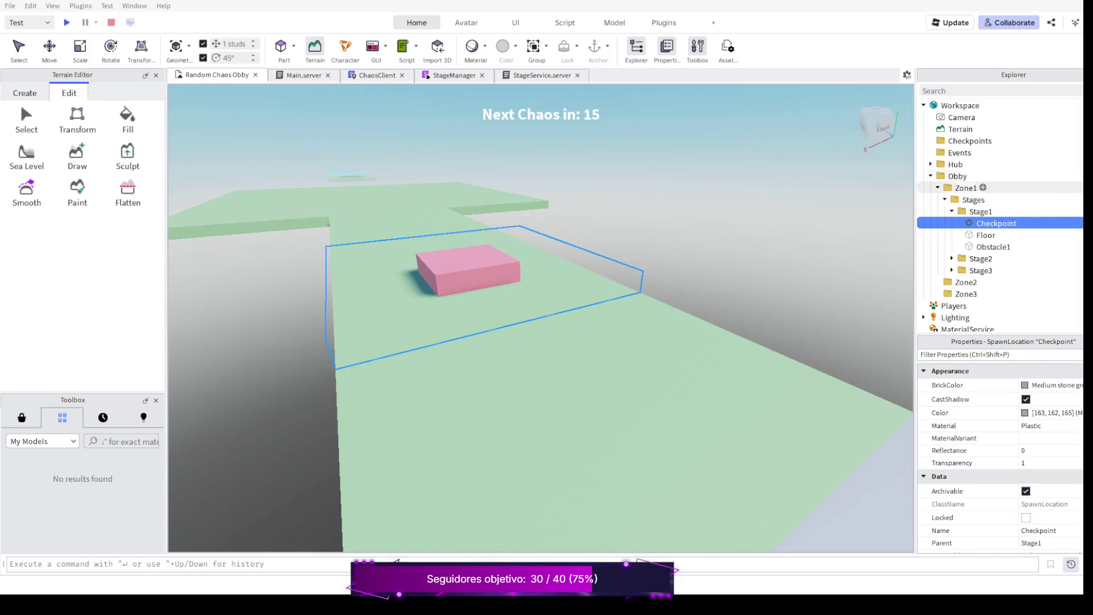
scroll(965, 196, down, 4)
scroll(972, 207, down, 1)
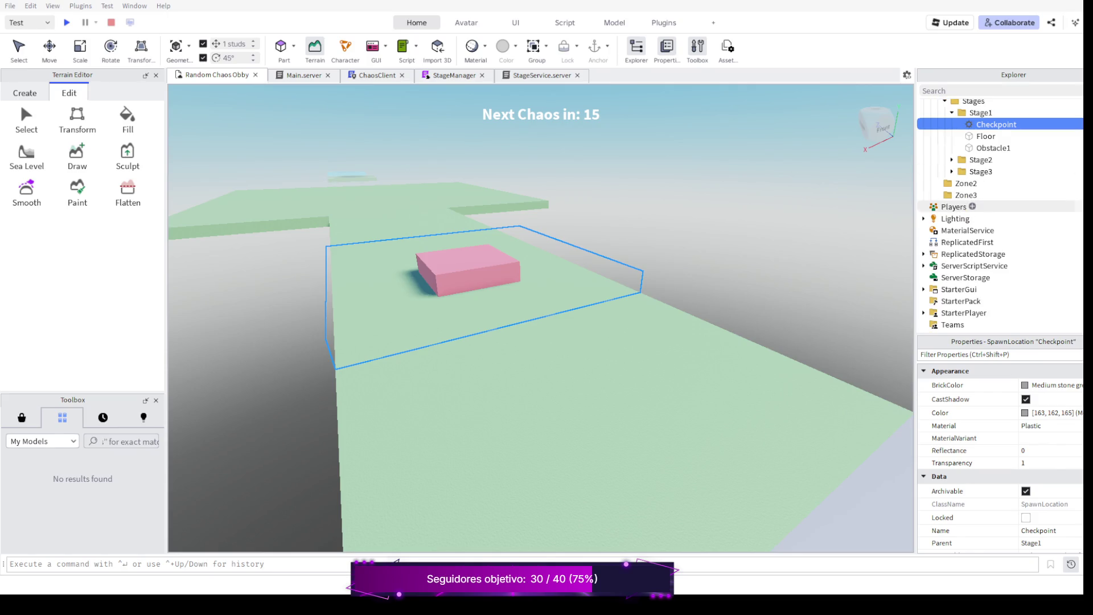
Inspect StarterPlayer, StarterPlayerScripts and the Players service properties in Explorer.
click(963, 280)
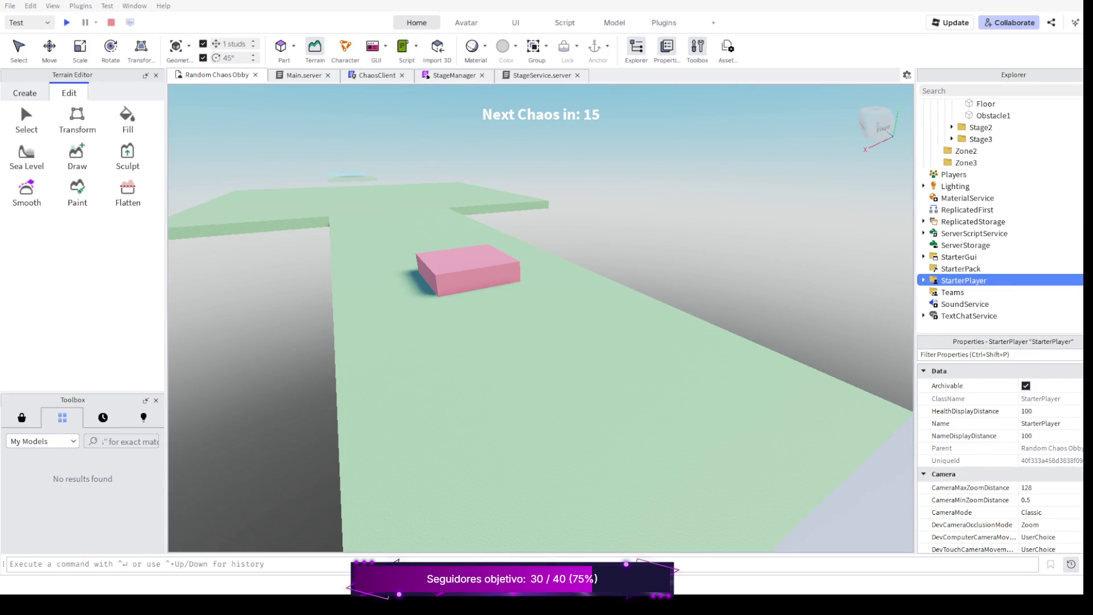
scroll(538, 342, down, 5)
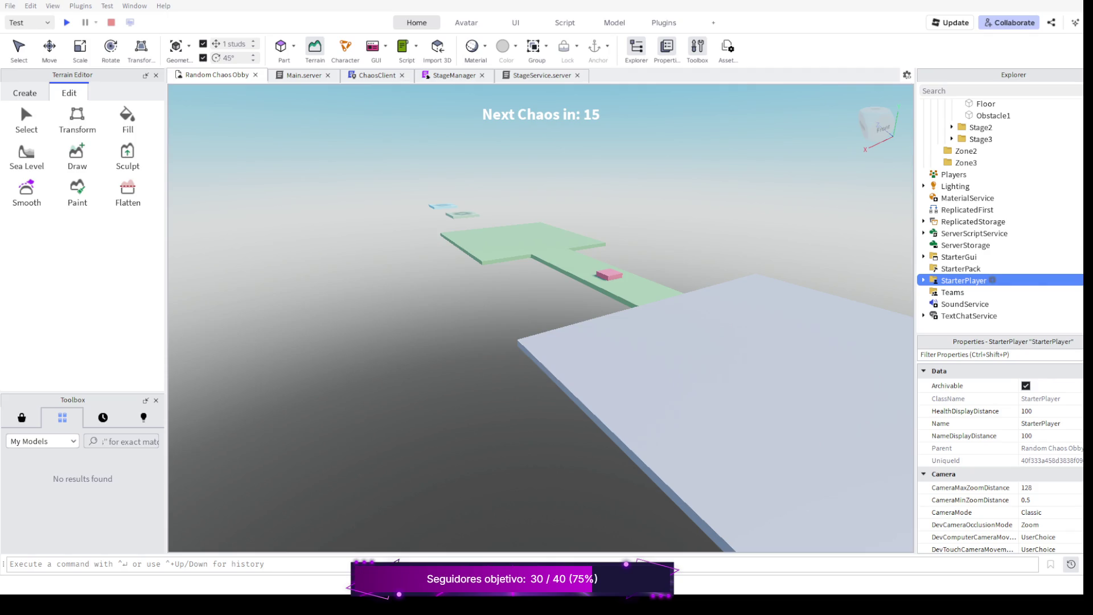
double_click(991, 280)
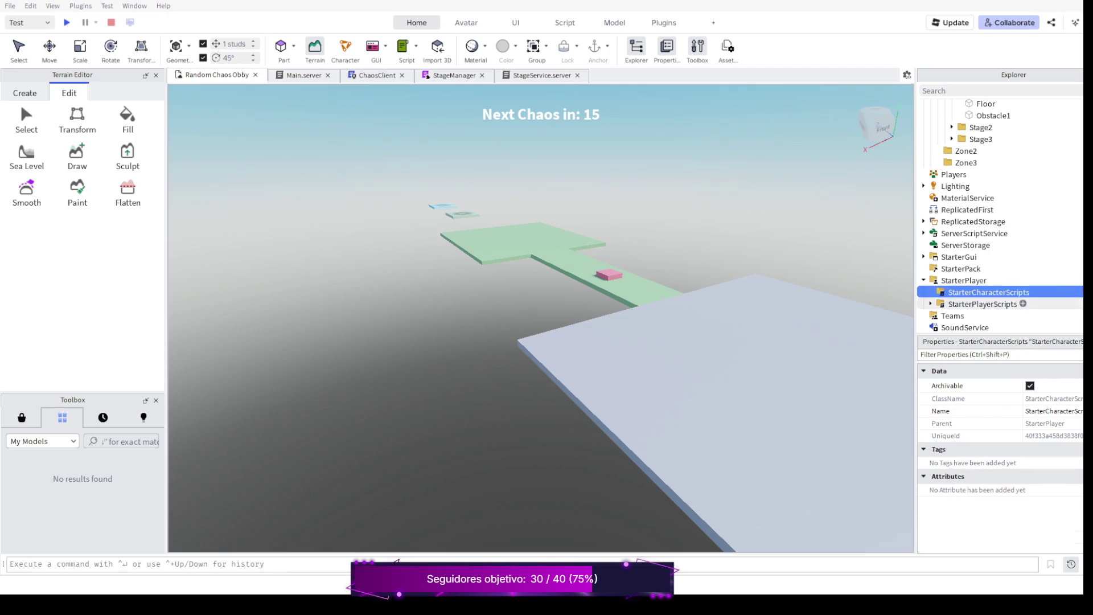
click(982, 304)
scroll(538, 342, down, 3)
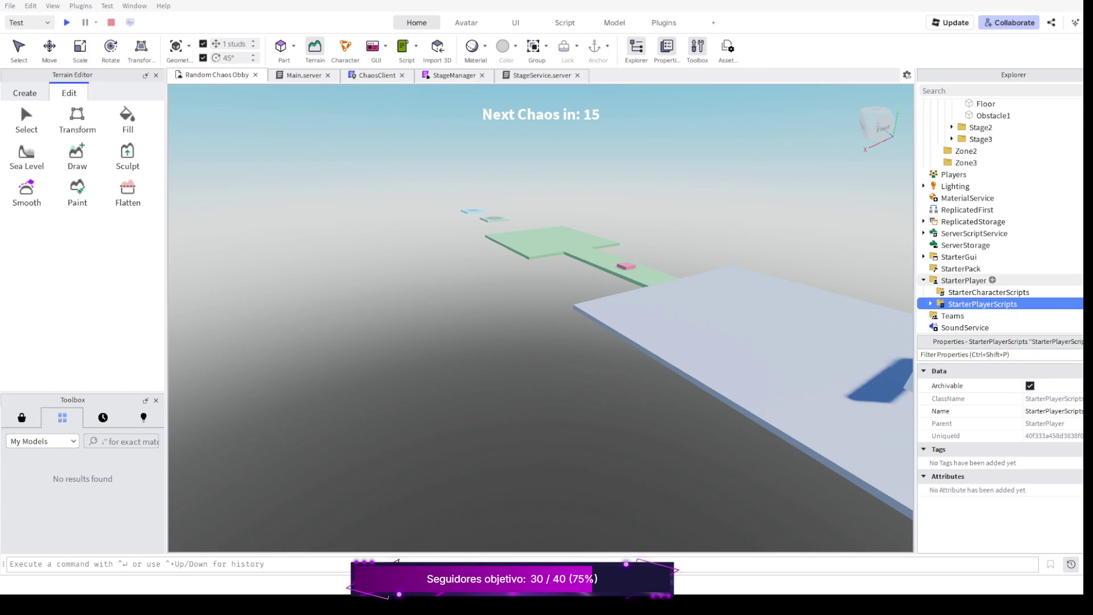
click(965, 280)
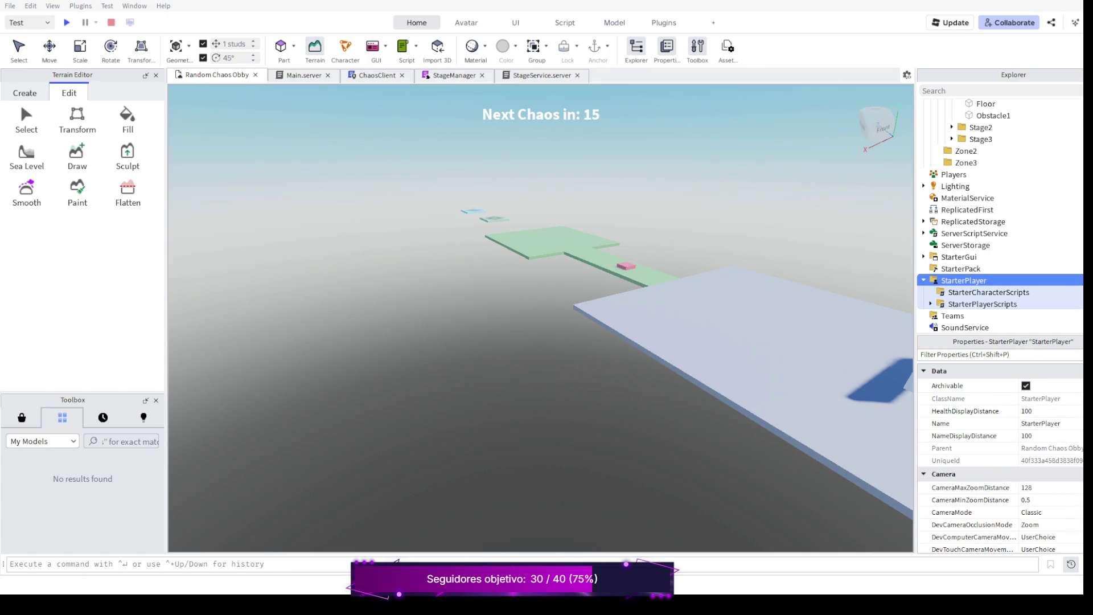
scroll(1000, 427, down, 4)
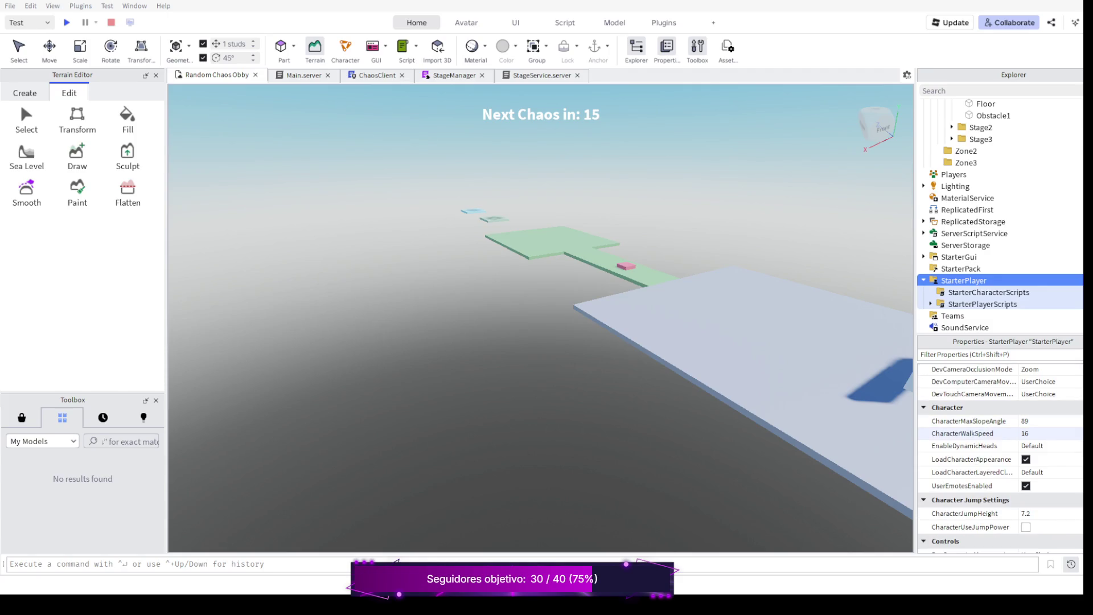
scroll(982, 421, down, 3)
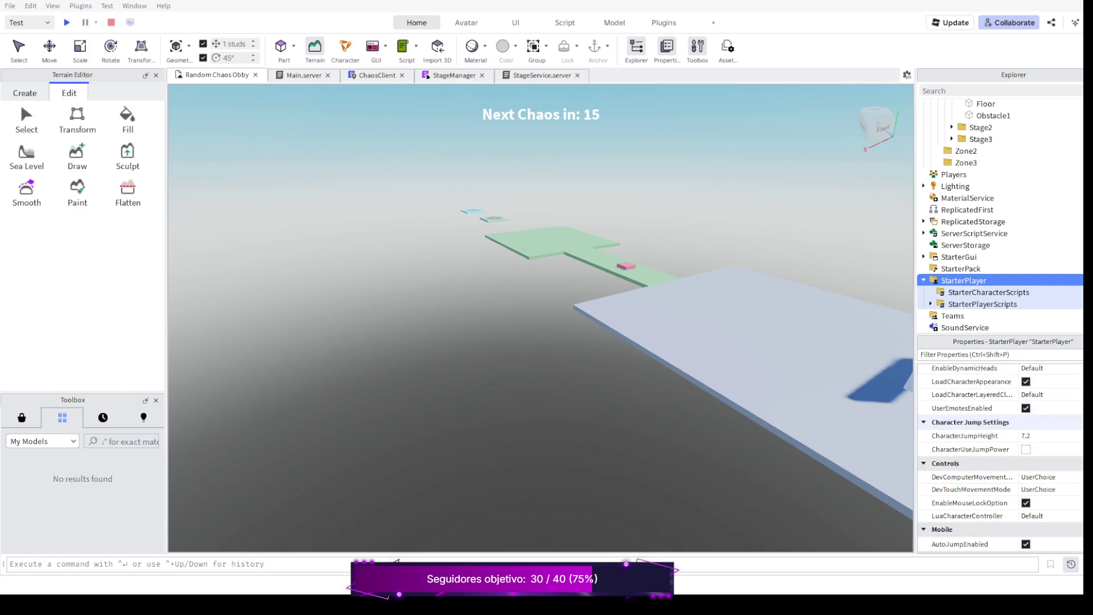
scroll(997, 258, up, 3)
scroll(998, 258, up, 2)
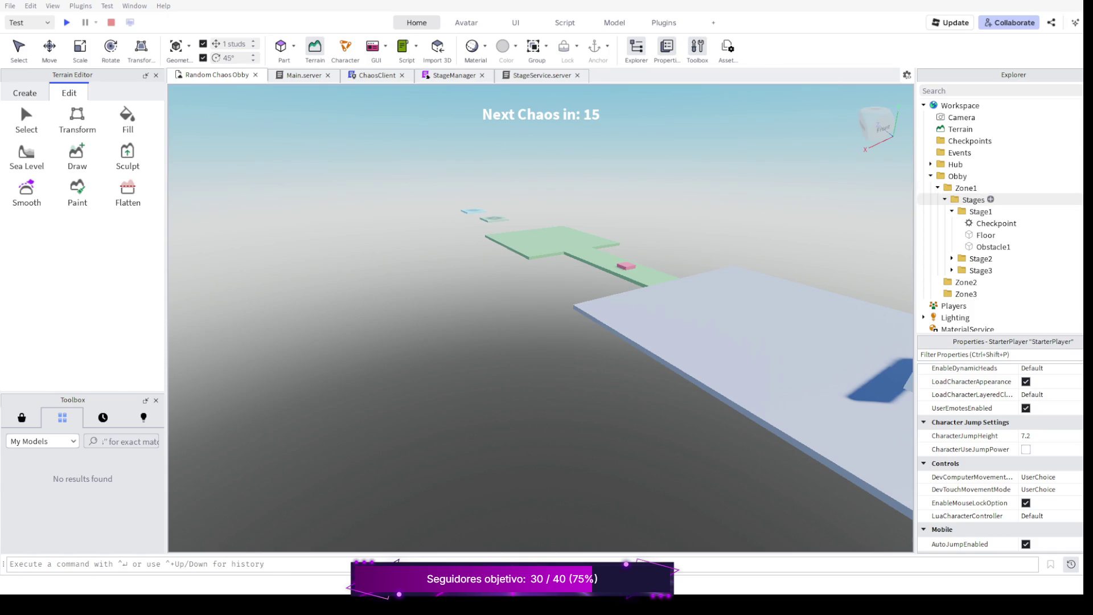
scroll(998, 223, down, 1)
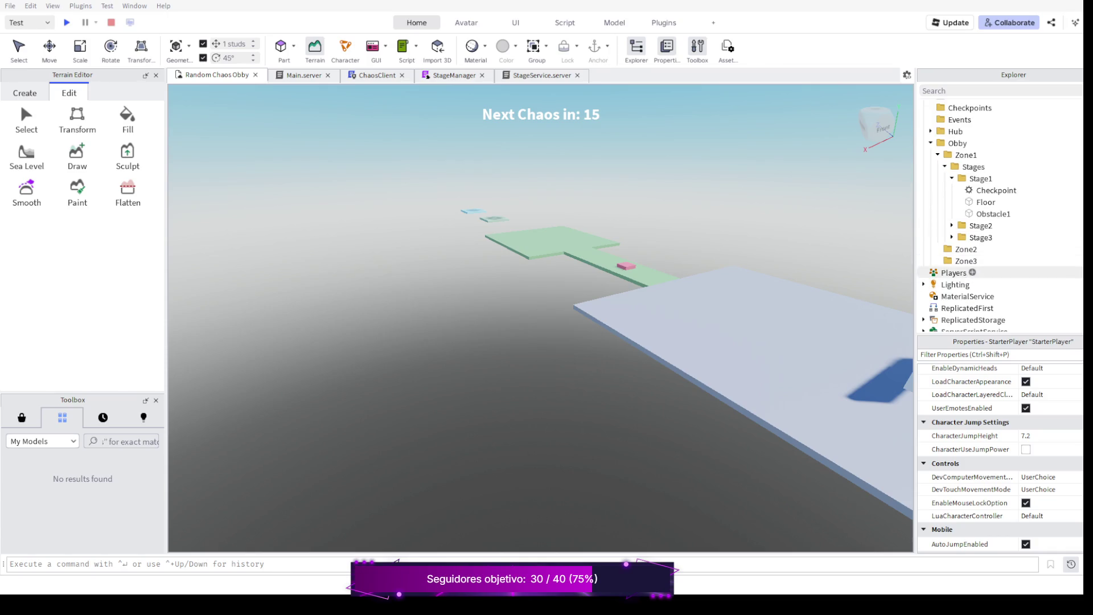
click(954, 273)
scroll(999, 444, up, 2)
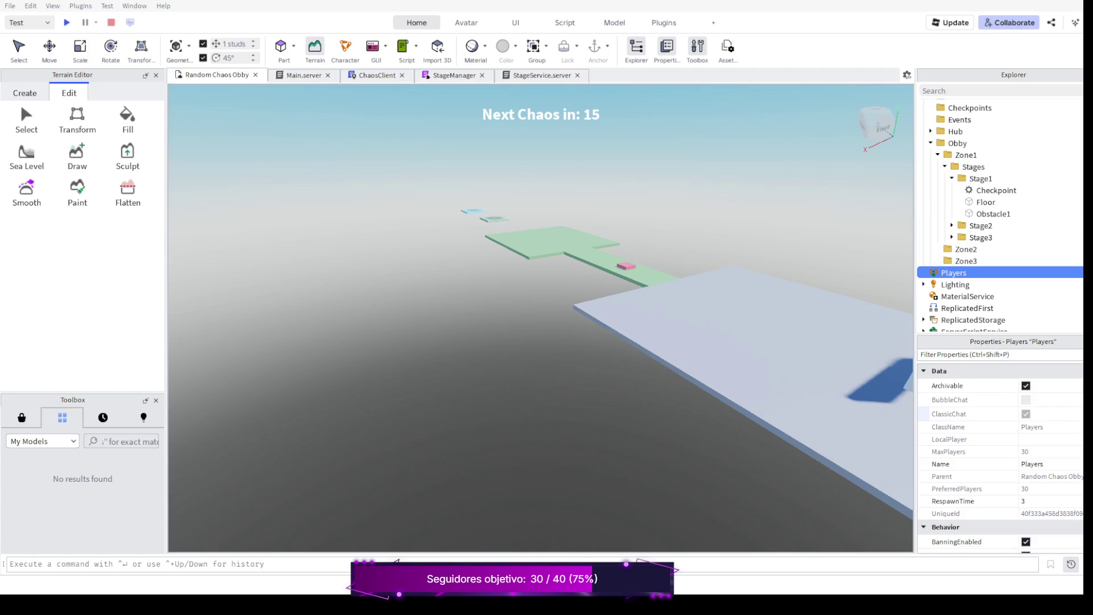
scroll(1000, 444, down, 2)
scroll(997, 257, down, 1)
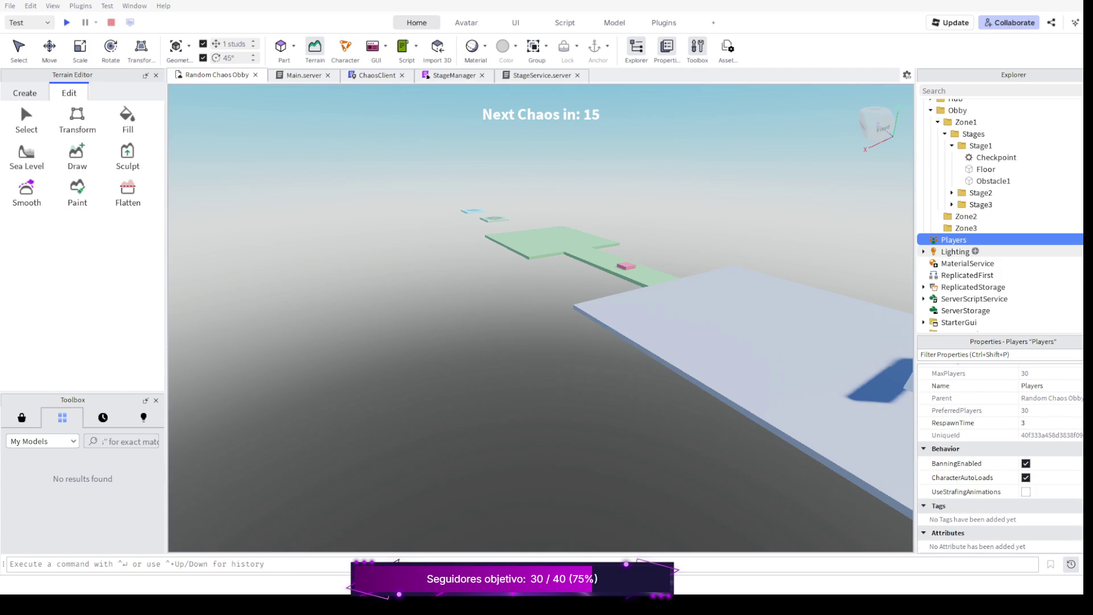
scroll(1000, 257, down, 1)
scroll(999, 256, down, 1)
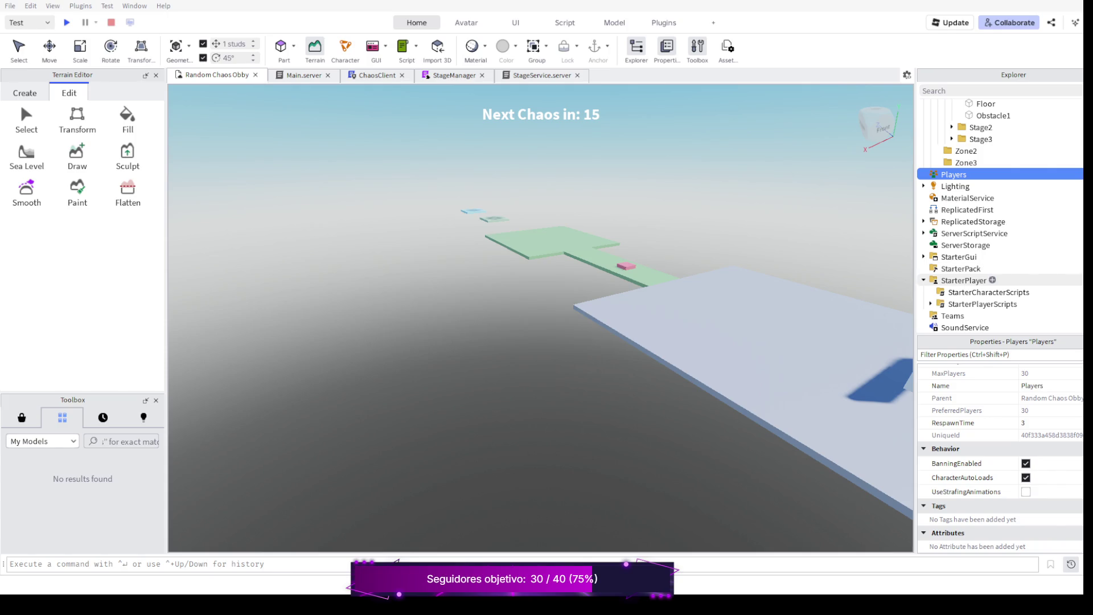
Expand StarterPlayerScripts to reveal ChaosClient and view its script code.
click(983, 304)
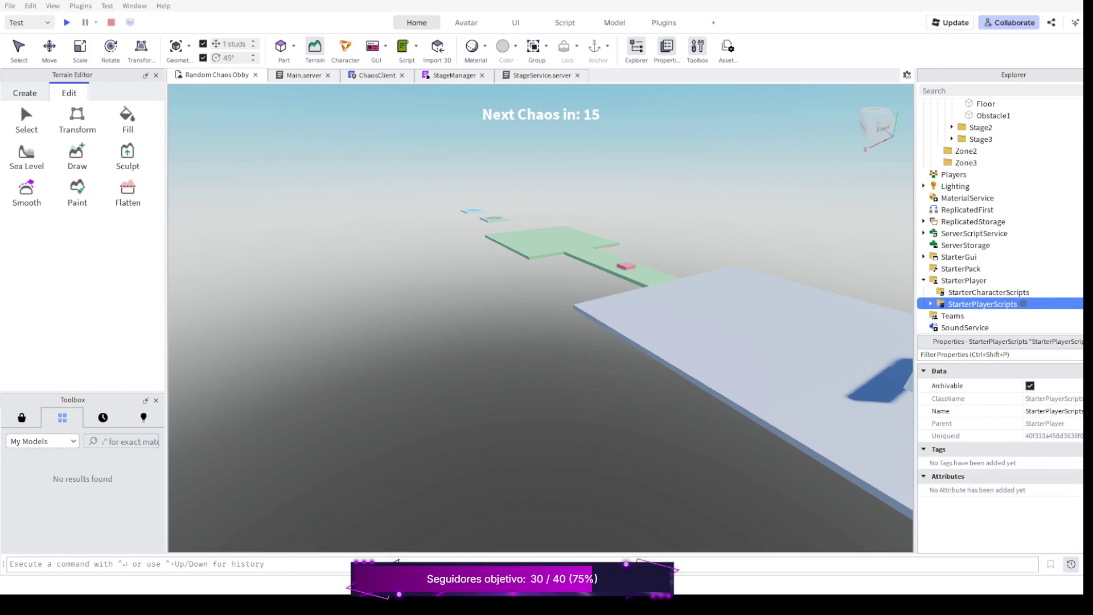
click(929, 304)
click(976, 314)
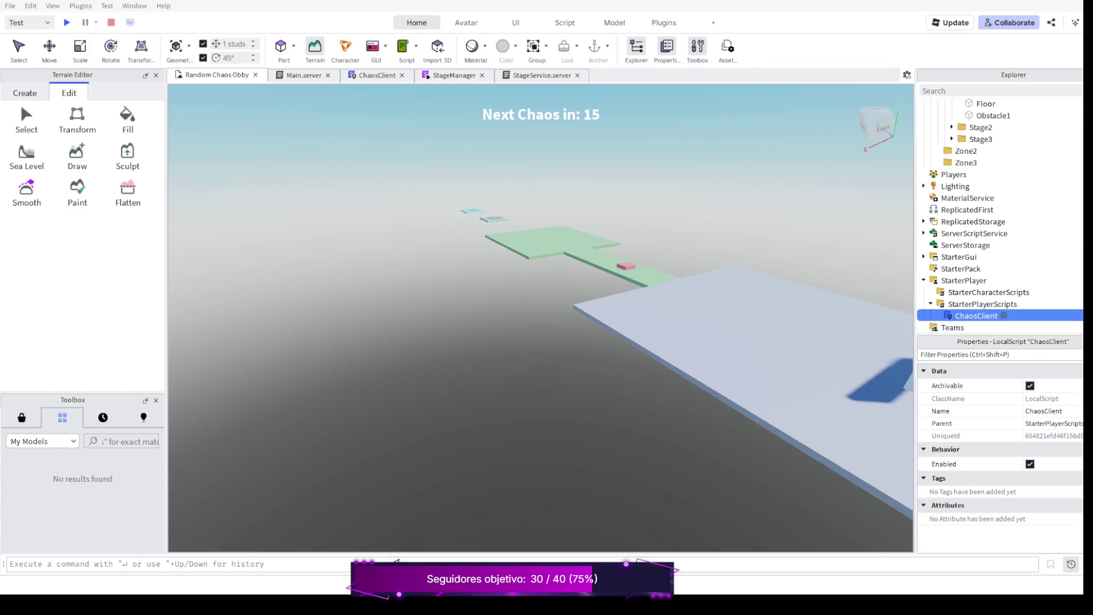
key(Up)
key(Up)
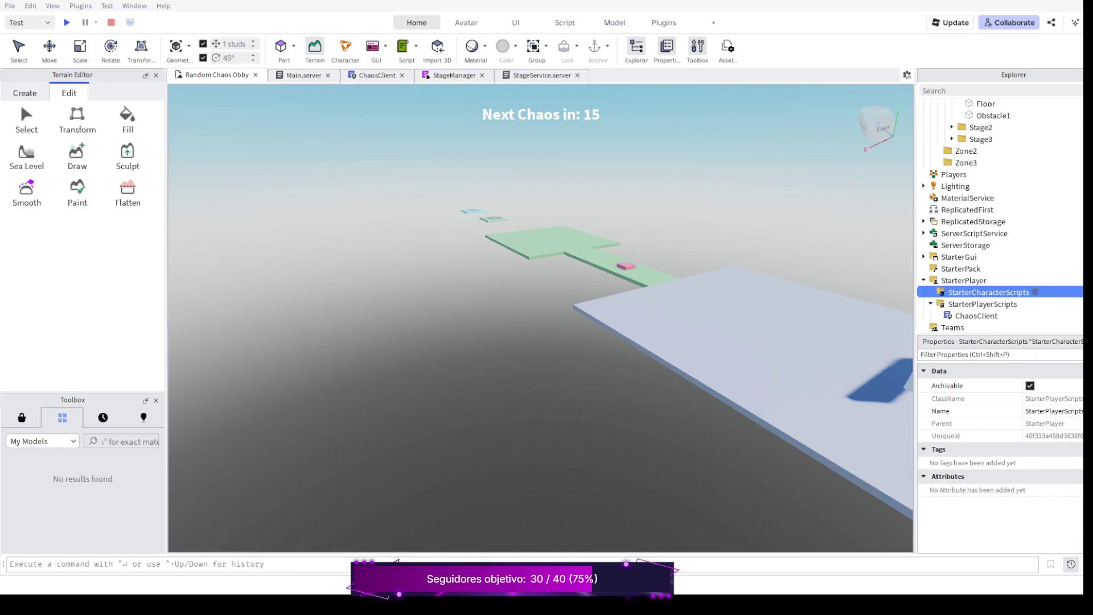
key(Up)
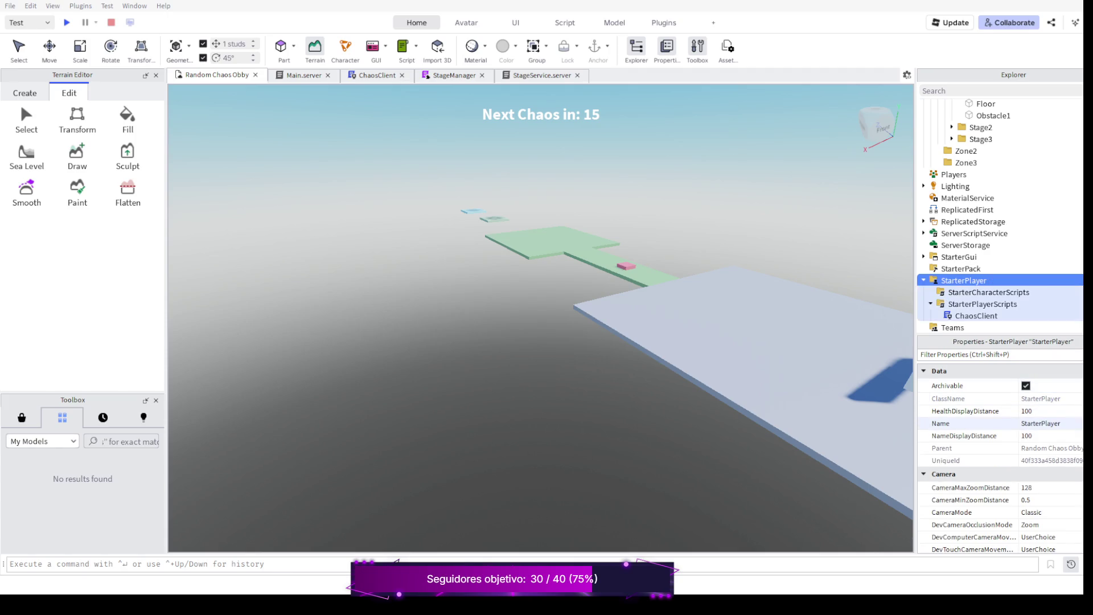
scroll(999, 445, down, 4)
scroll(999, 444, down, 4)
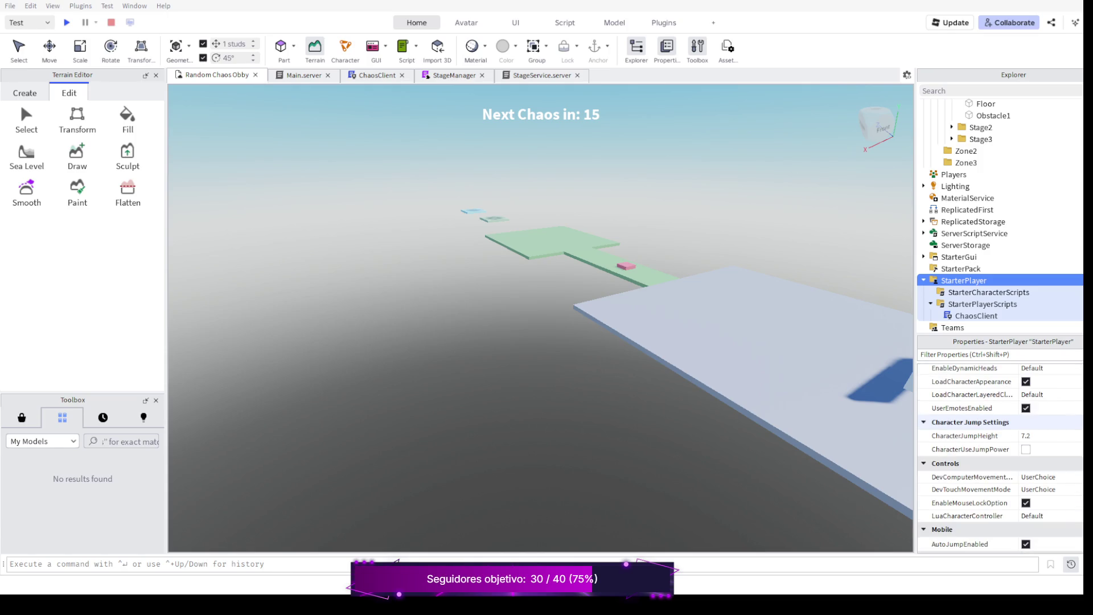
scroll(999, 444, down, 3)
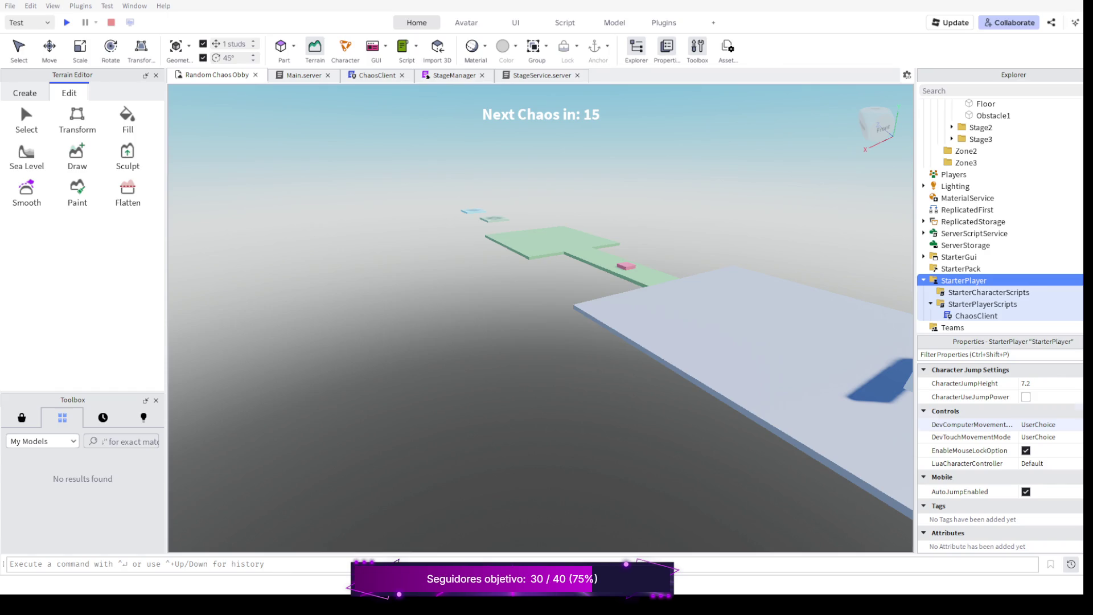
click(376, 76)
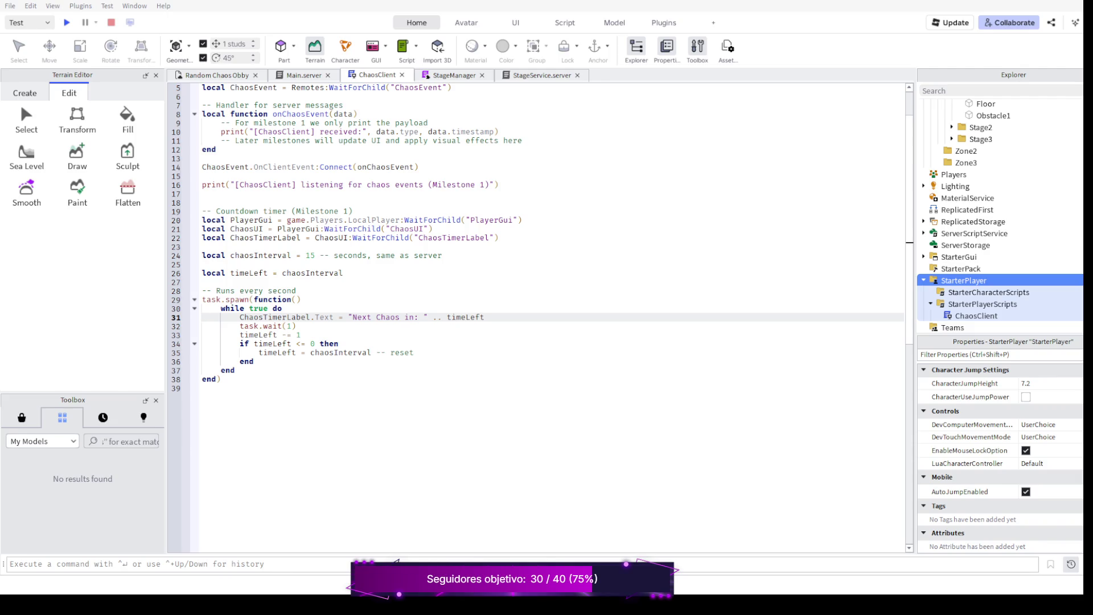
scroll(547, 257, up, 2)
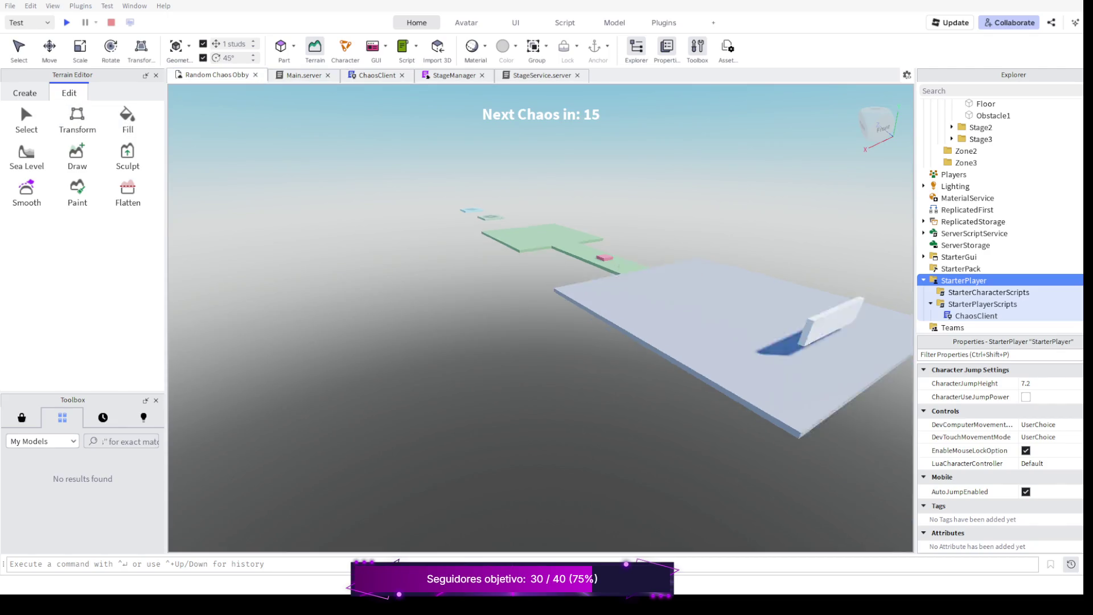
Orbit toward the hub, inspect Terrain and Events, then select Hub's PlayerSpawn.
drag(649, 290, 359, 273)
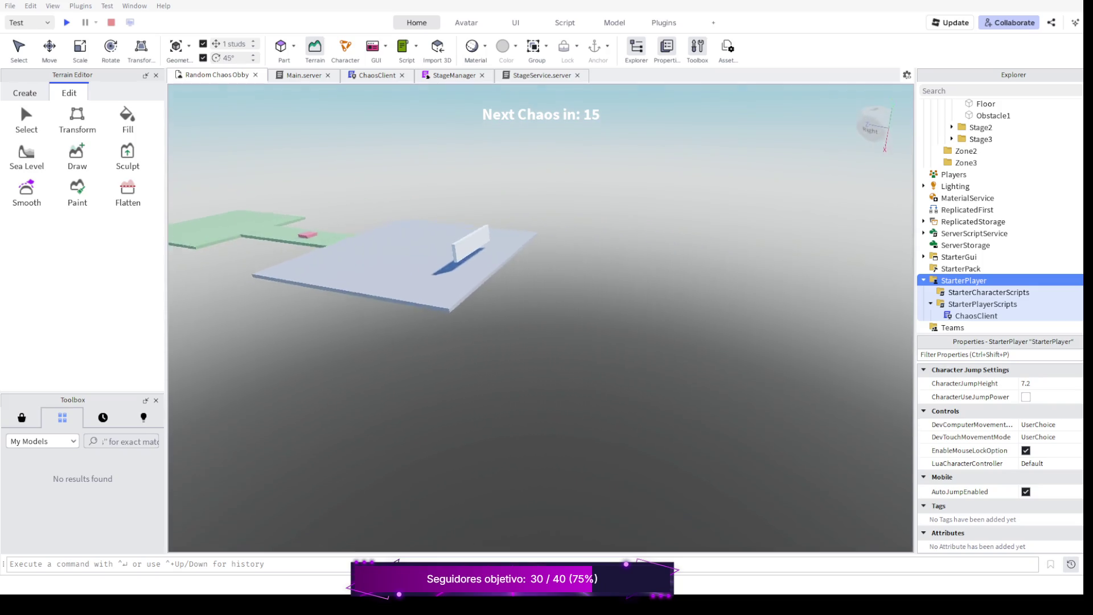
scroll(999, 223, up, 5)
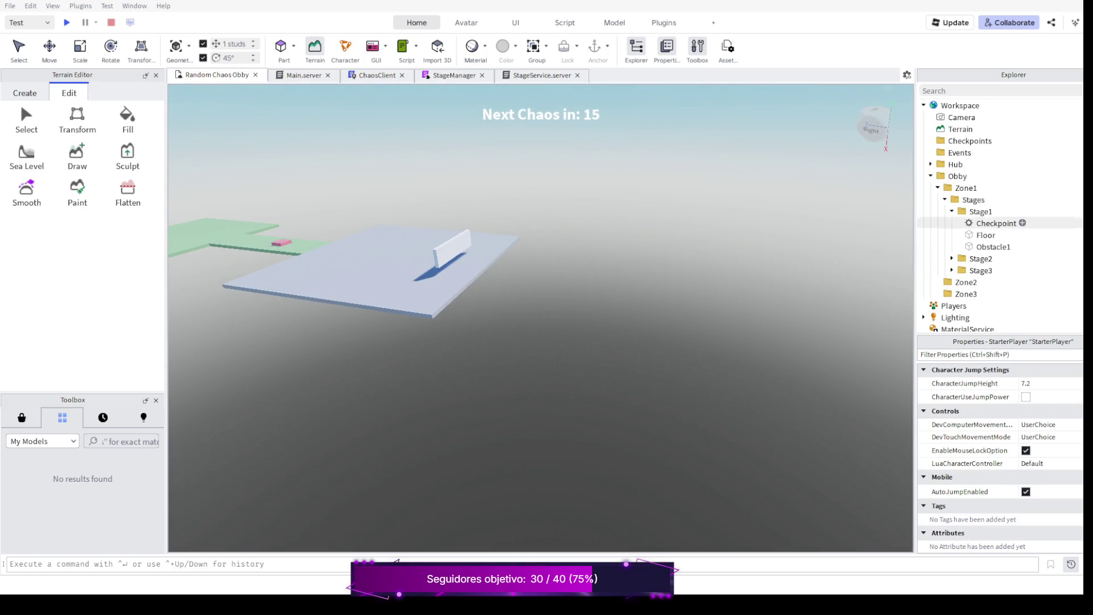
click(960, 129)
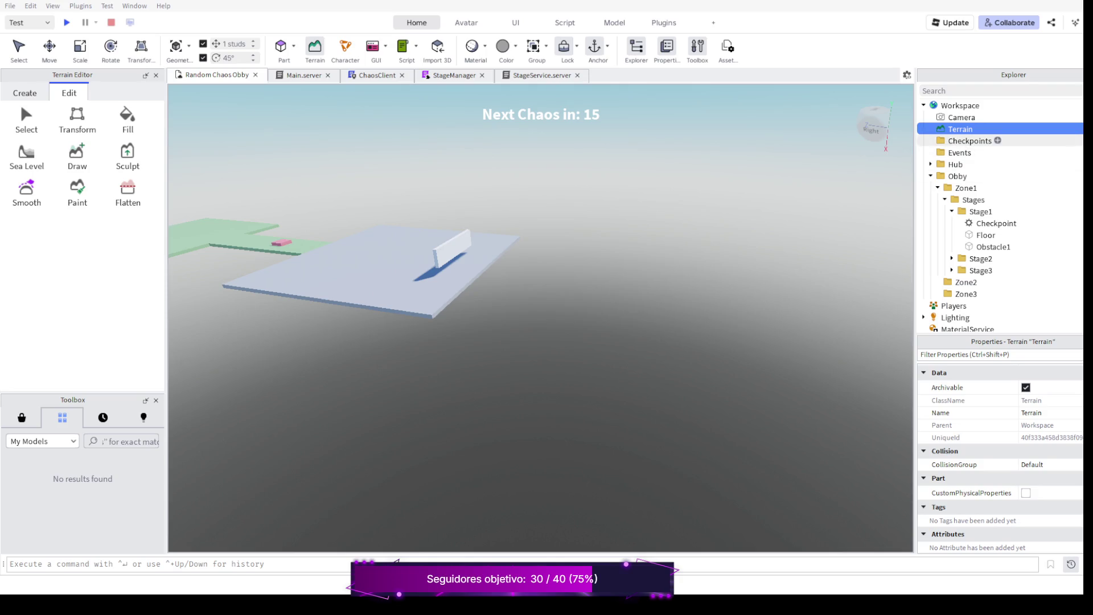
click(960, 152)
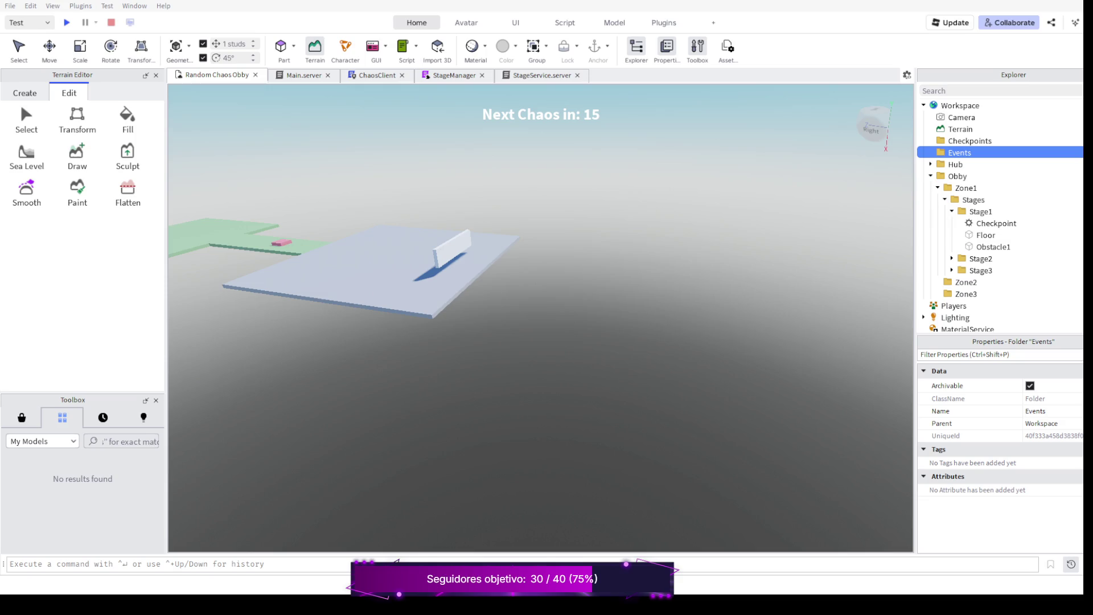
click(932, 164)
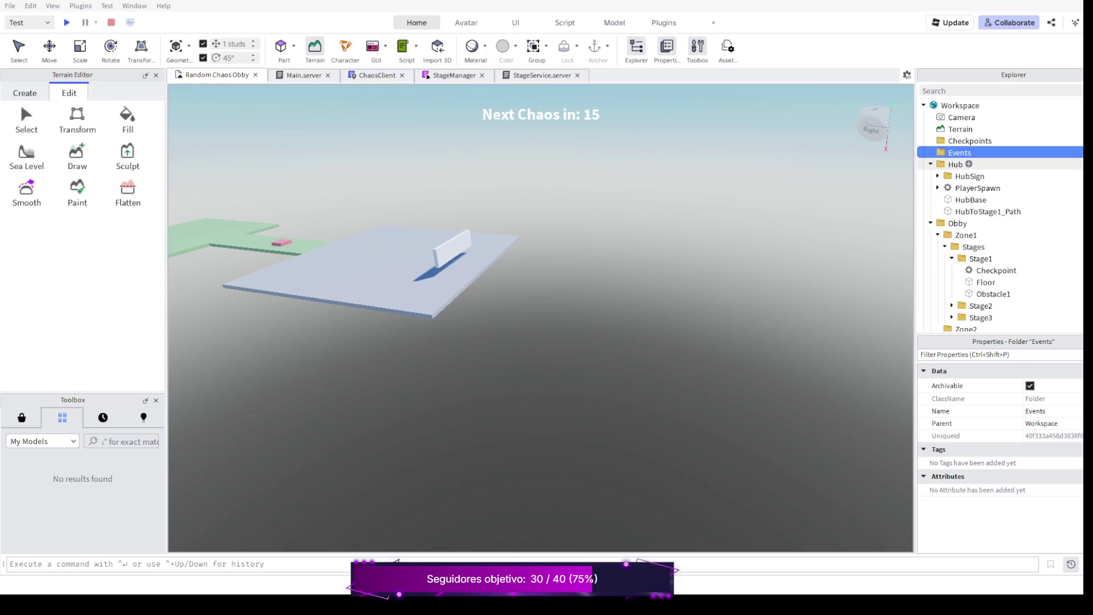
click(977, 188)
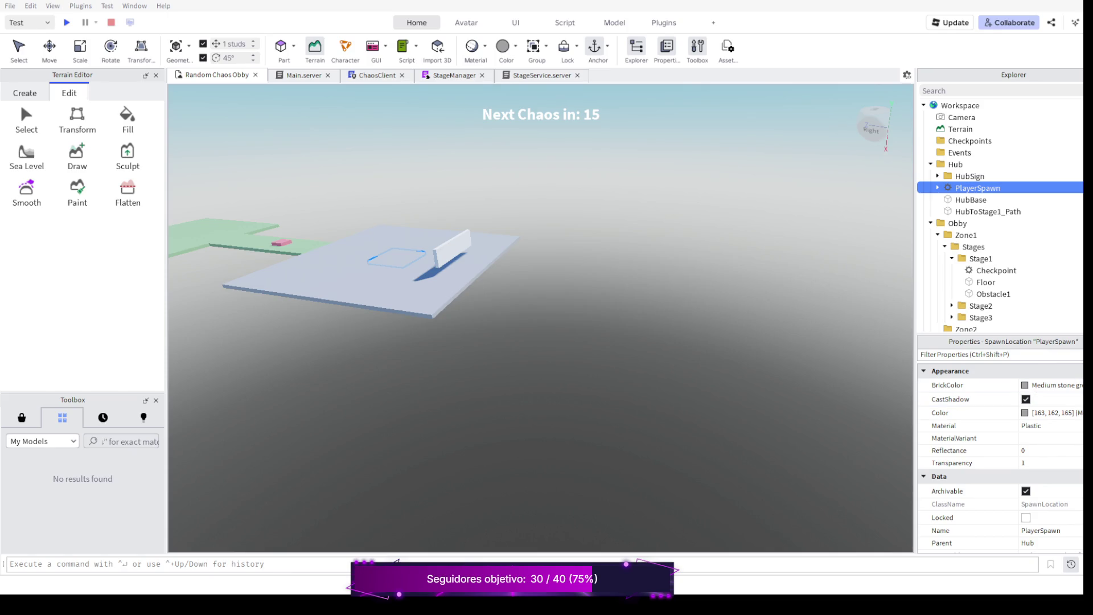
Fly over the spawn platform and check PlayerSpawn's position 0,0,0 and orientation 0,-180,0.
key(w)
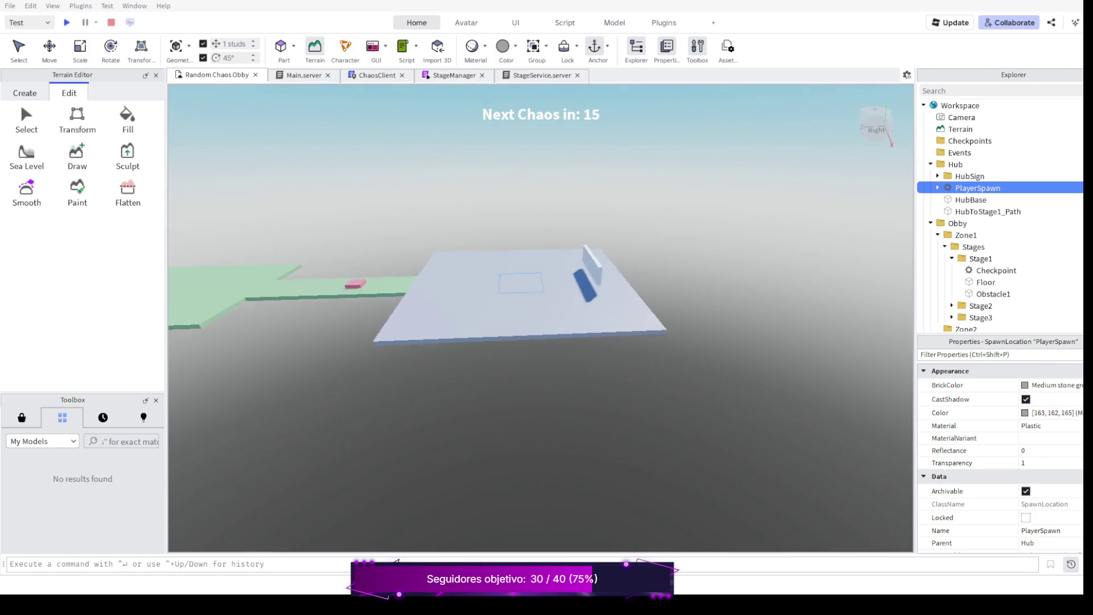
key(w)
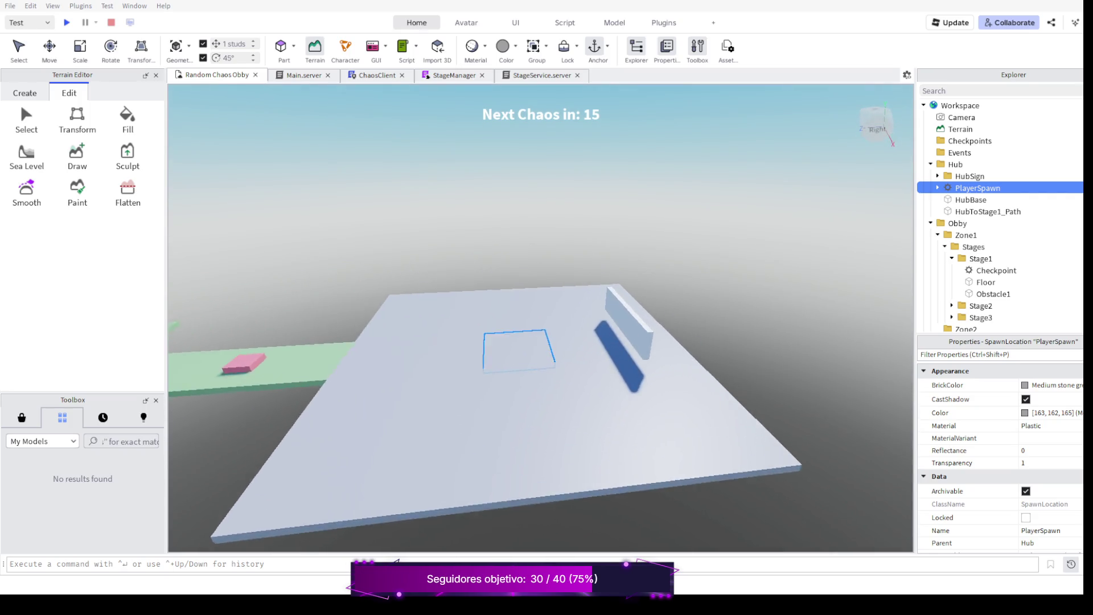
scroll(999, 444, down, 3)
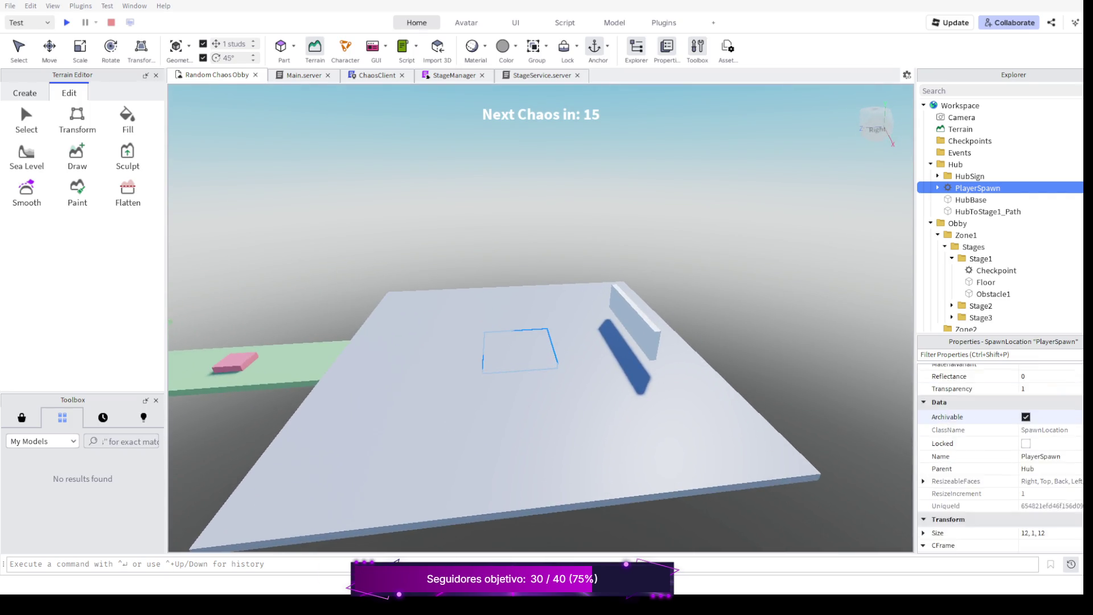
scroll(999, 410, down, 1)
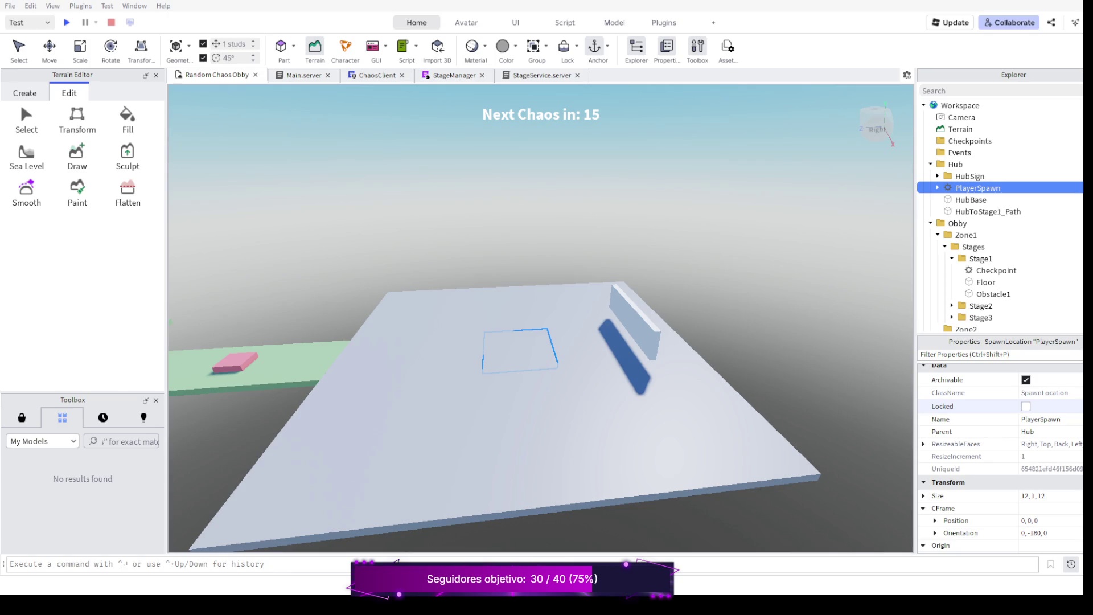
scroll(999, 427, down, 1)
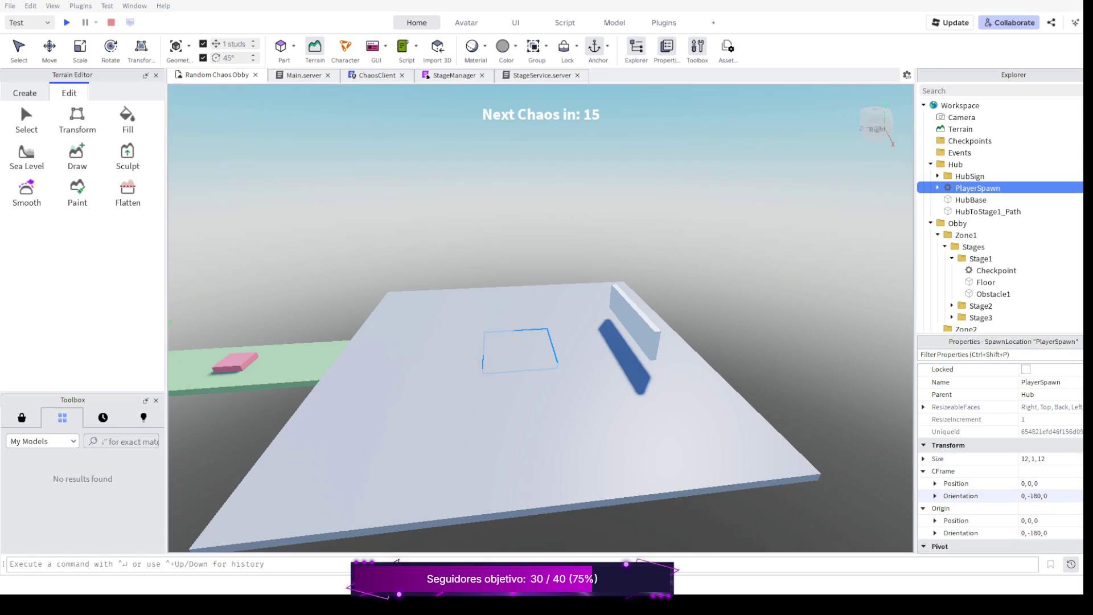
click(1037, 495)
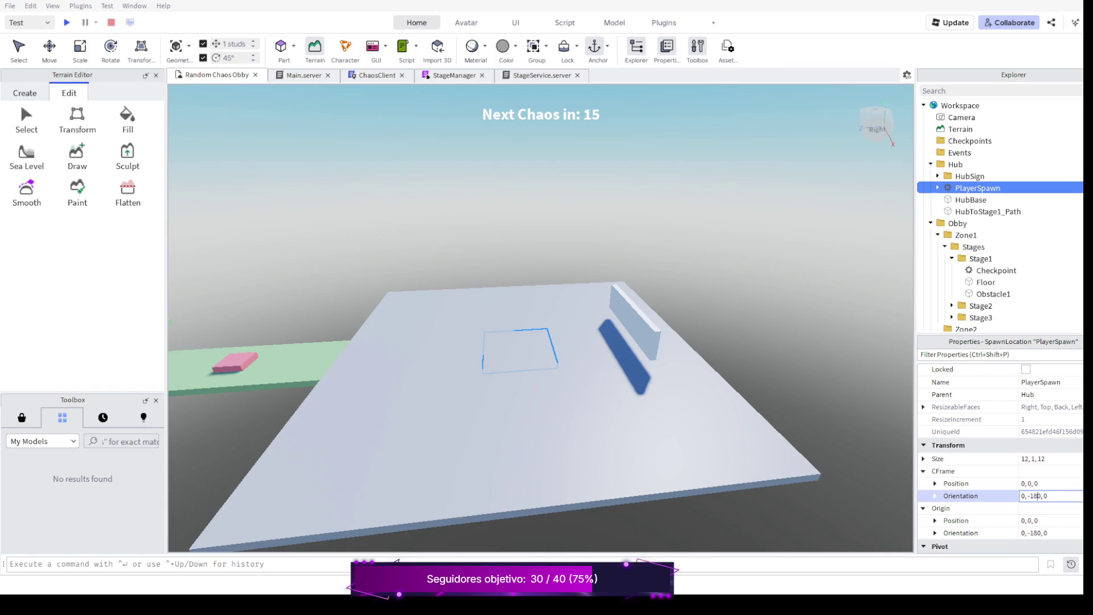
click(1038, 483)
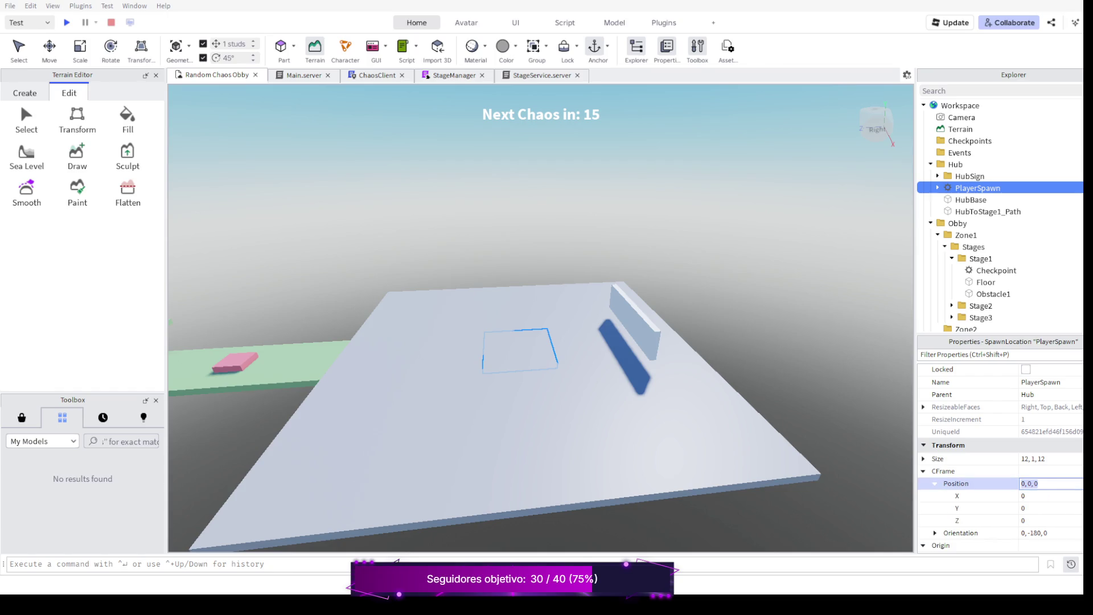
click(935, 484)
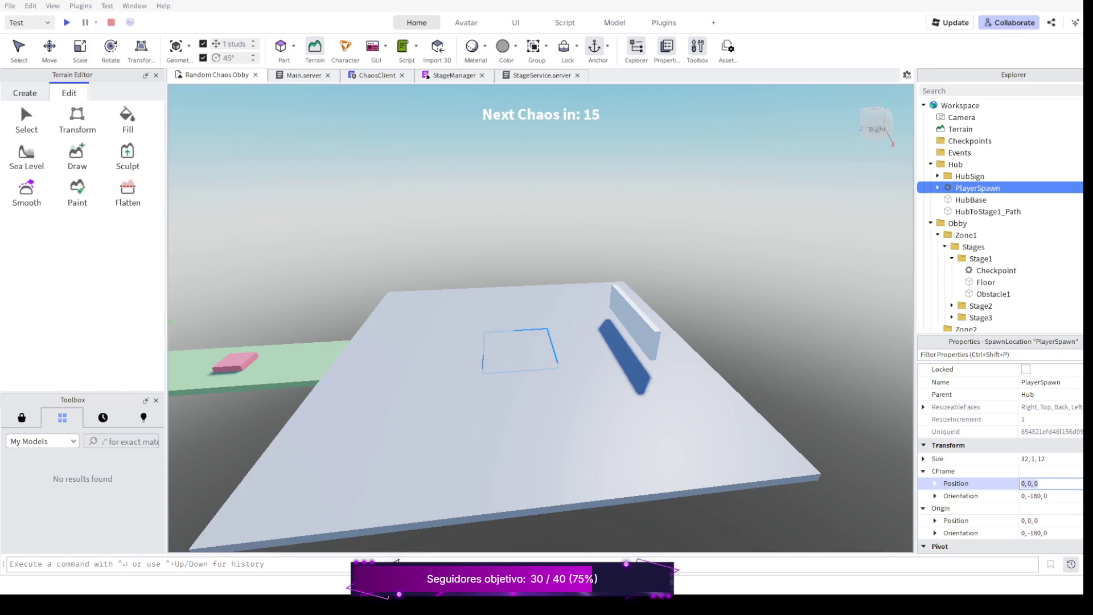
scroll(538, 342, down, 3)
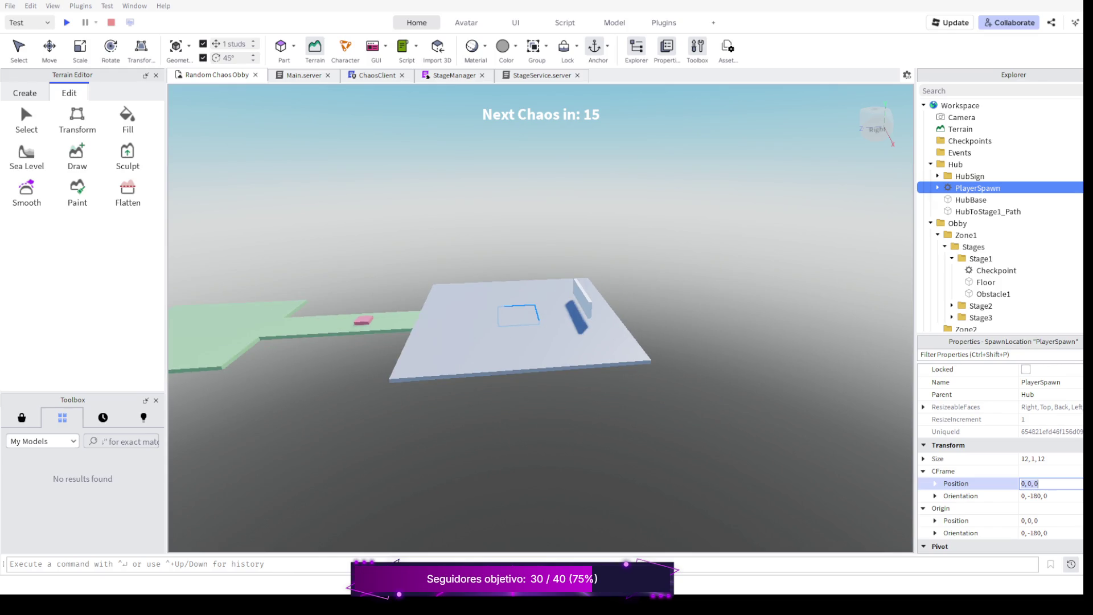
Start a playtest and walk the character along the path, rotating the camera behind it.
key(F5)
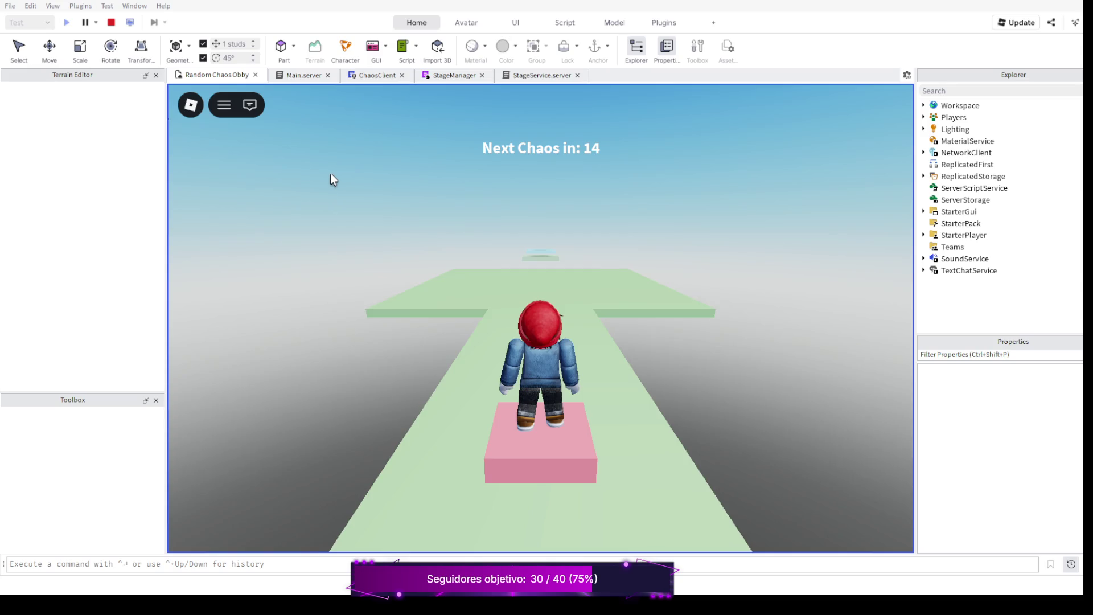
right_click(330, 173)
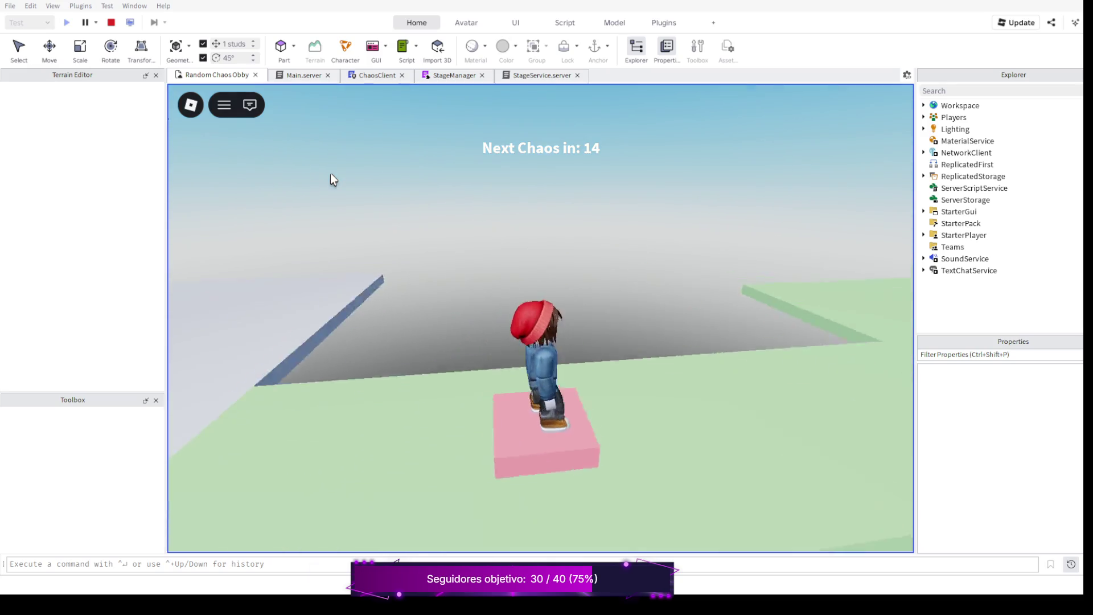
drag(330, 173, 331, 174)
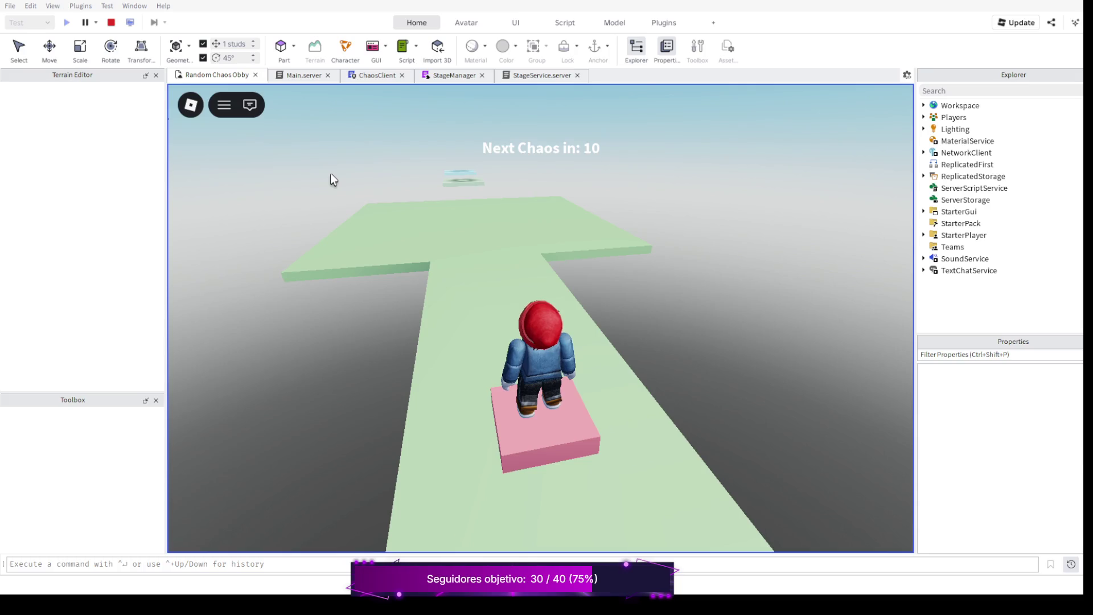
key(s)
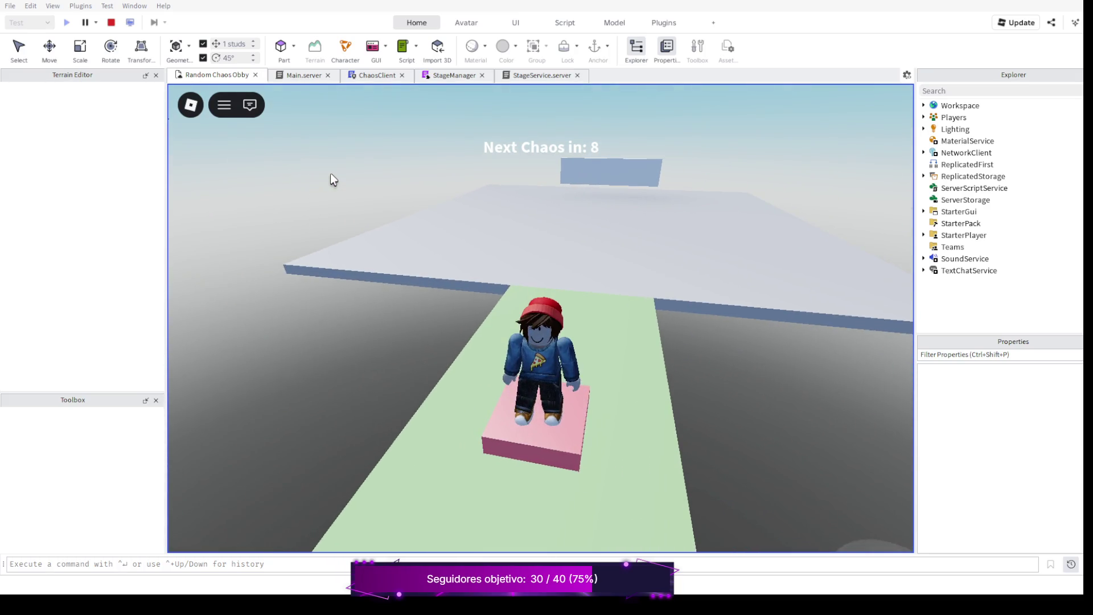
key(w)
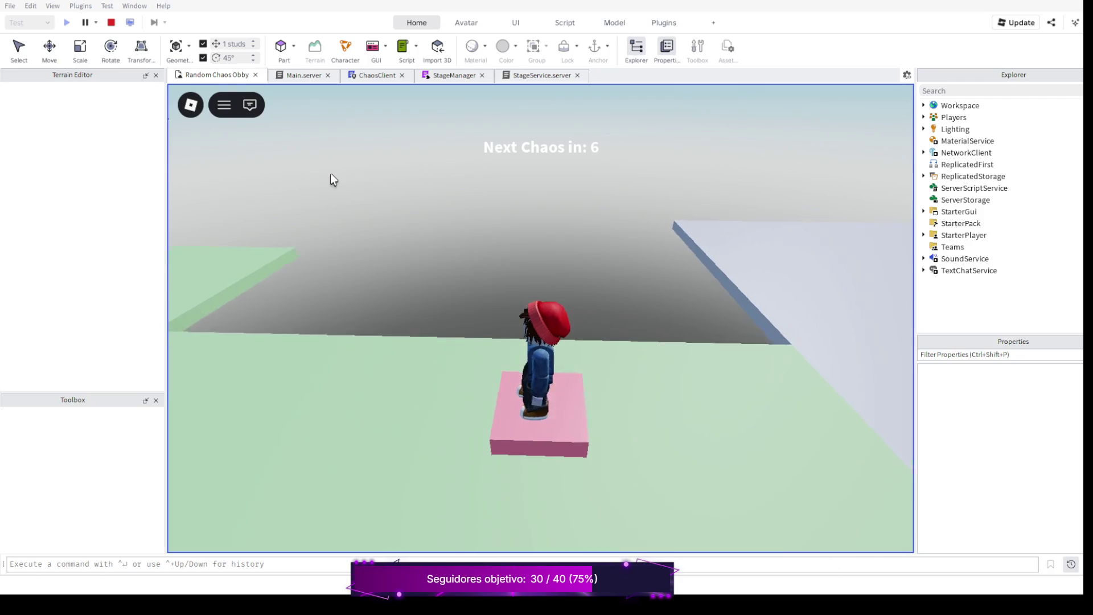
key(s)
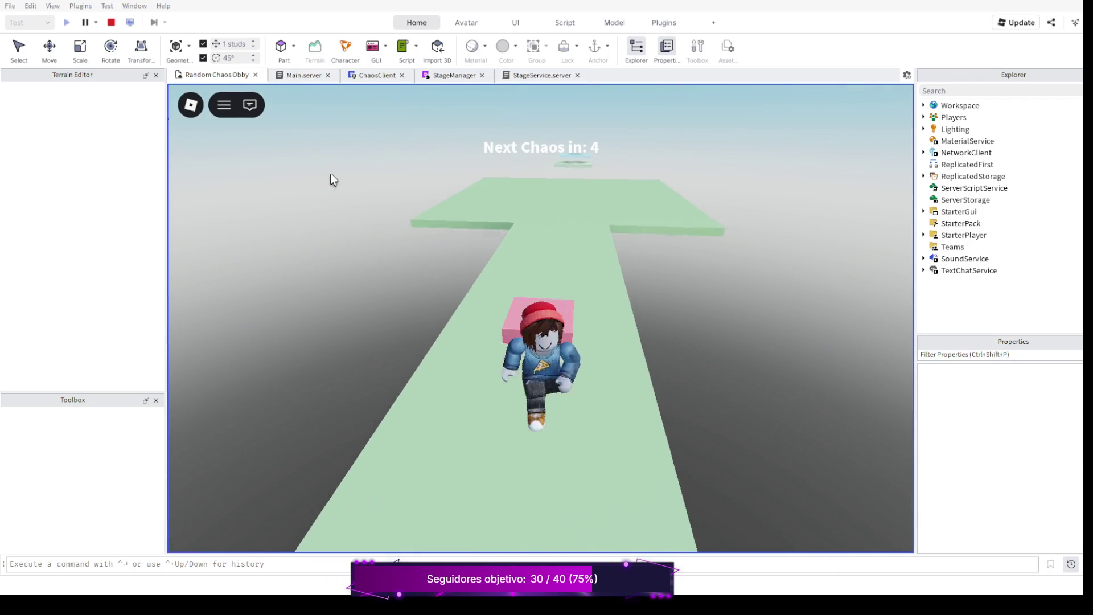
Toggle the in-game menu, then stop the playtest with Shift+F5.
key(Escape)
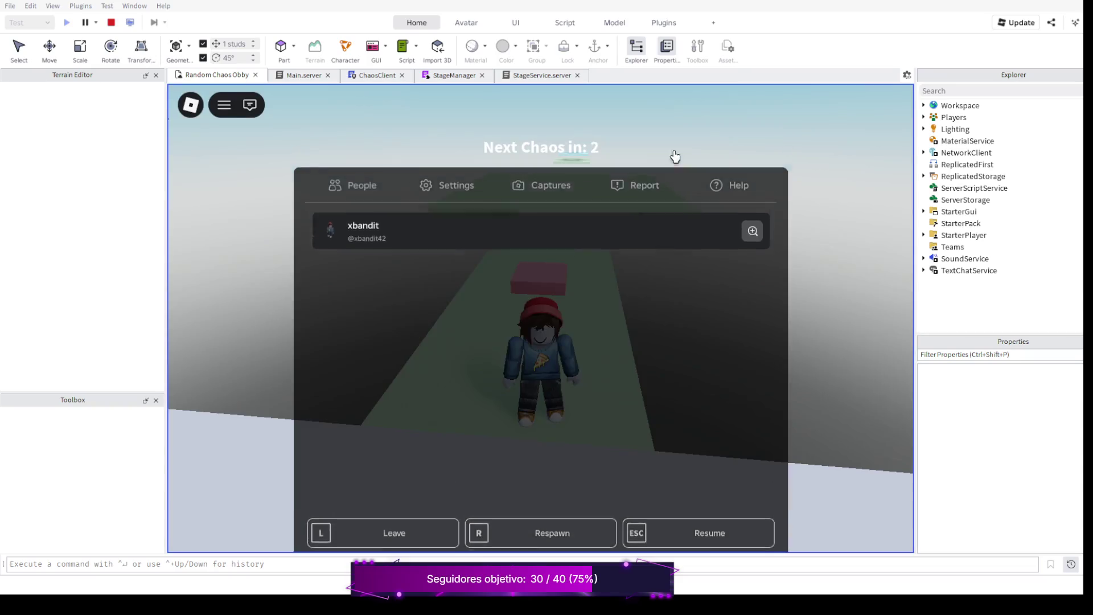
key(Escape)
key(shift+F5)
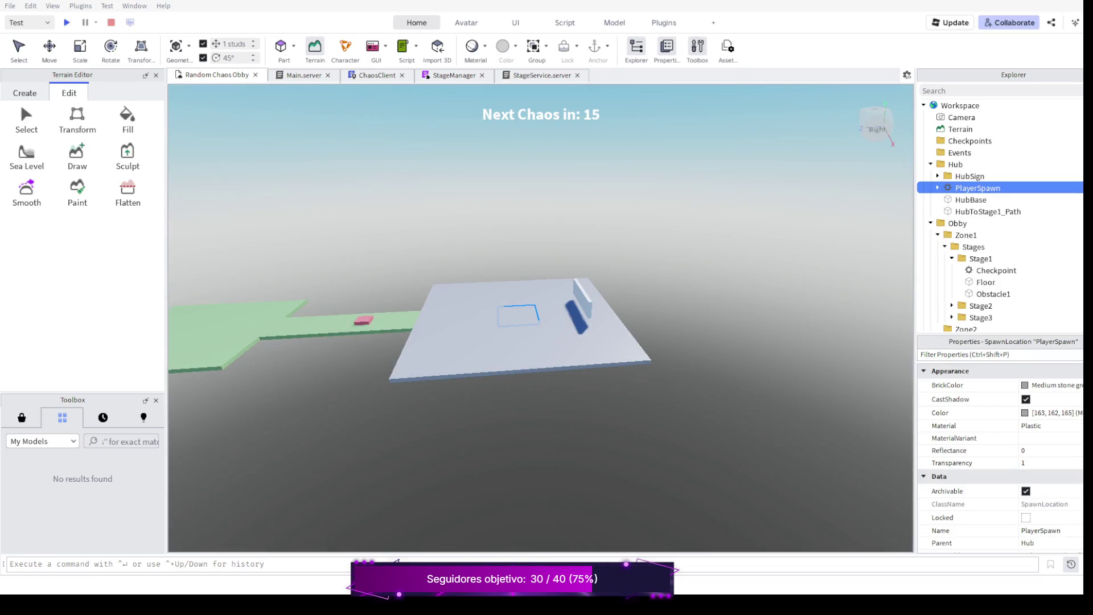
click(303, 75)
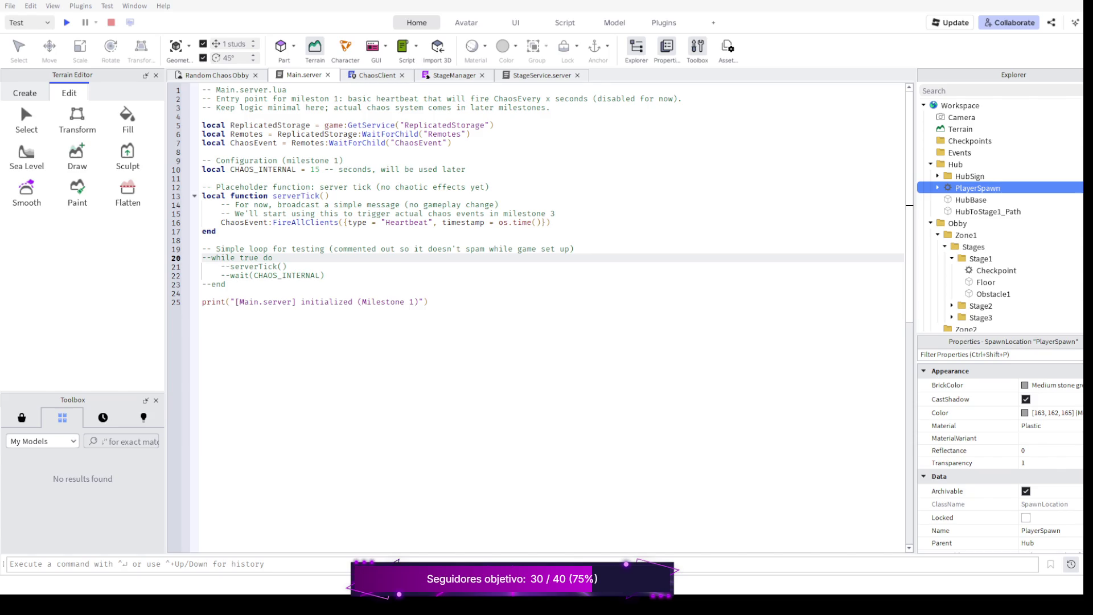
click(377, 75)
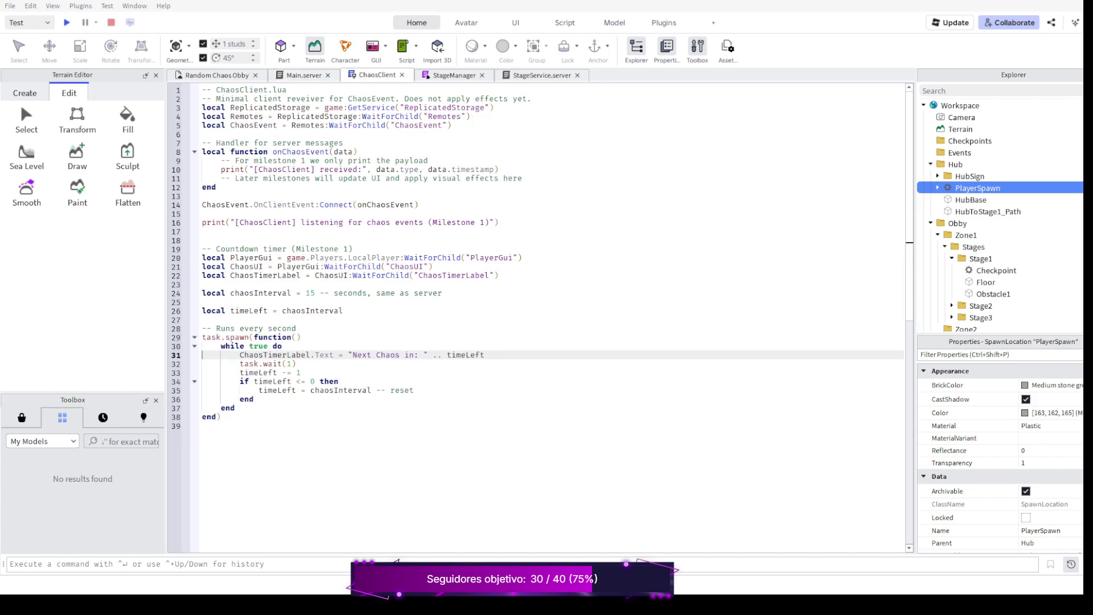
click(454, 76)
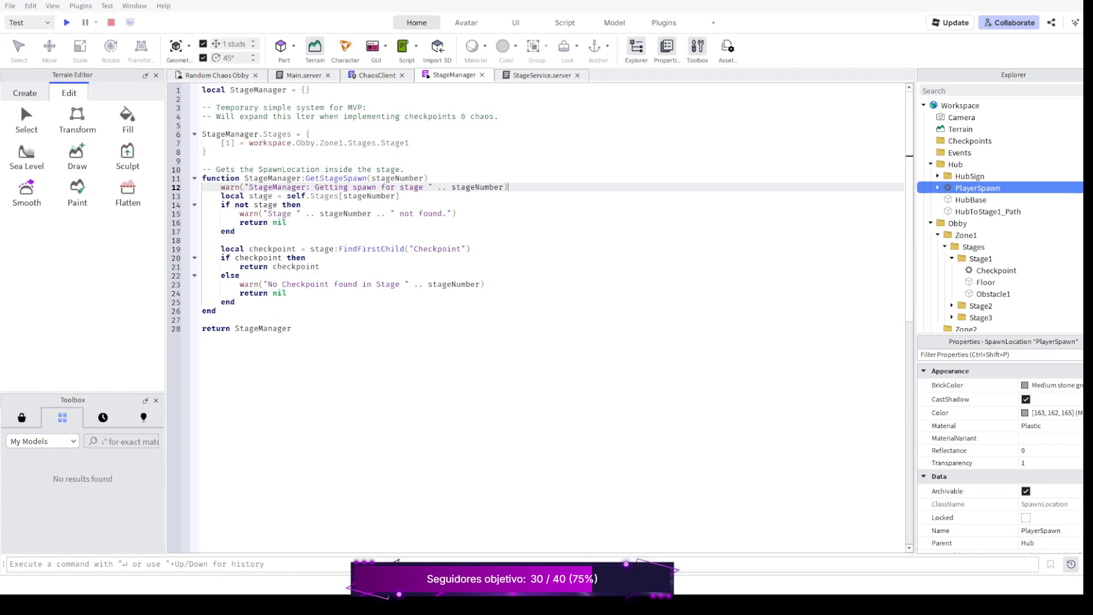
click(541, 76)
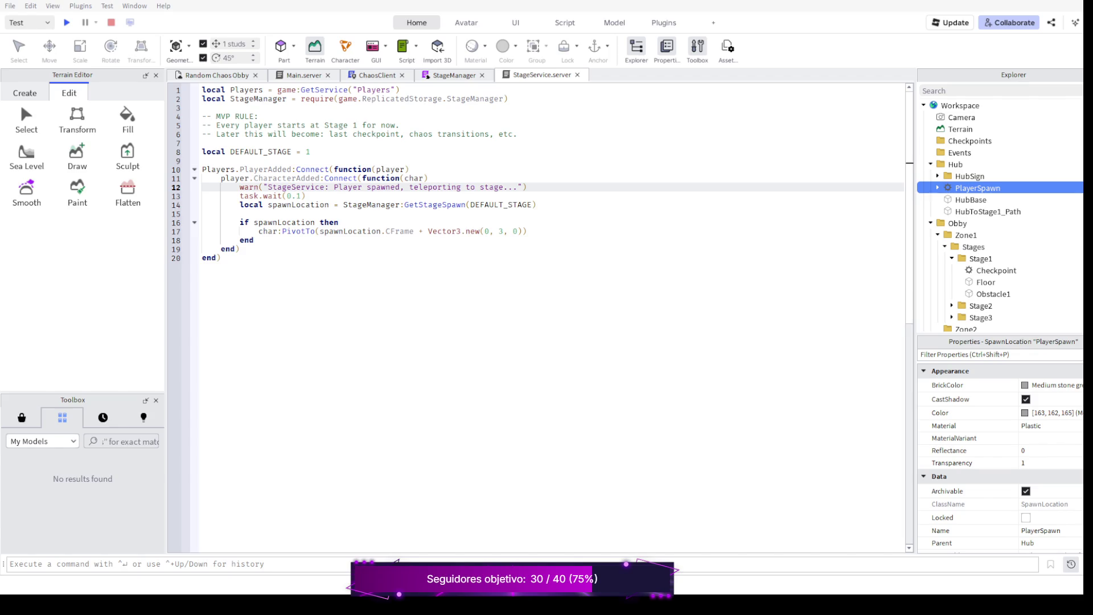
scroll(547, 214, down, 2)
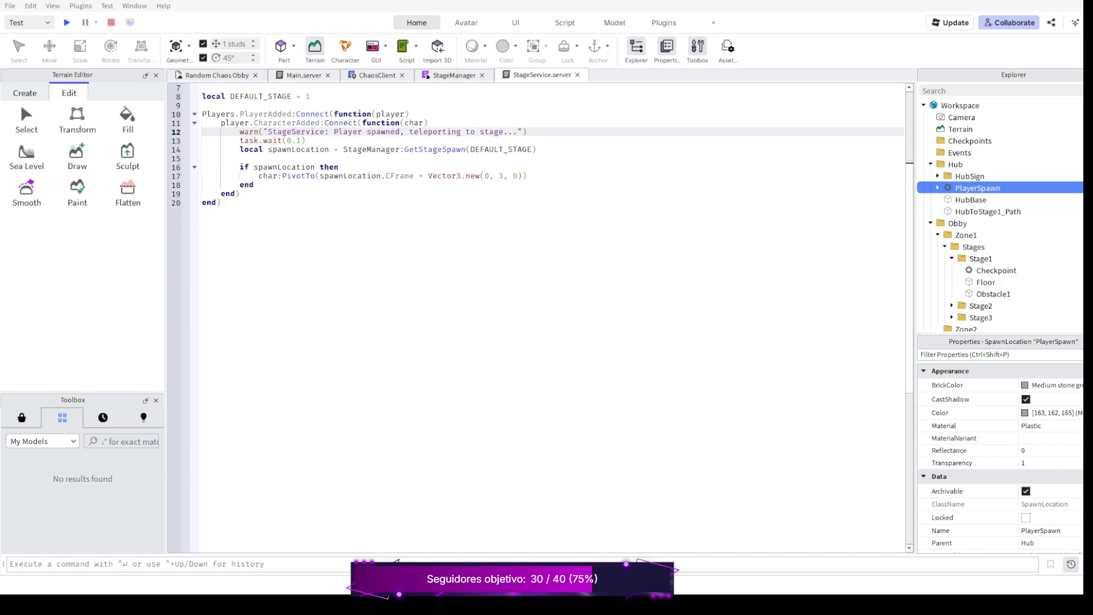
scroll(547, 214, up, 2)
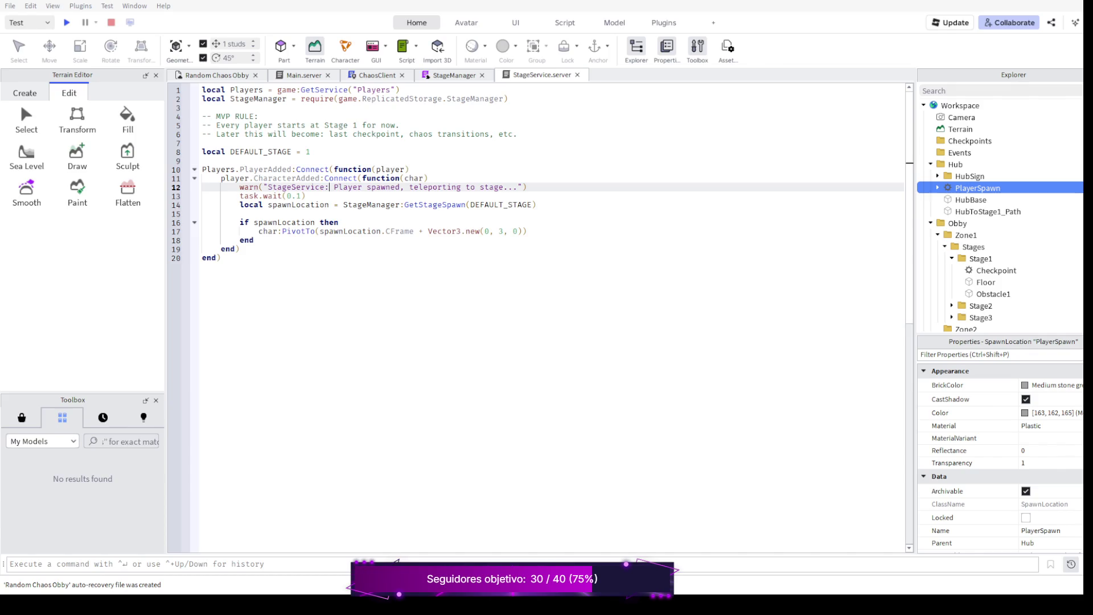
click(217, 74)
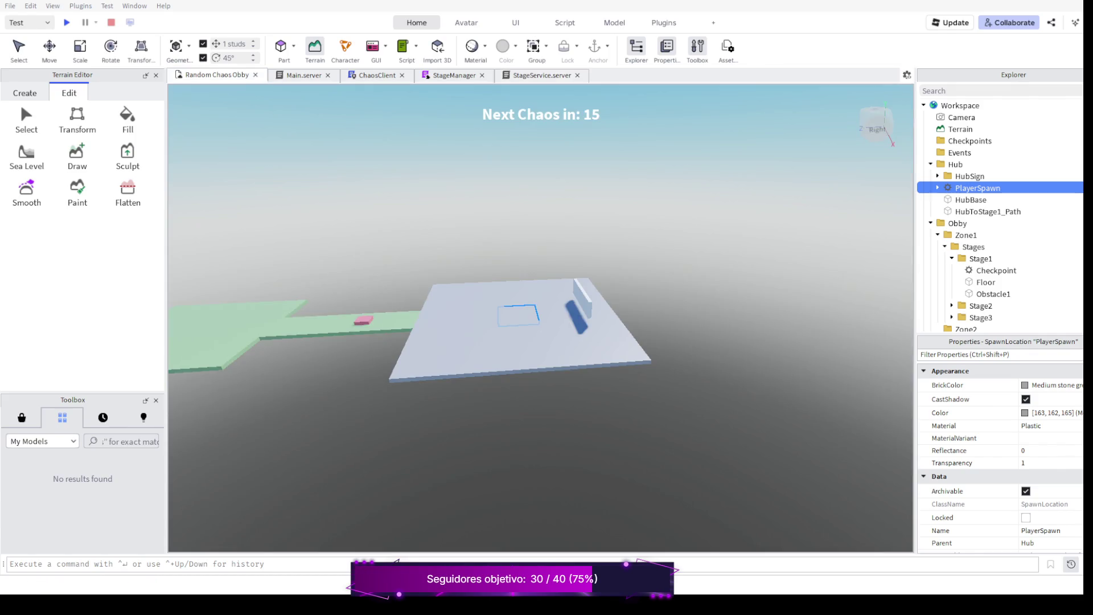
key(s)
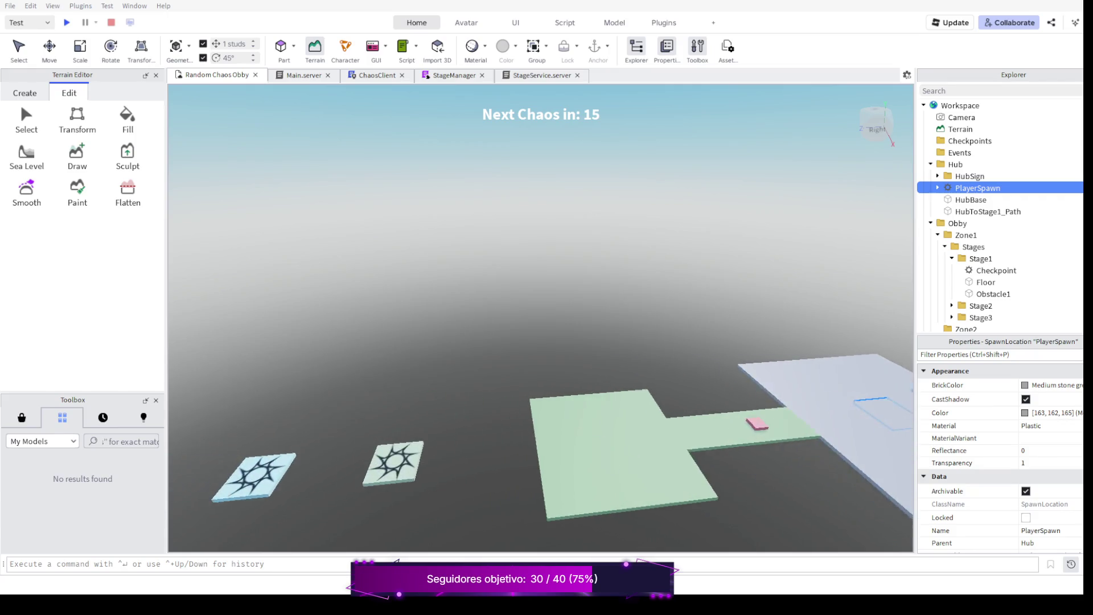
key(s)
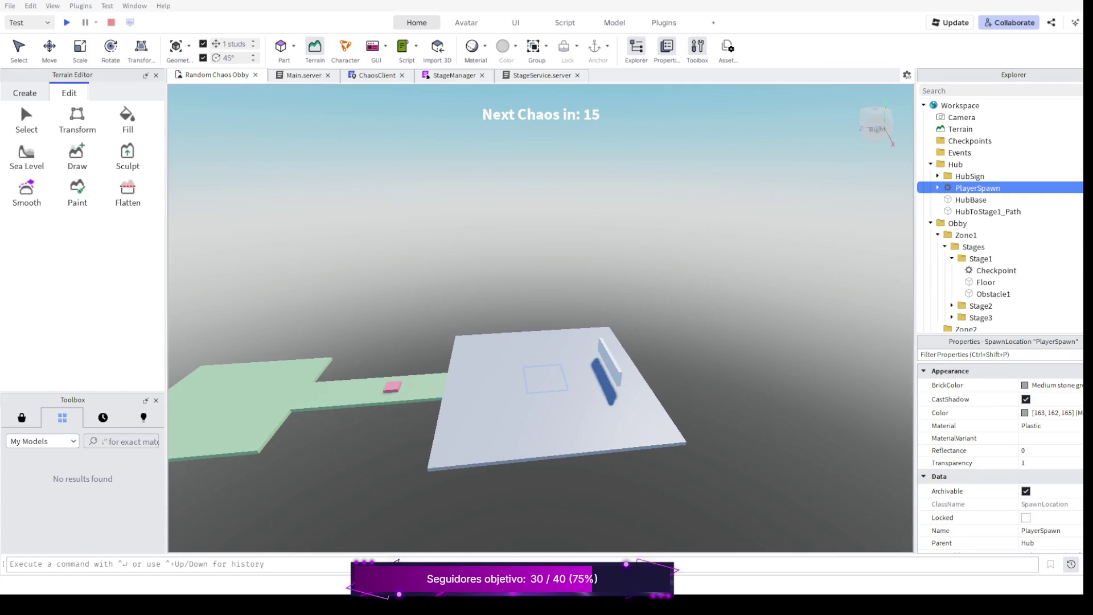
key(s)
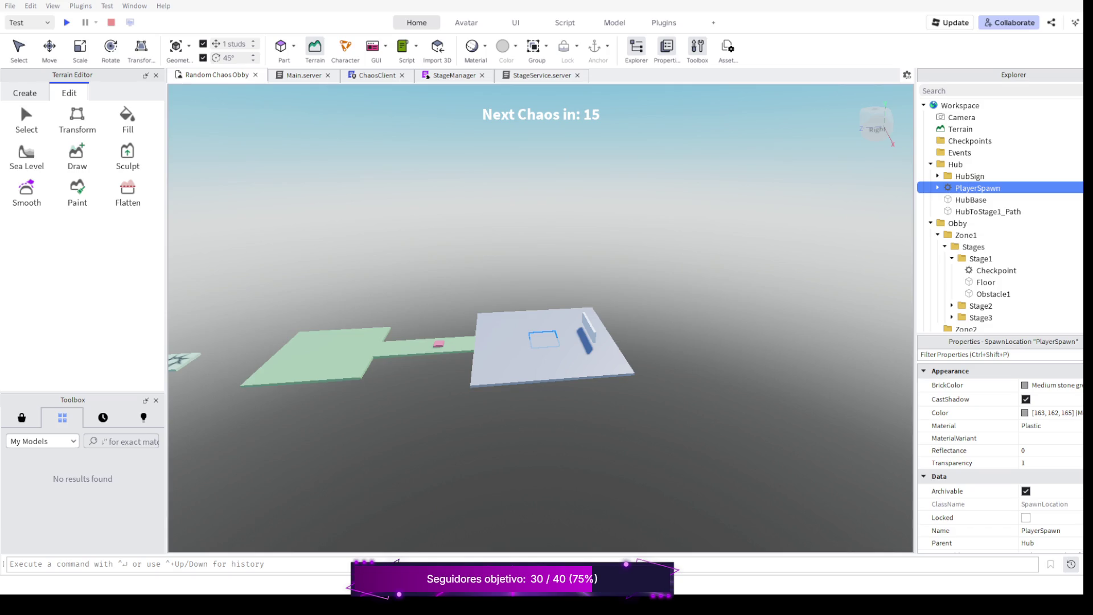
key(F5)
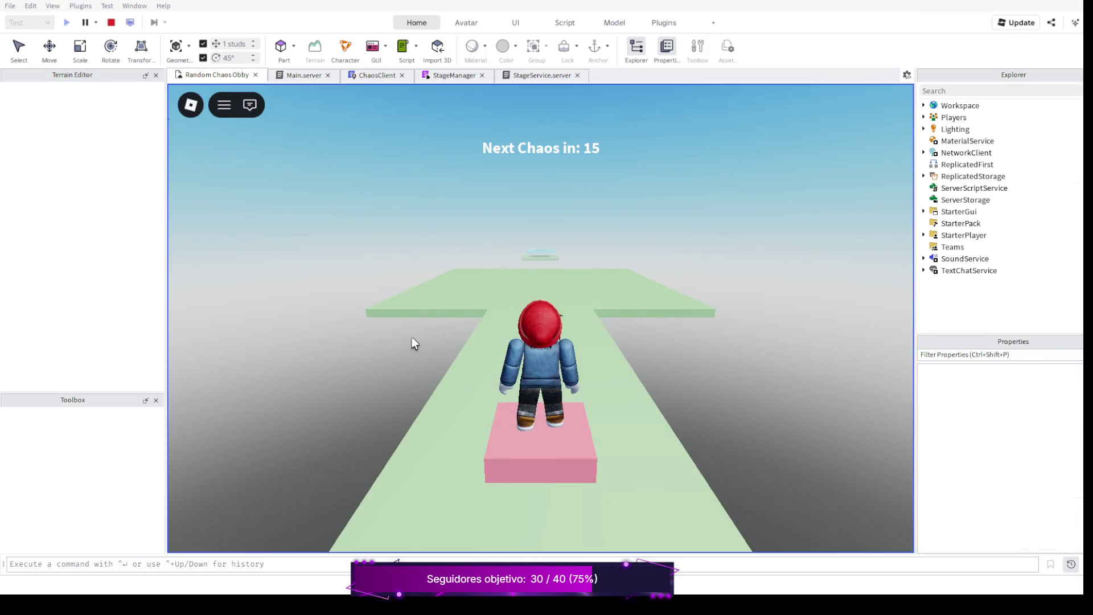
key(s)
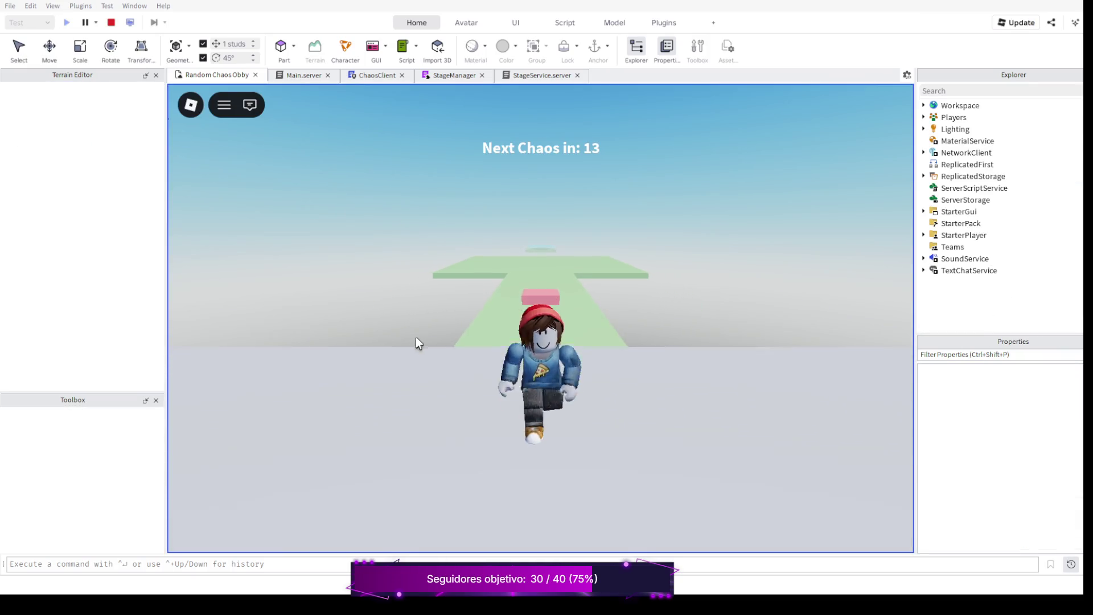
key(space)
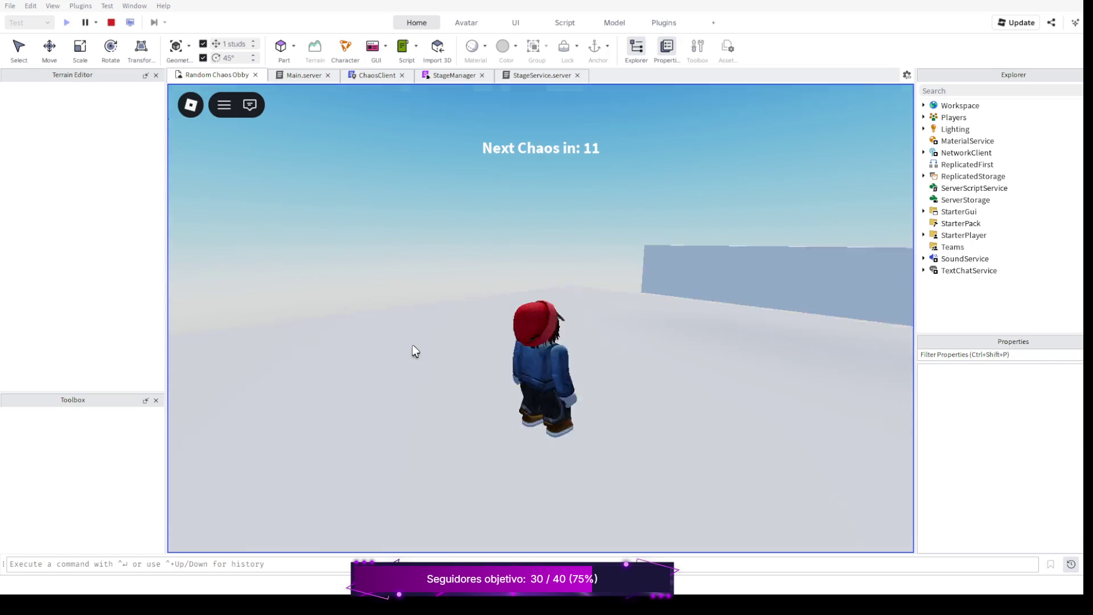
key(w)
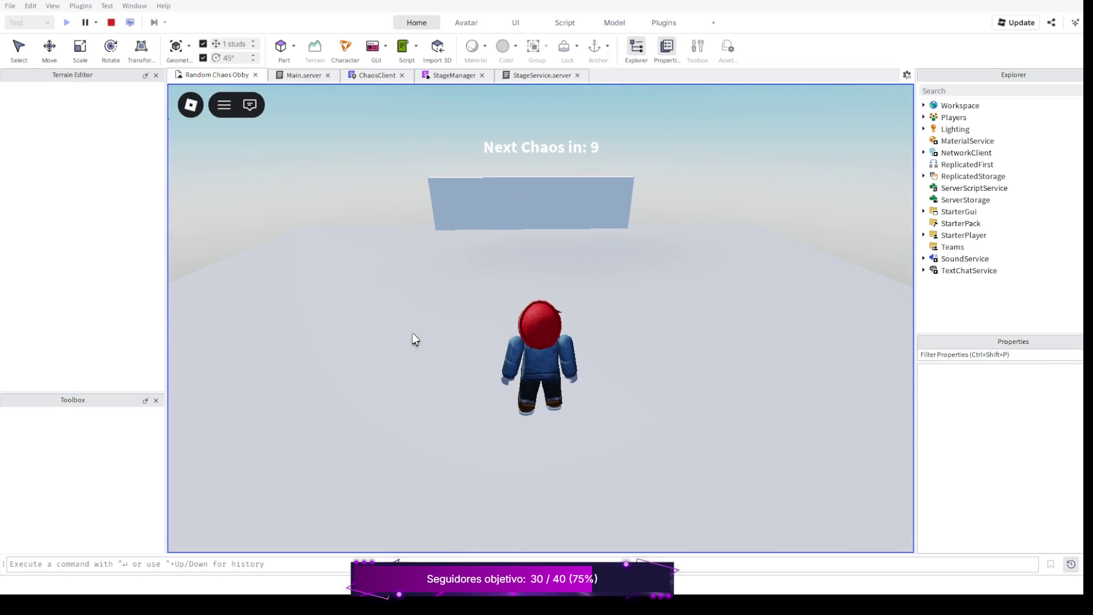
key(w)
key(w)
key(w)
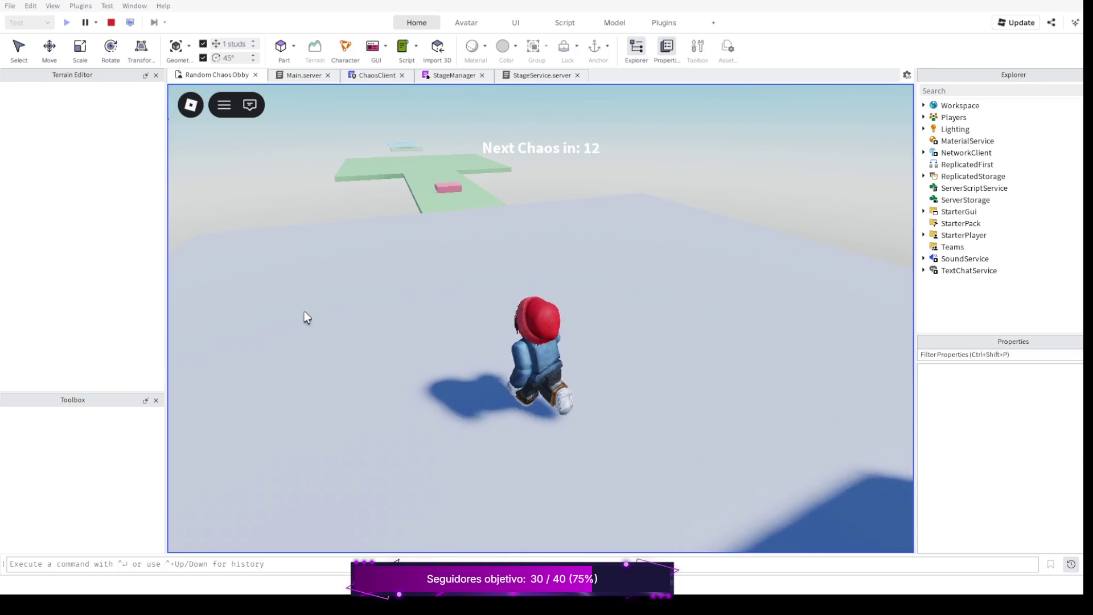
key(w)
key(w)
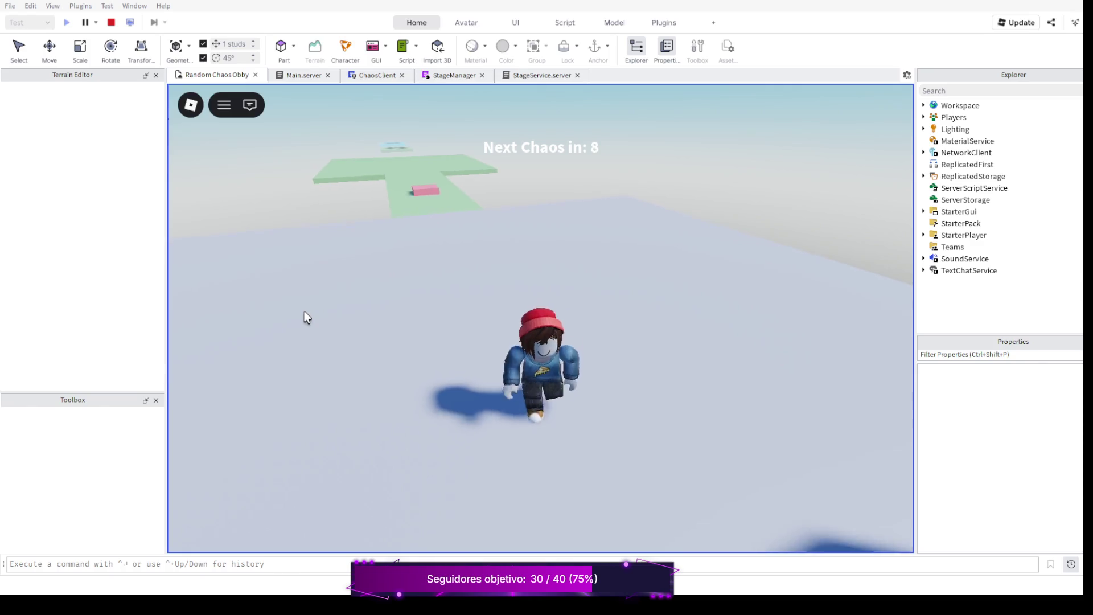
key(w)
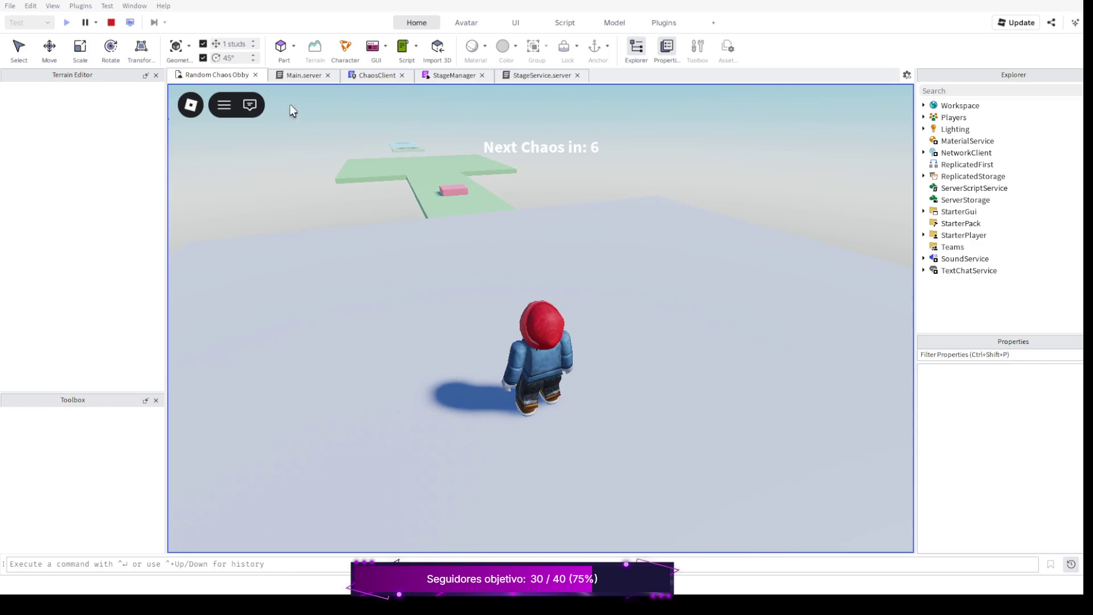
click(111, 22)
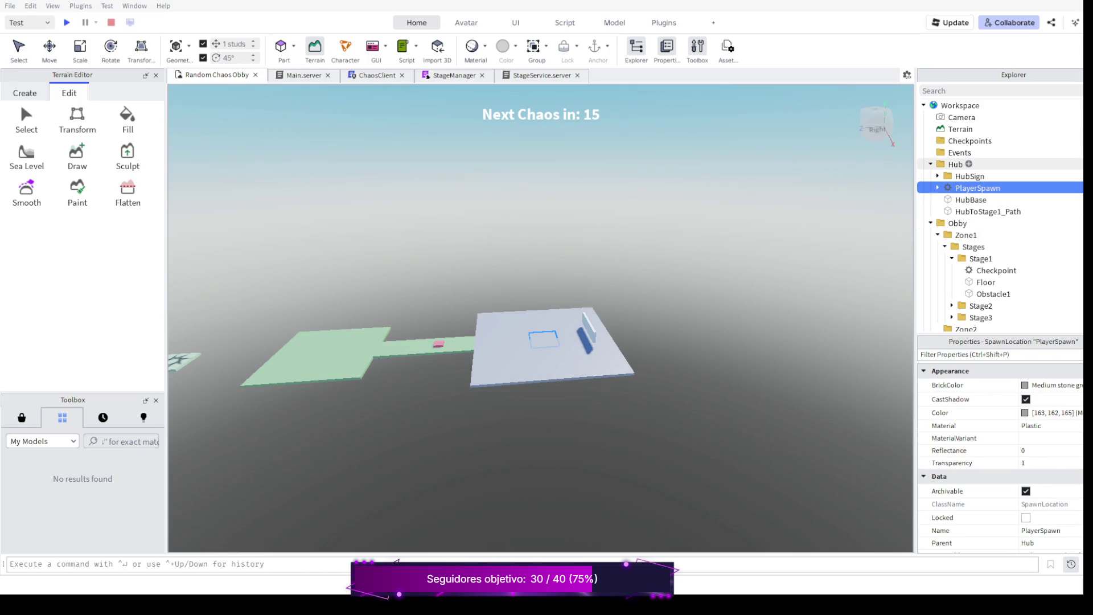
Inspect Hub, HubSign and PlayerSpawn, then select Stage1's Checkpoint part.
click(956, 164)
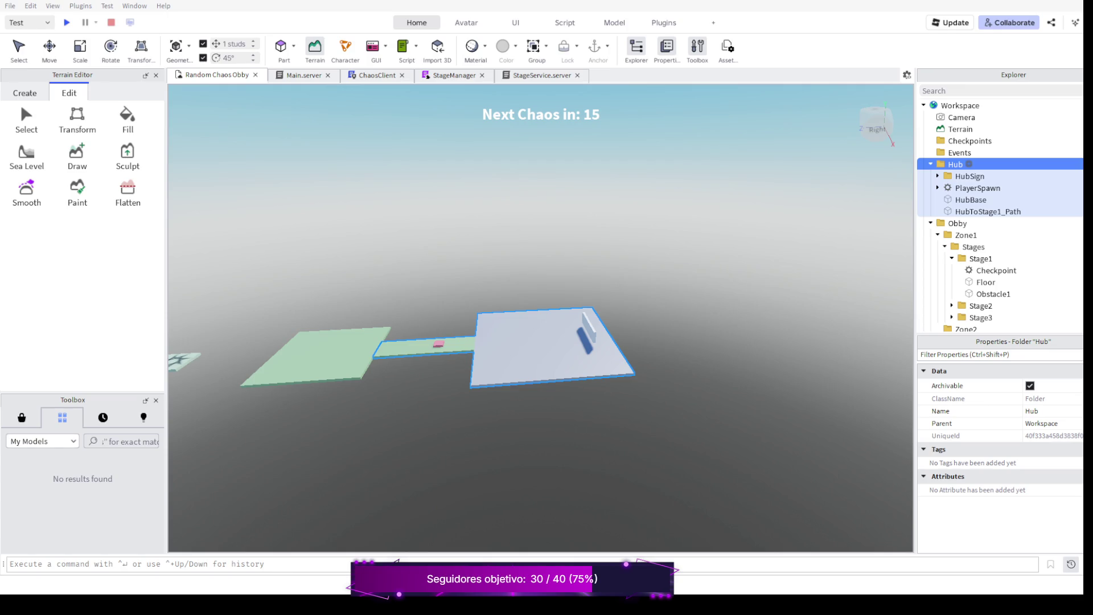
click(974, 177)
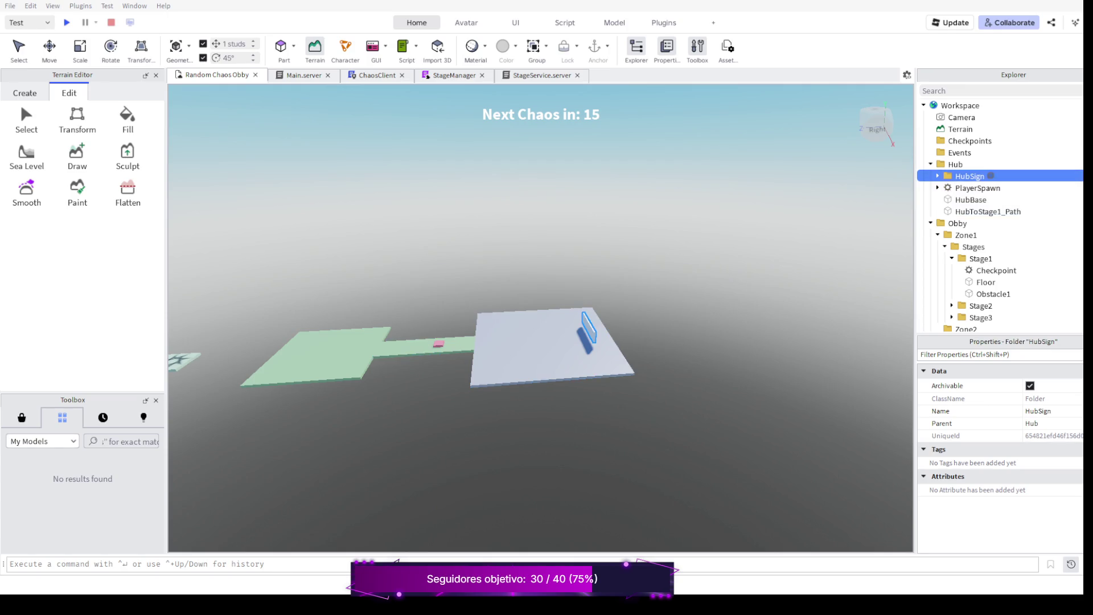
click(978, 188)
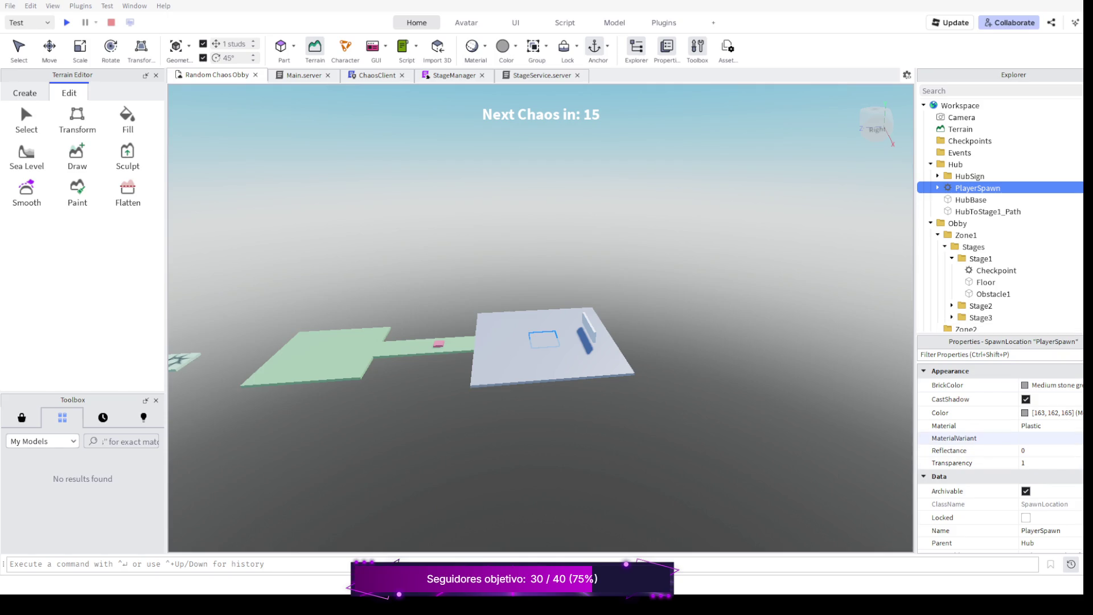
scroll(1000, 437, down, 1)
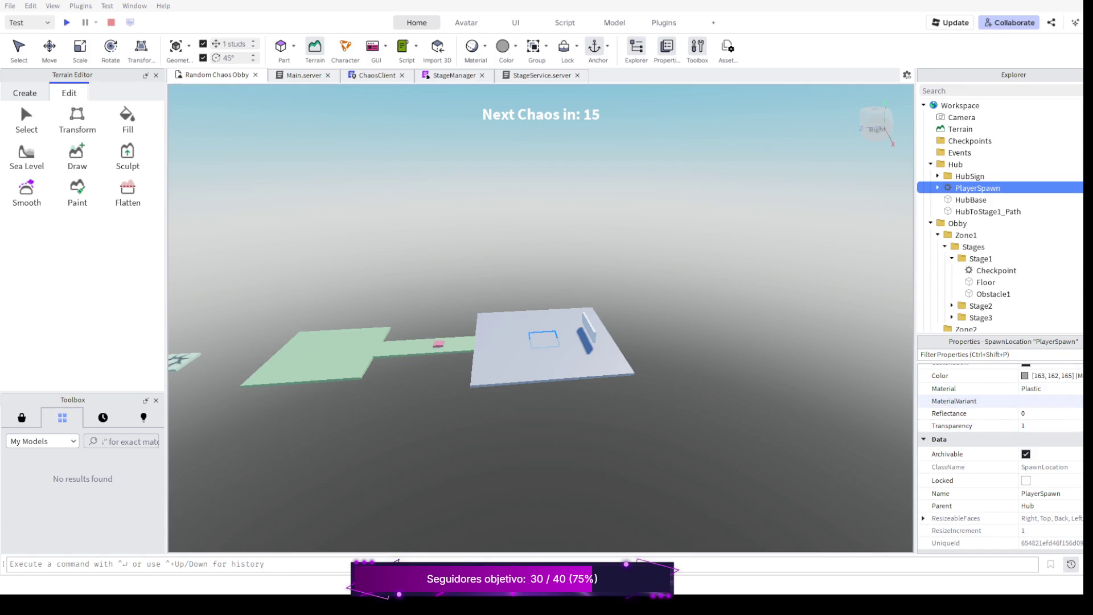
scroll(999, 444, down, 1)
scroll(1000, 409, up, 2)
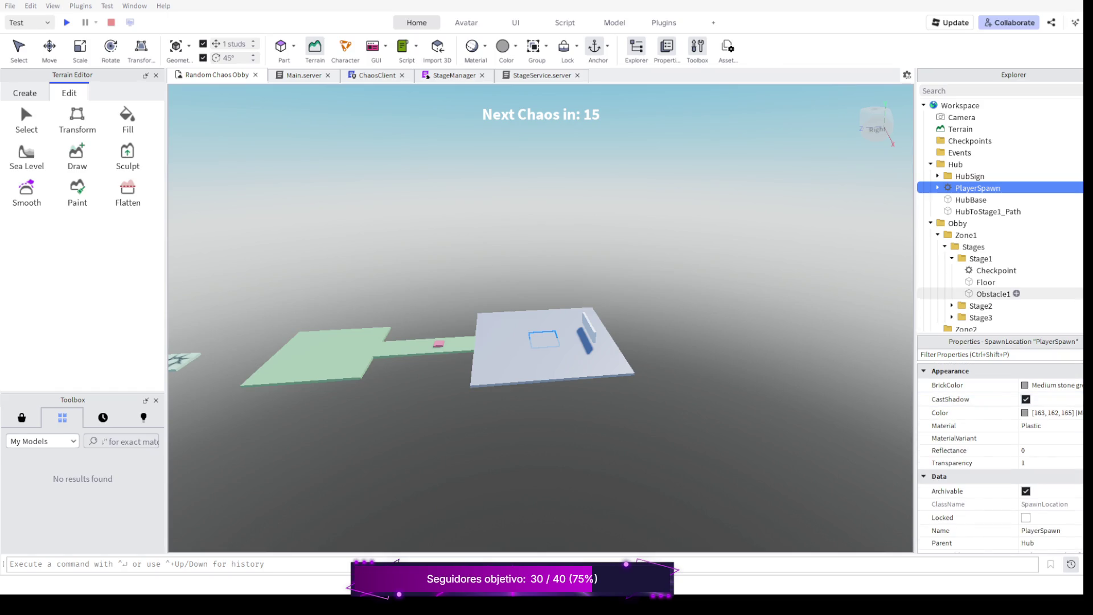
click(995, 270)
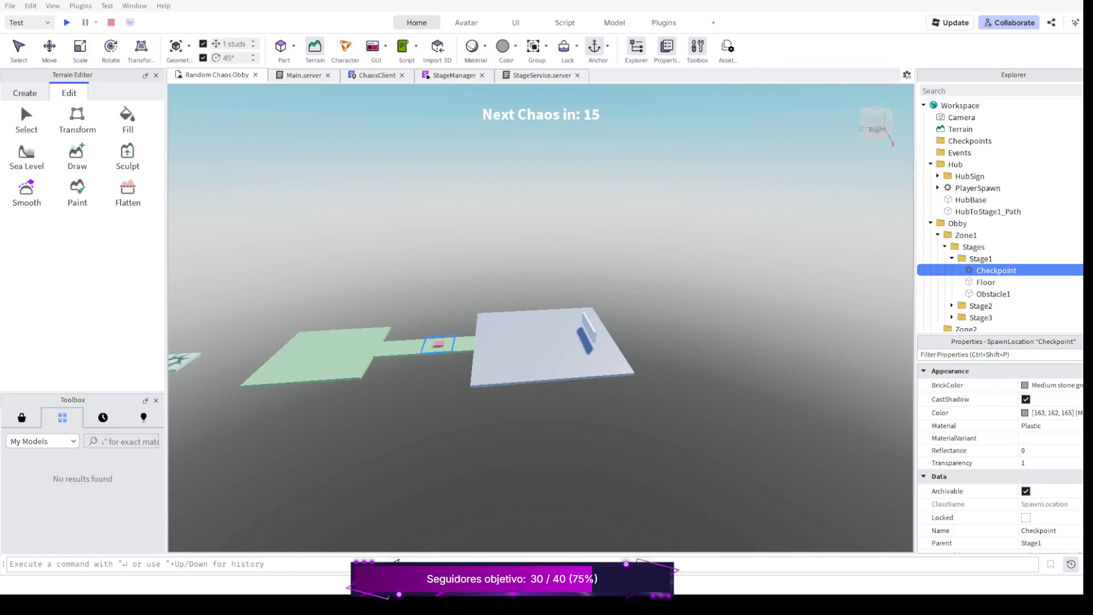
With the Move tool, shift the Checkpoint onto the hub platform and undo it.
key(ctrl+2)
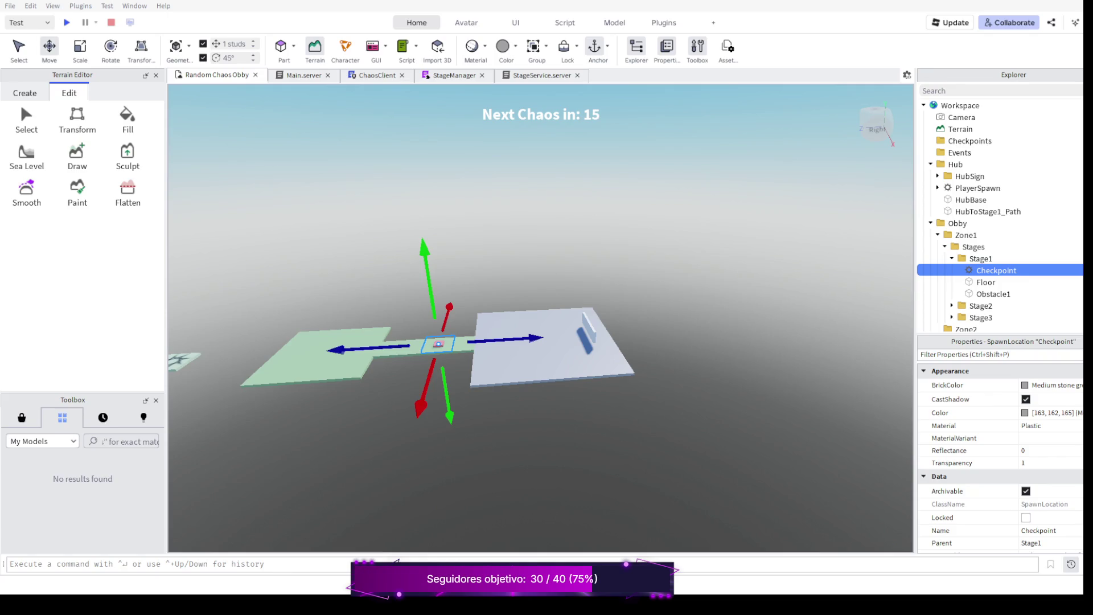
drag(513, 341, 588, 341)
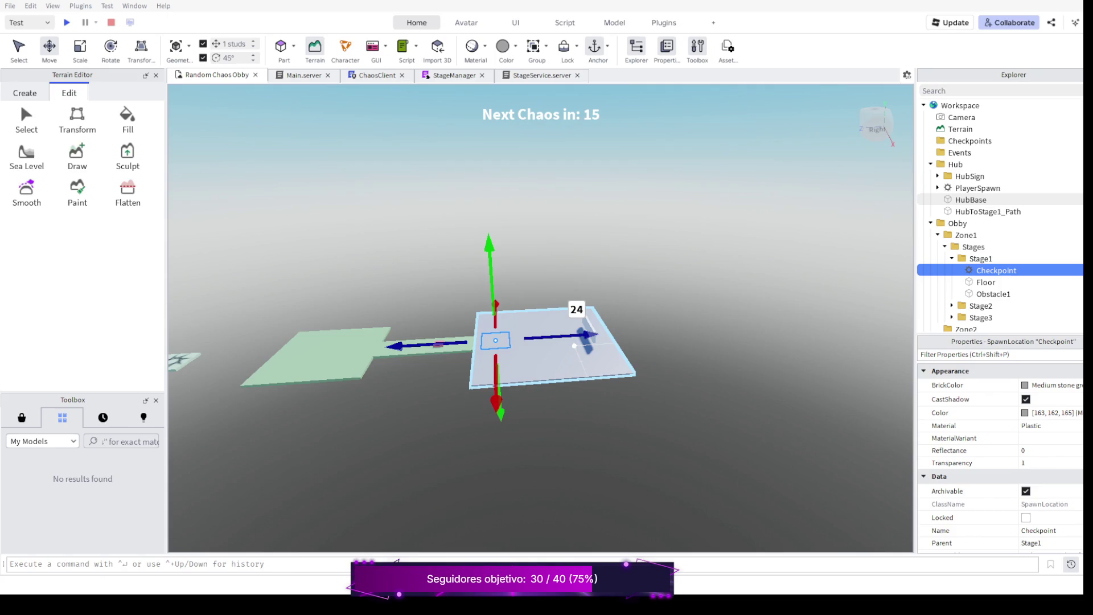
key(ctrl+z)
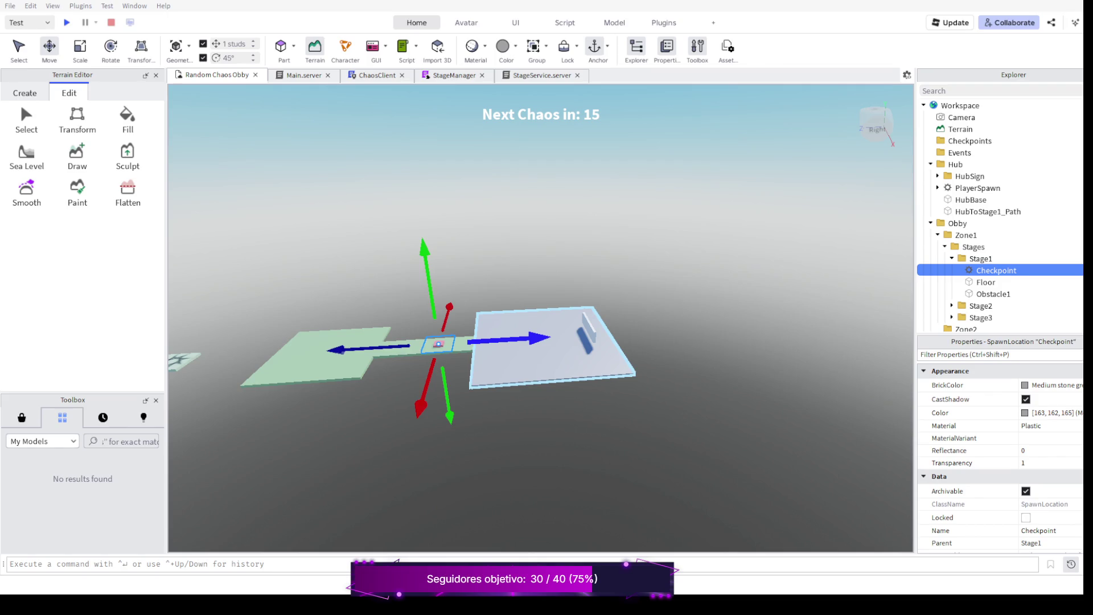
scroll(541, 342, up, 3)
scroll(541, 342, up, 2)
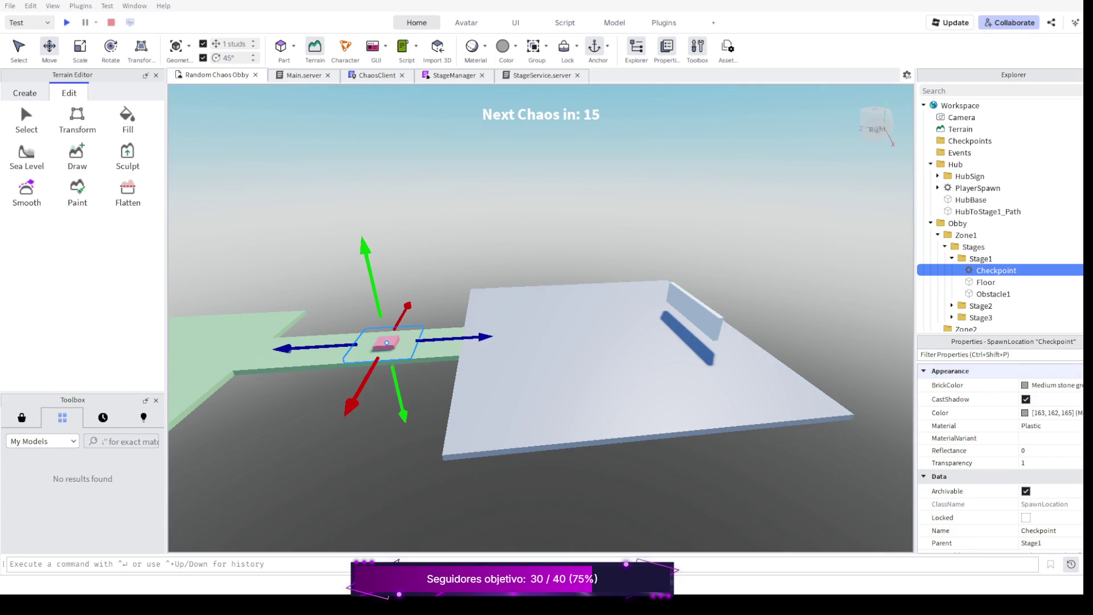
scroll(999, 445, down, 3)
scroll(1000, 444, down, 3)
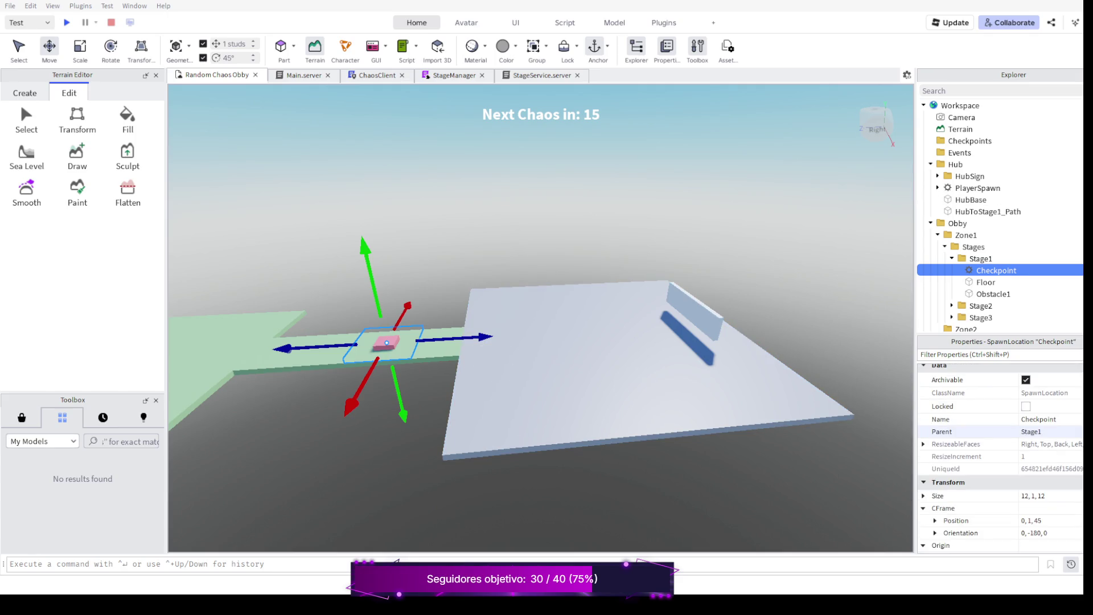
scroll(999, 445, down, 3)
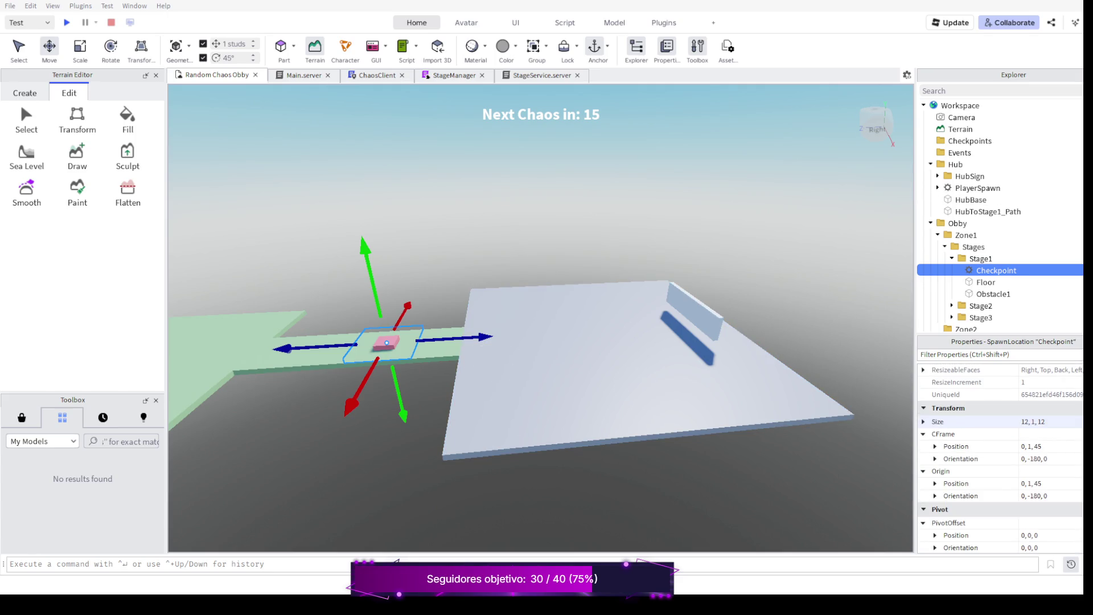
Slide the Stage1 Checkpoint nine studs along the path to position 0, 1, 36.
drag(482, 338, 534, 335)
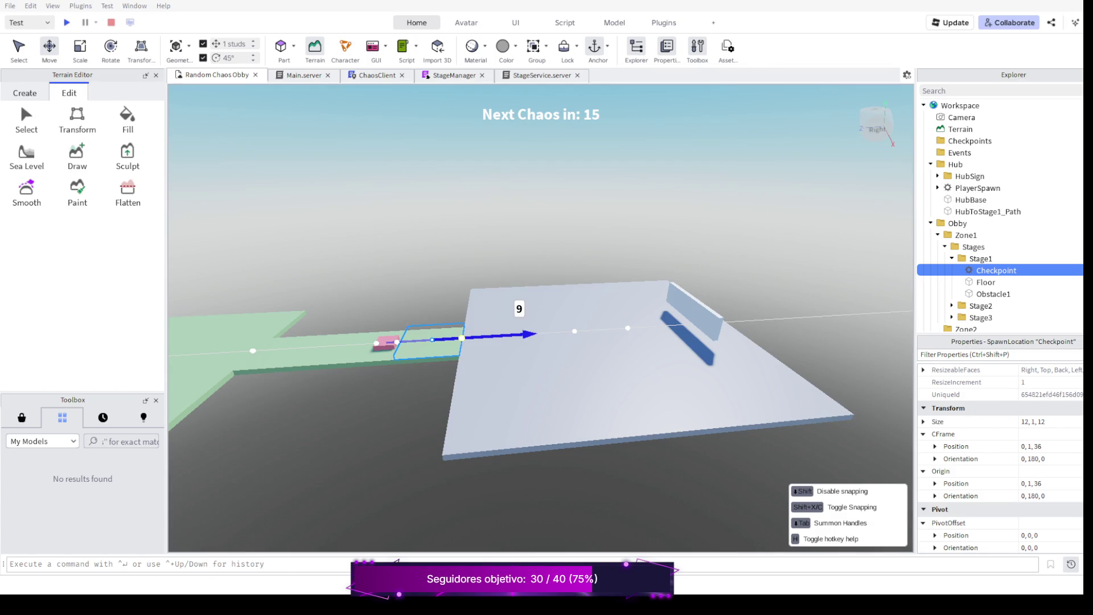
drag(461, 340, 460, 338)
drag(461, 338, 462, 338)
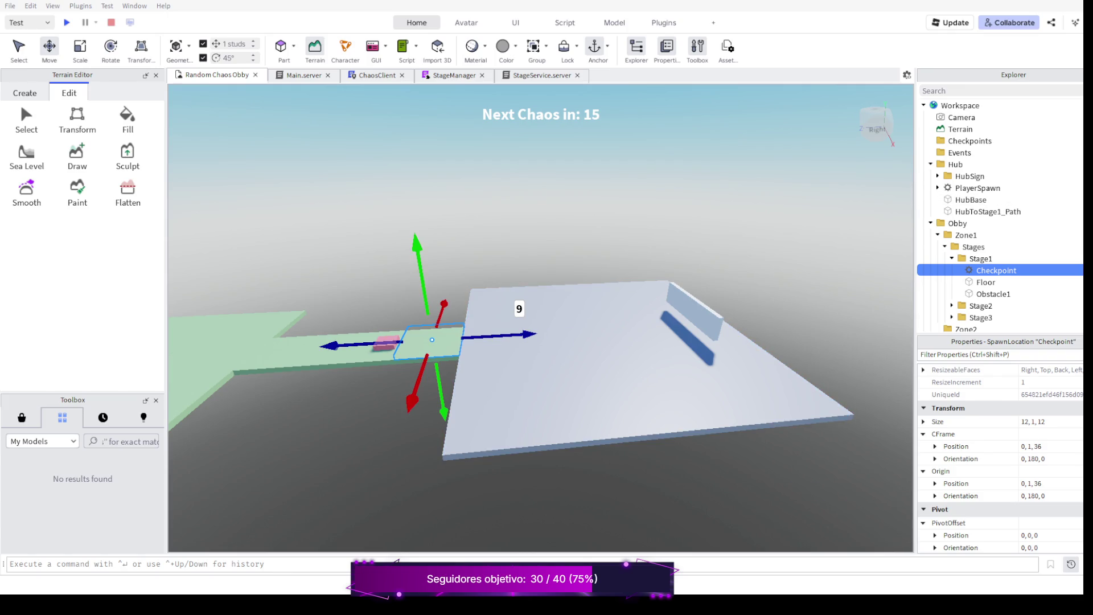
Start a playtest, dismiss chat and walk the character onto the grey platform.
key(F5)
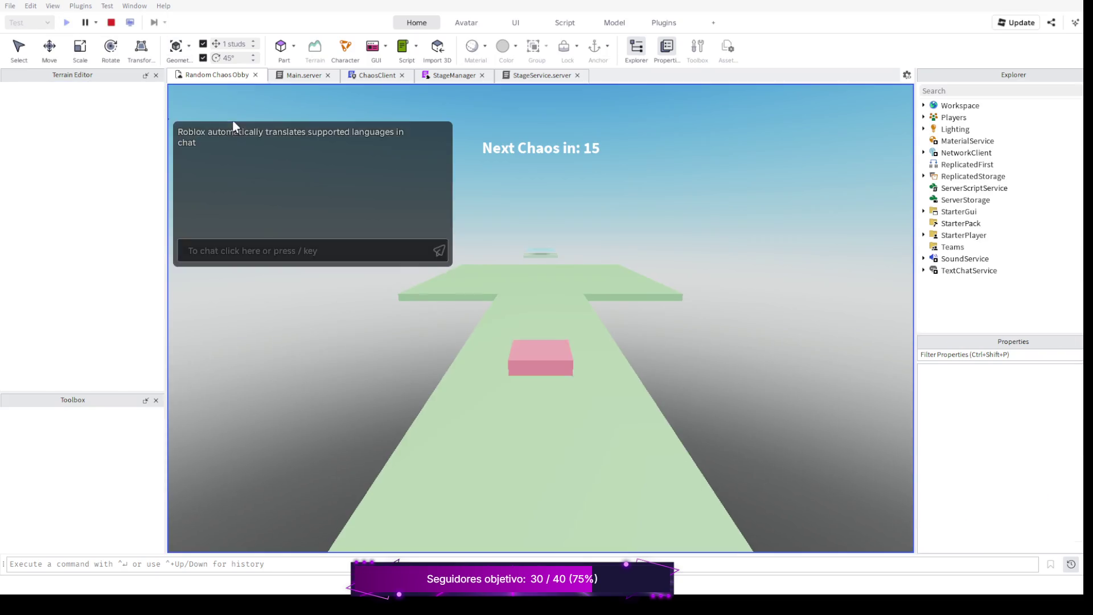
click(236, 127)
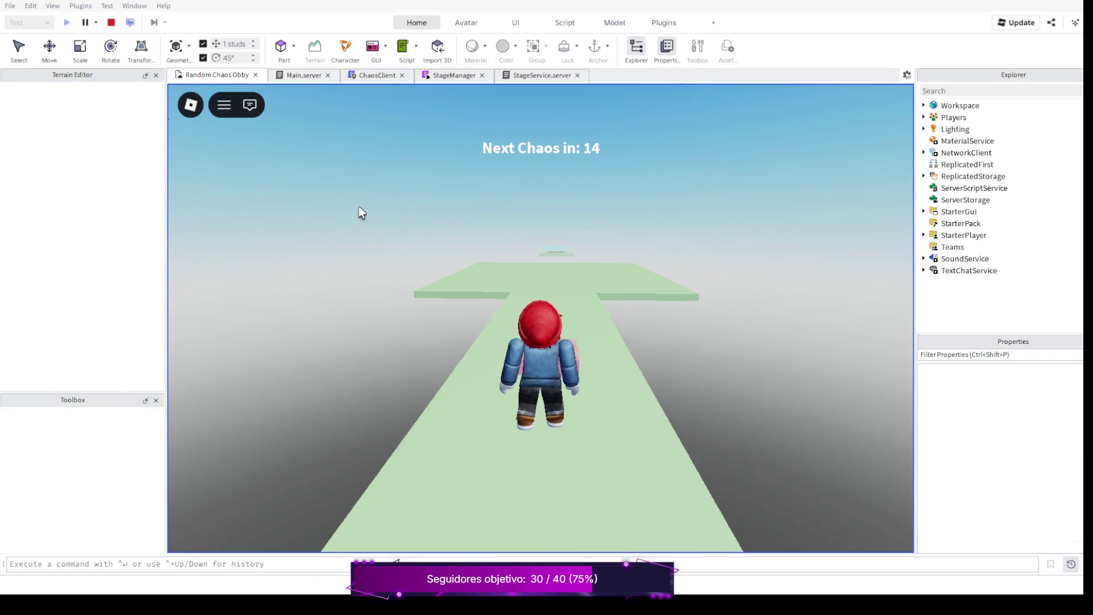
drag(358, 210, 359, 211)
key(w)
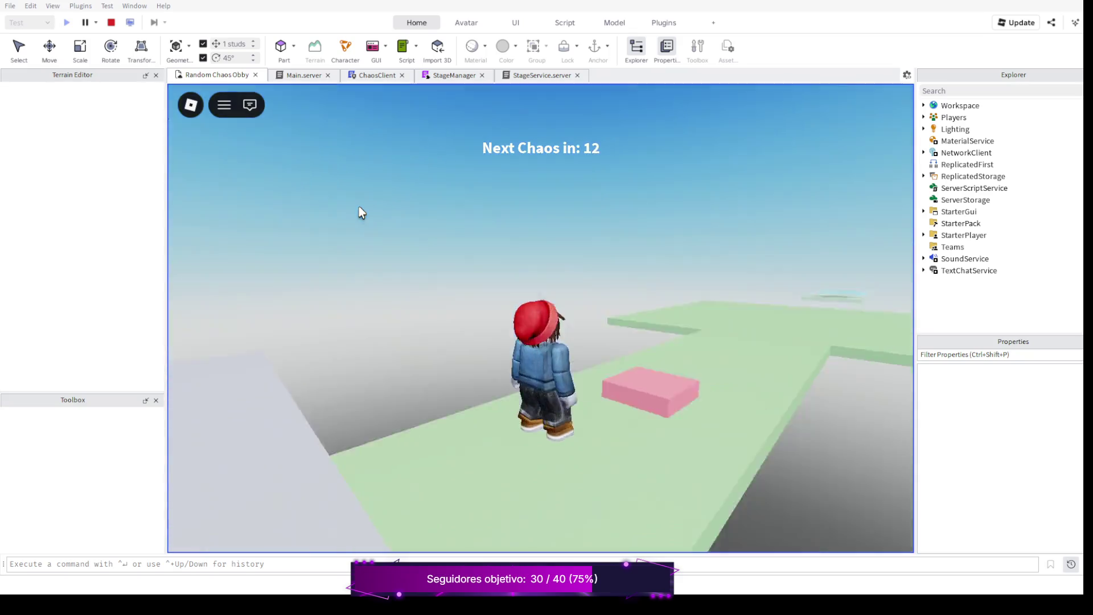
right_click(359, 211)
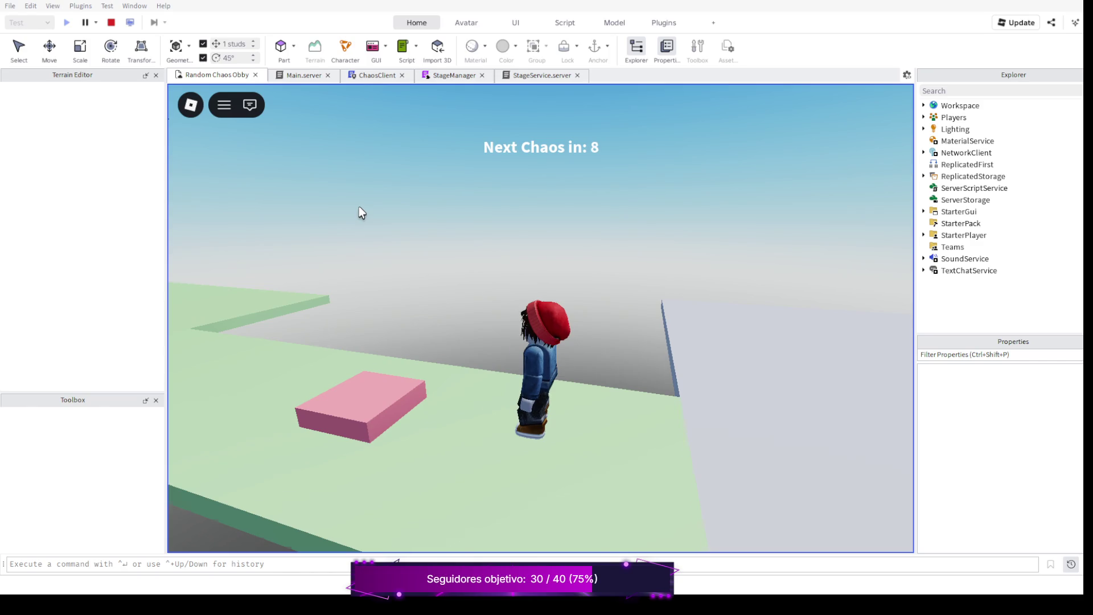
key(s)
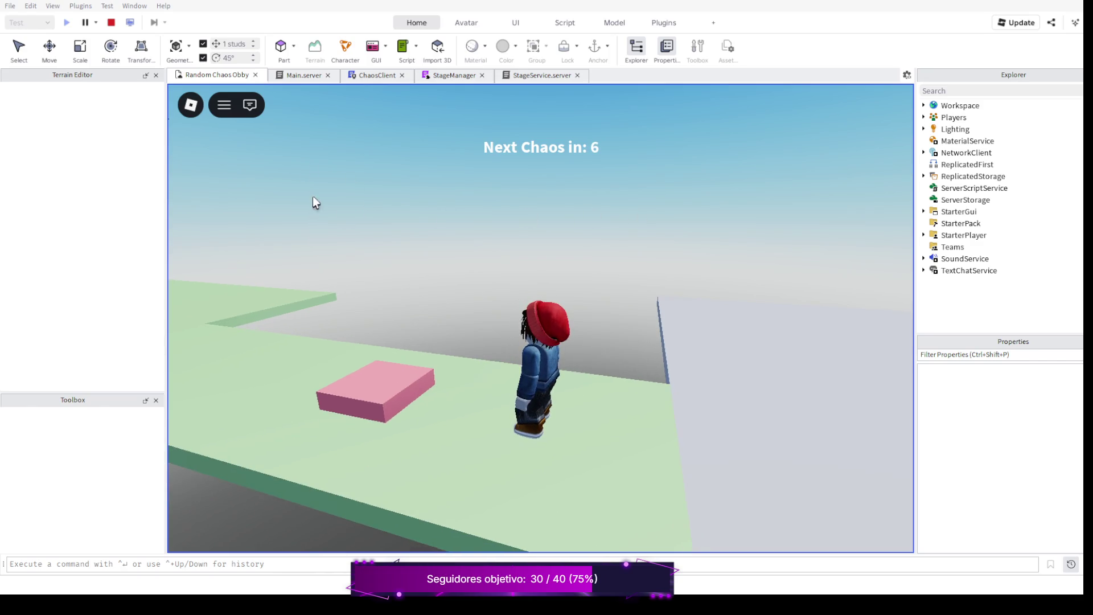
right_click(365, 221)
key(w)
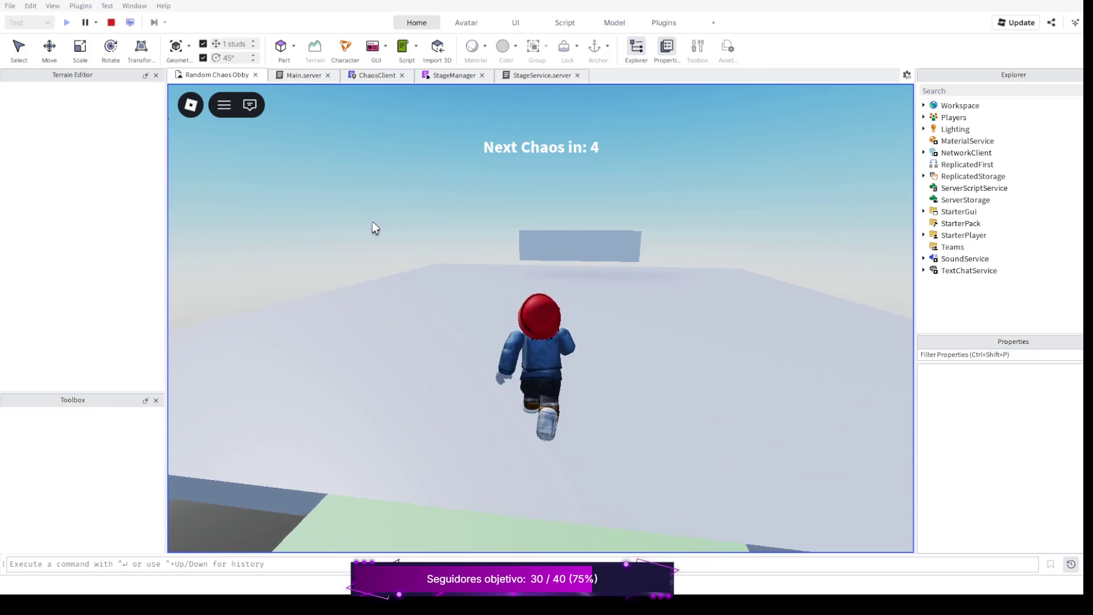
Steer around the platform, run over the pink block on the green path, then stop the playtest.
key(s)
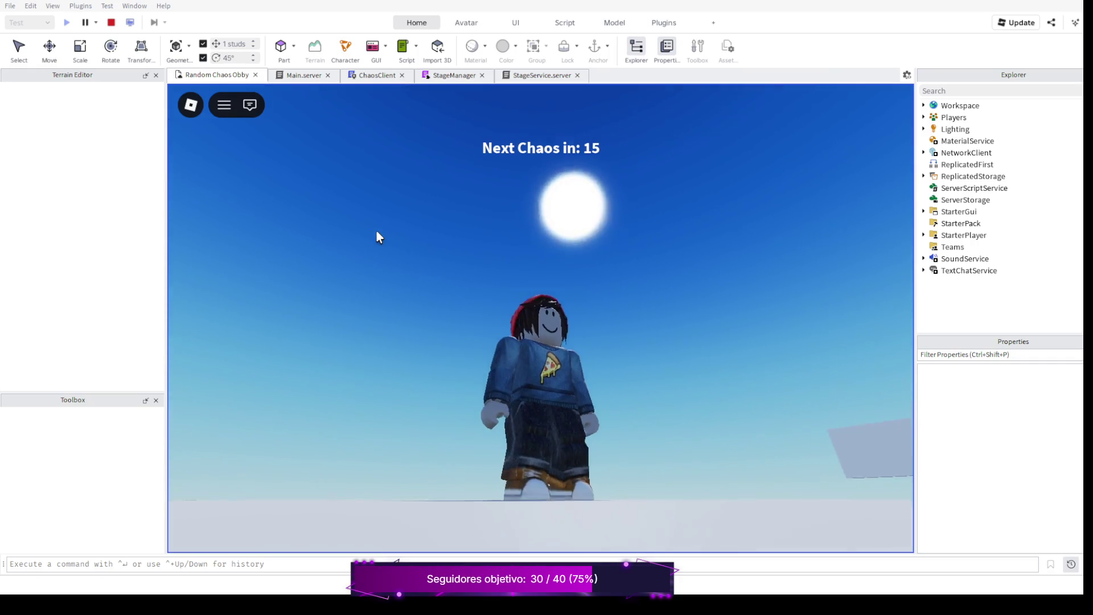
key(s)
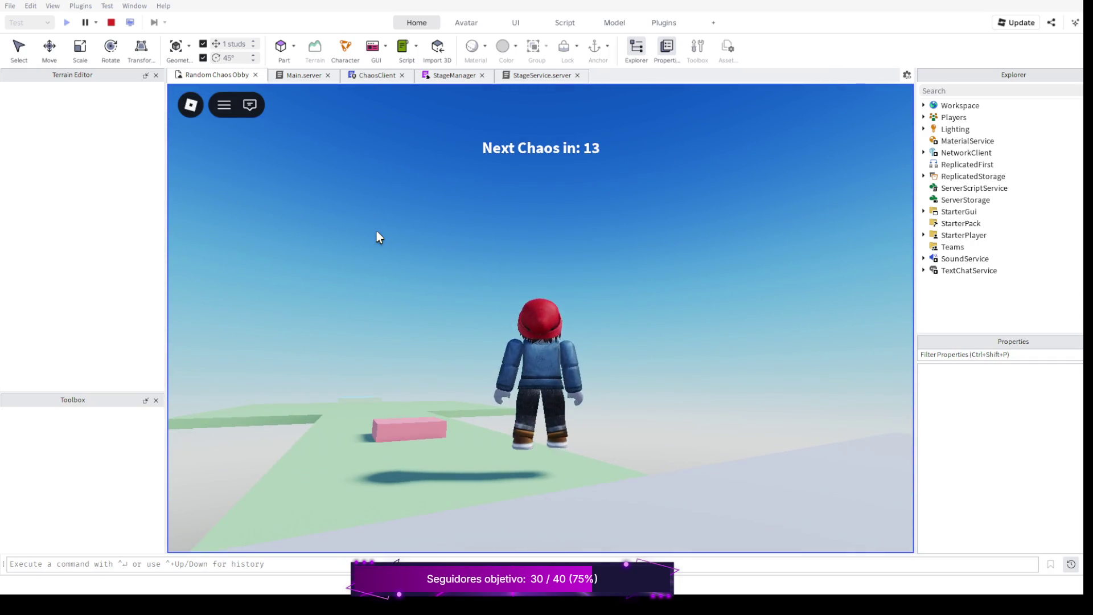
key(w)
key(a)
key(s)
key(d)
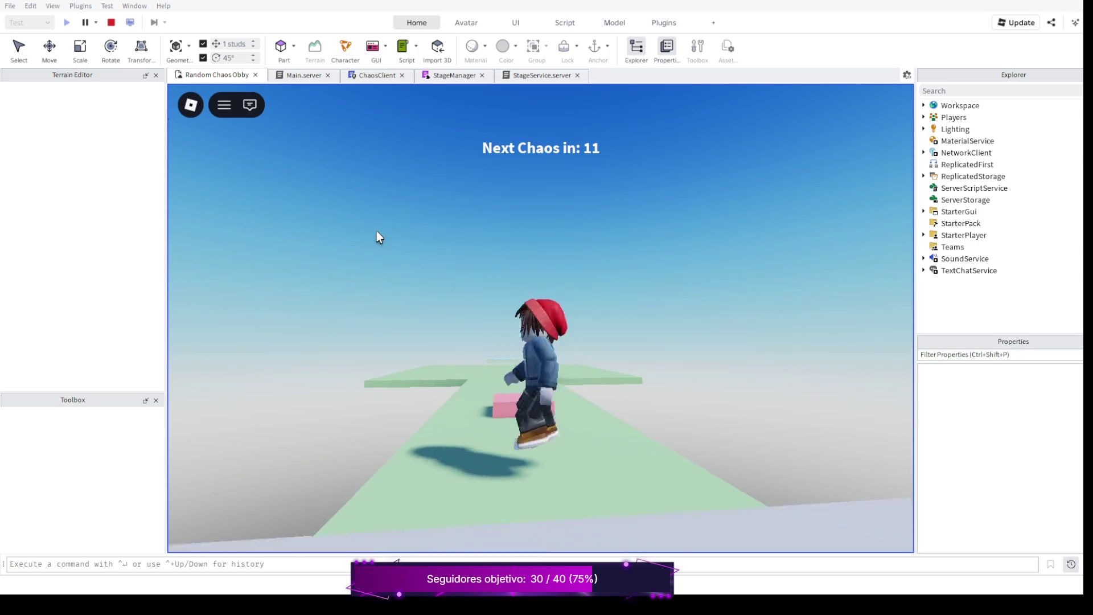
key(w)
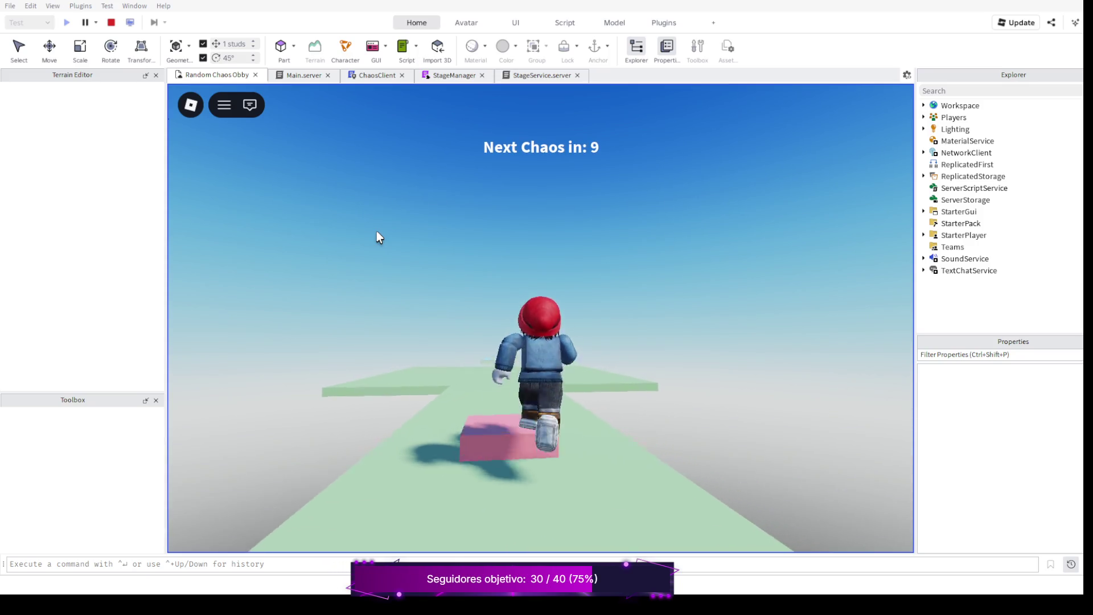
key(s)
key(s)
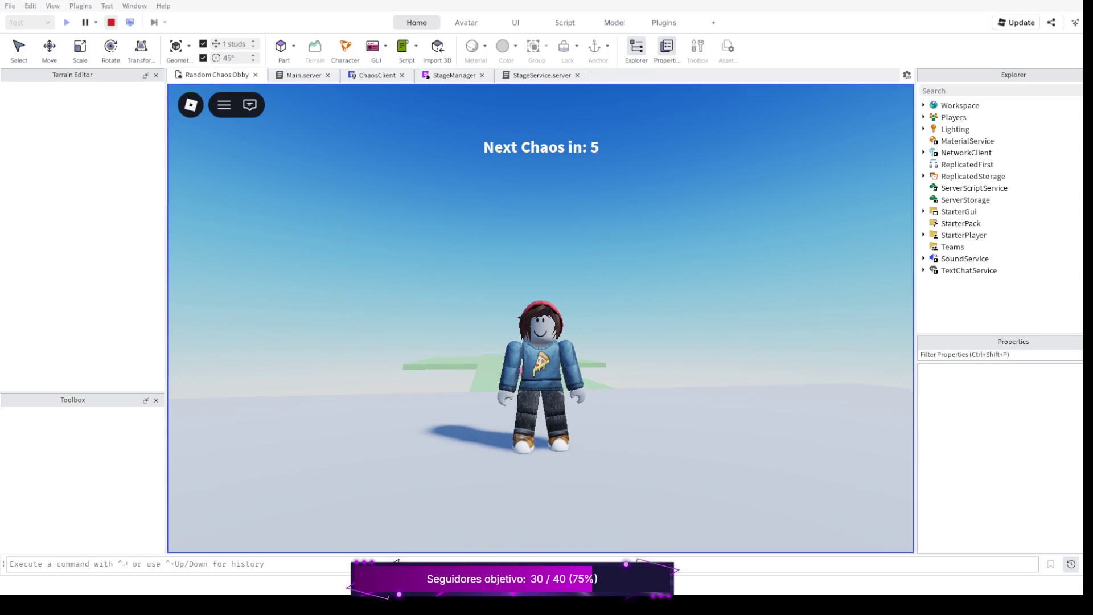
click(111, 22)
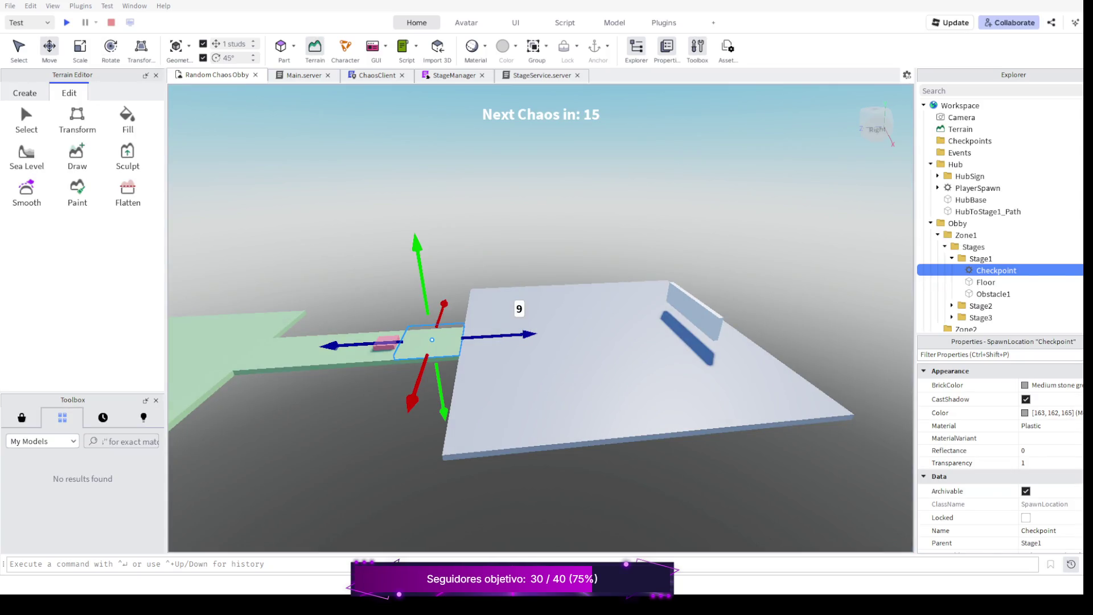
Raise the Stage1 Checkpoint half a stud using its Y handle.
right_click(547, 342)
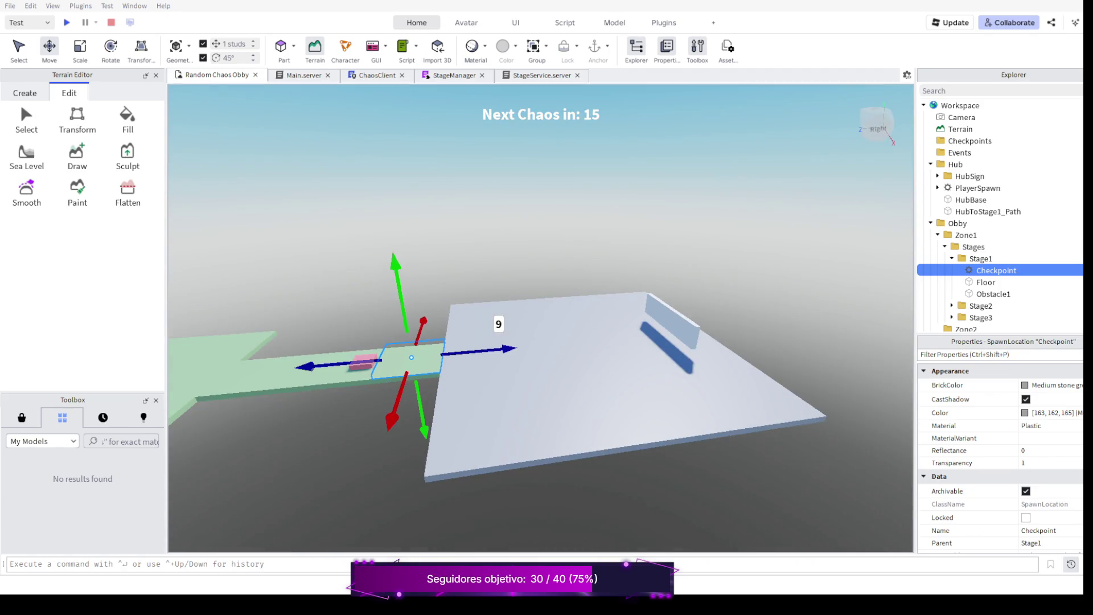
scroll(548, 343, up, 4)
scroll(547, 341, up, 1)
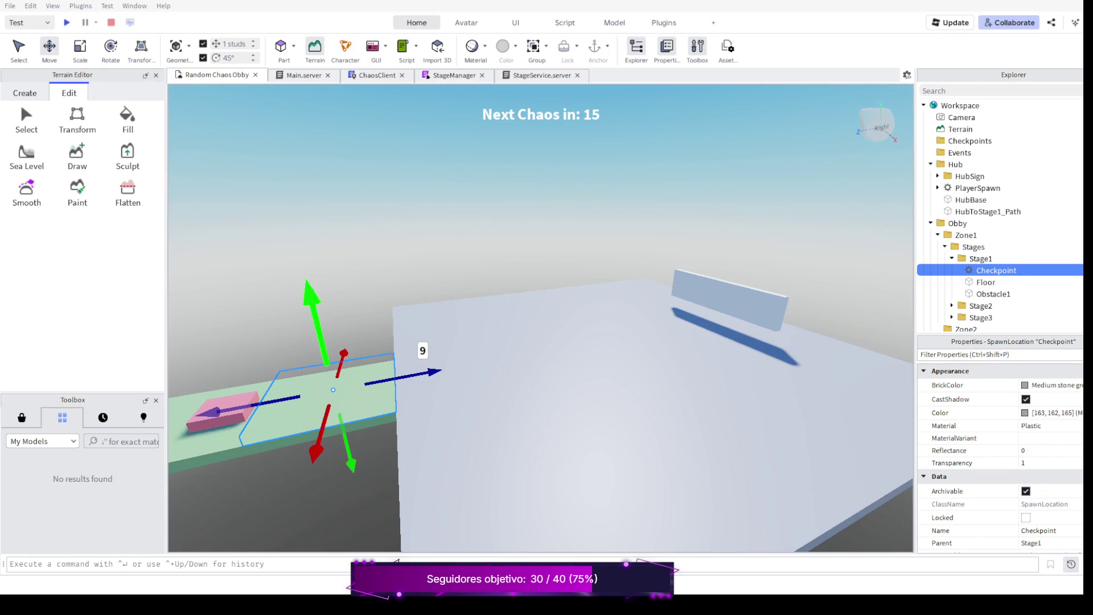
drag(312, 299, 335, 392)
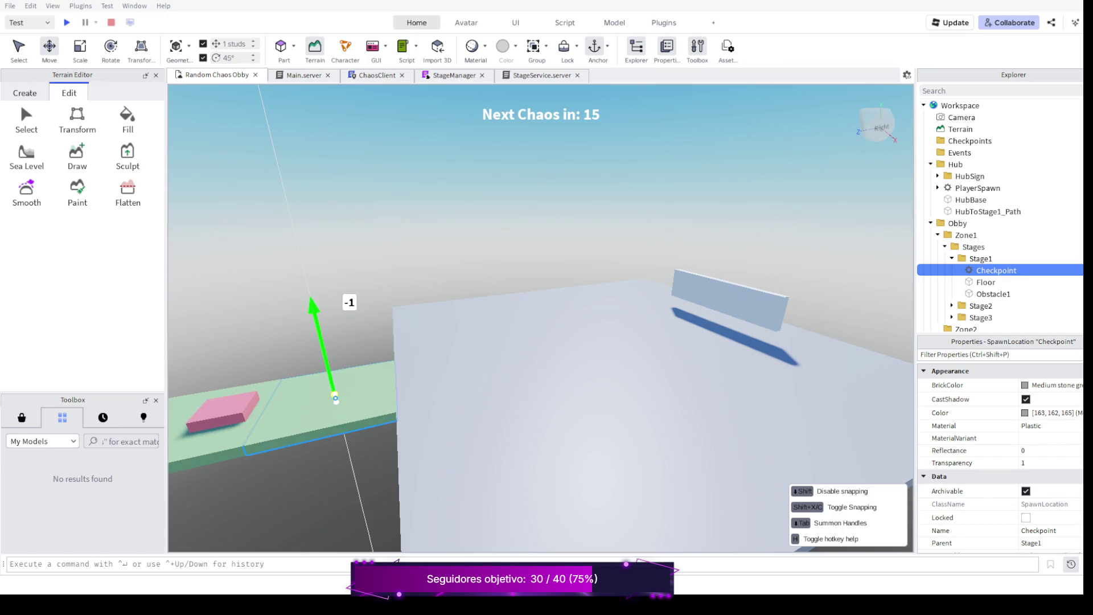
drag(335, 398, 335, 392)
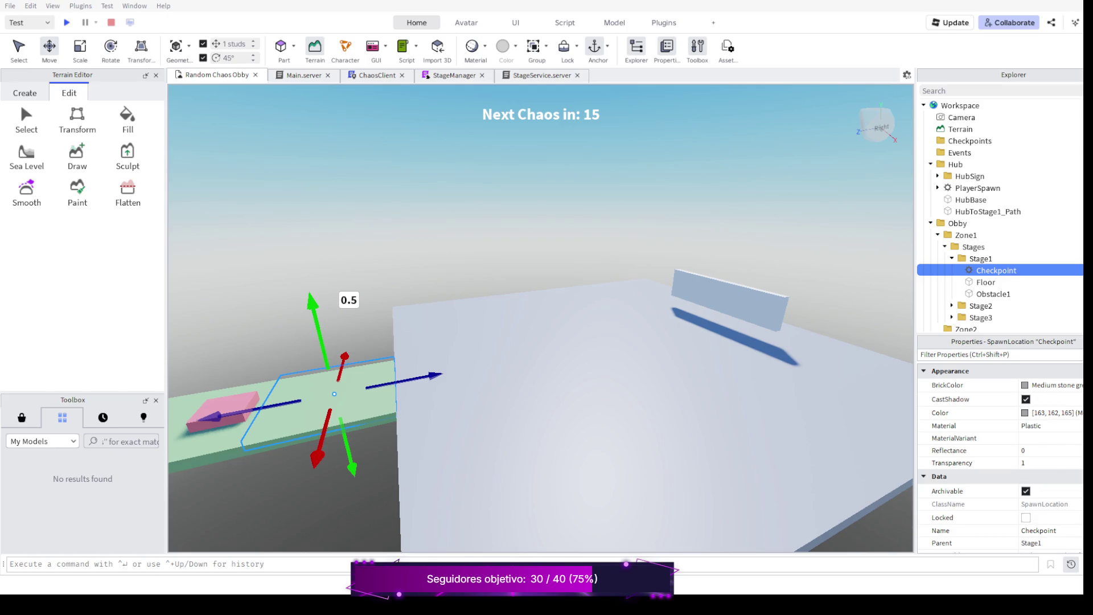
Slide the Checkpoint out and back to its spot along the path, then start a playtest.
drag(410, 378, 427, 376)
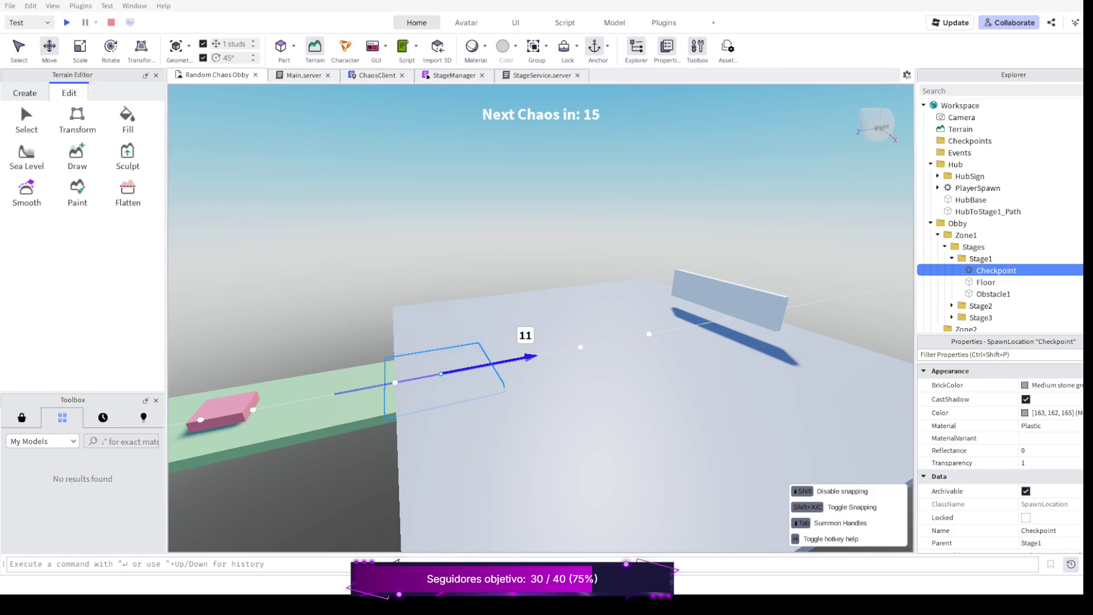
drag(530, 359, 435, 376)
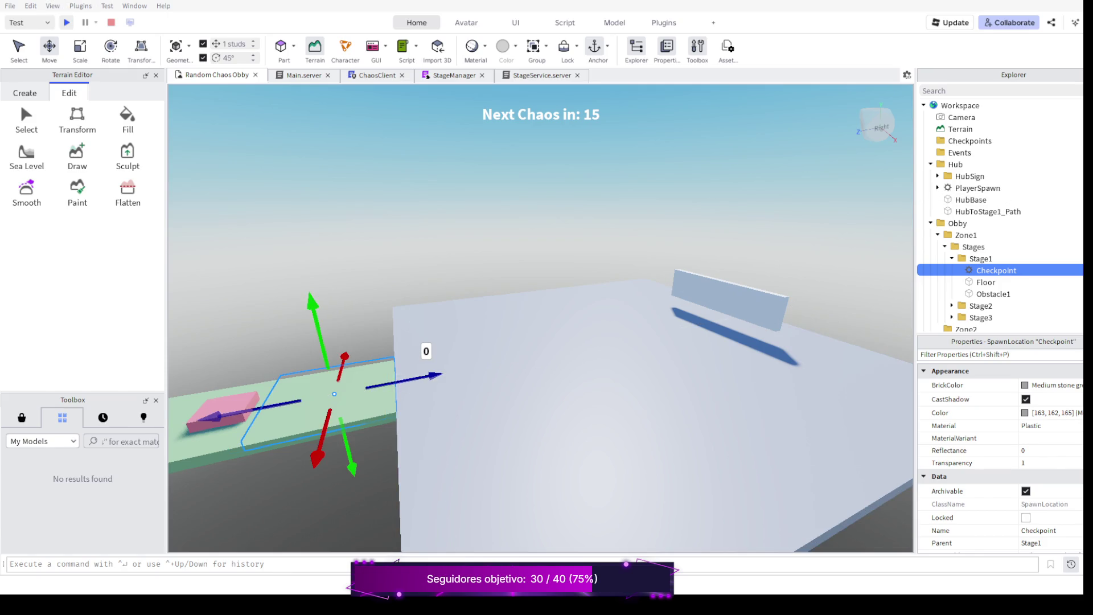
key(F5)
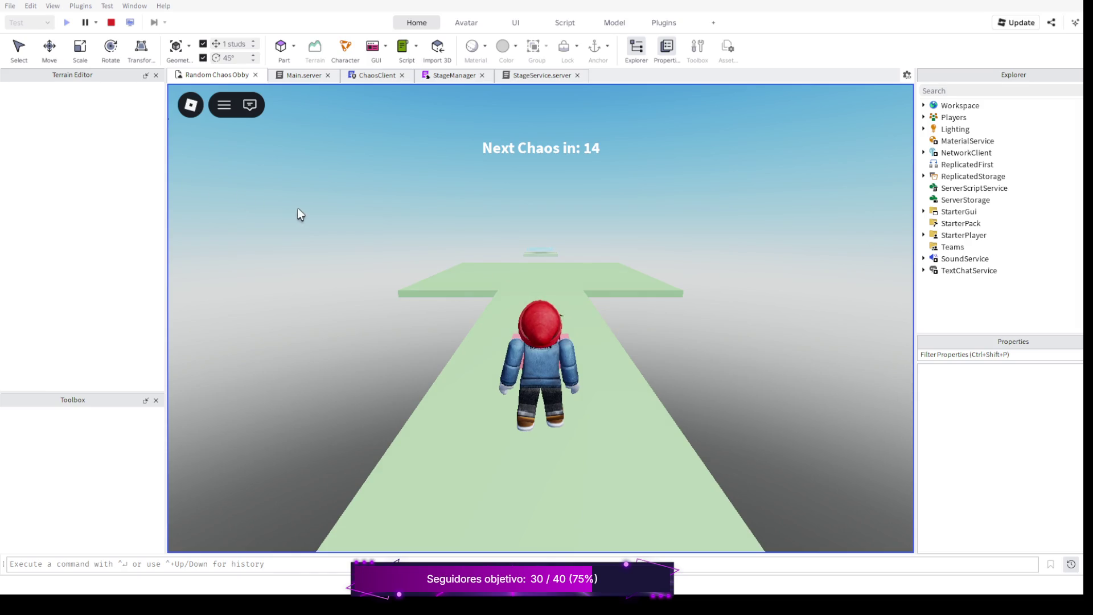
Run and jump the character across the platforms to the pink block as the countdown resets, then stop the test.
key(w)
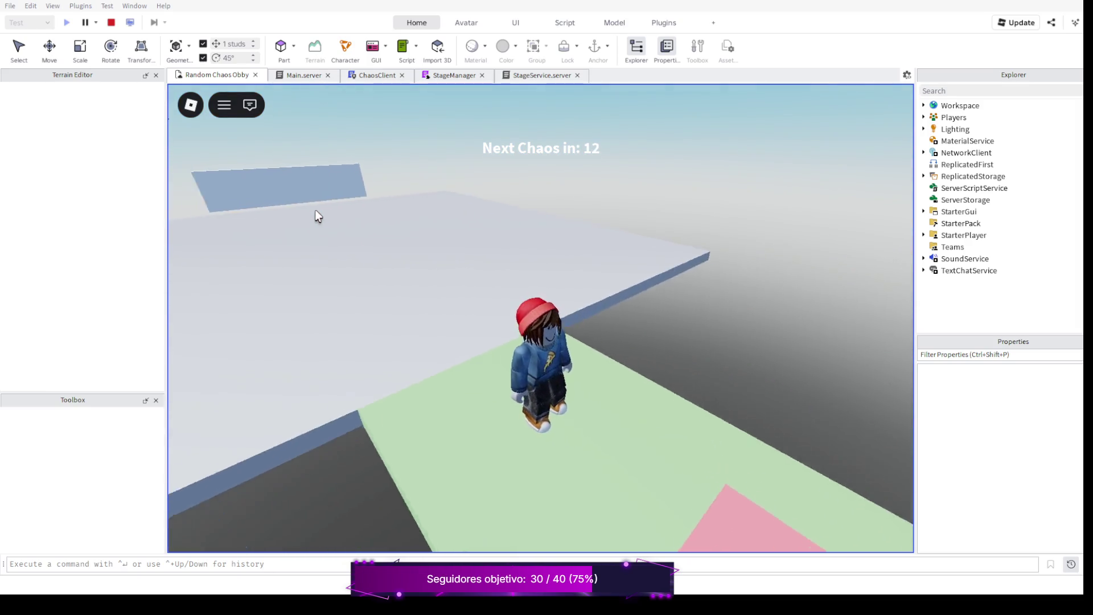
key(w)
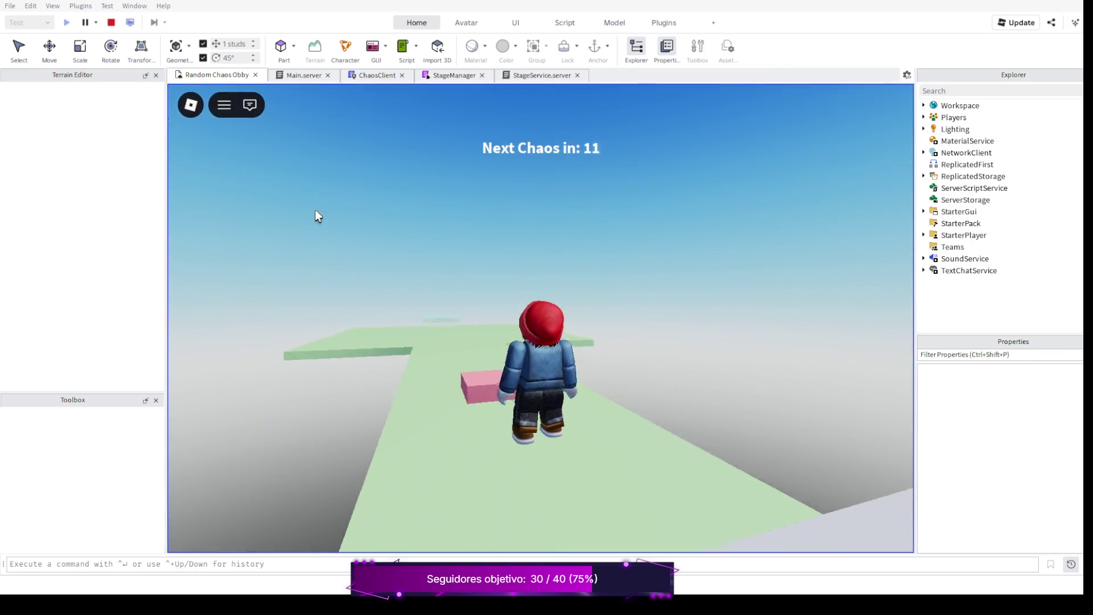
key(w)
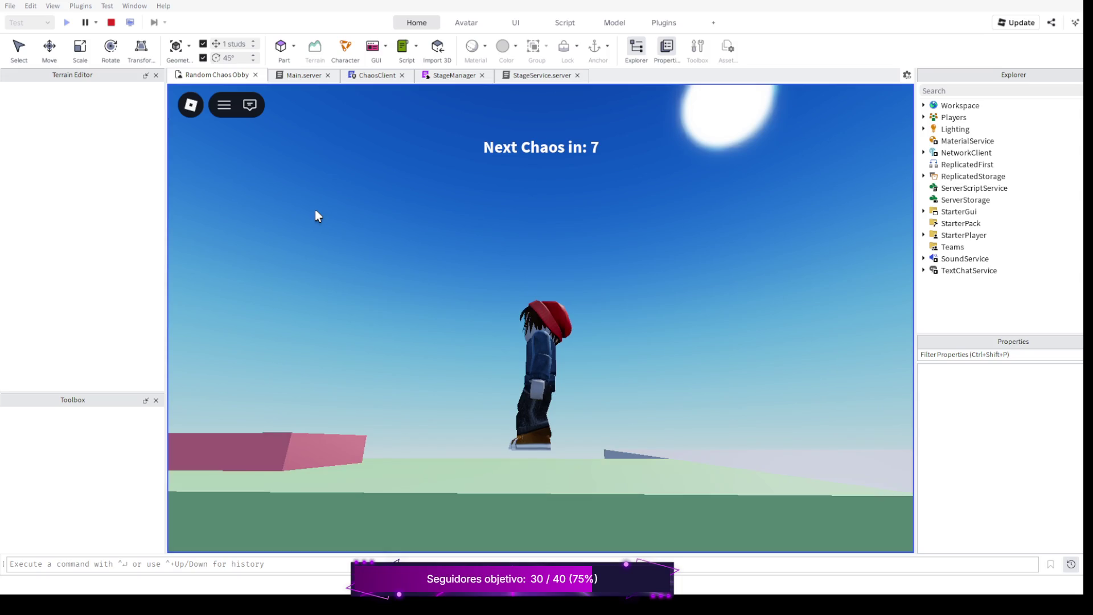
key(w)
key(space)
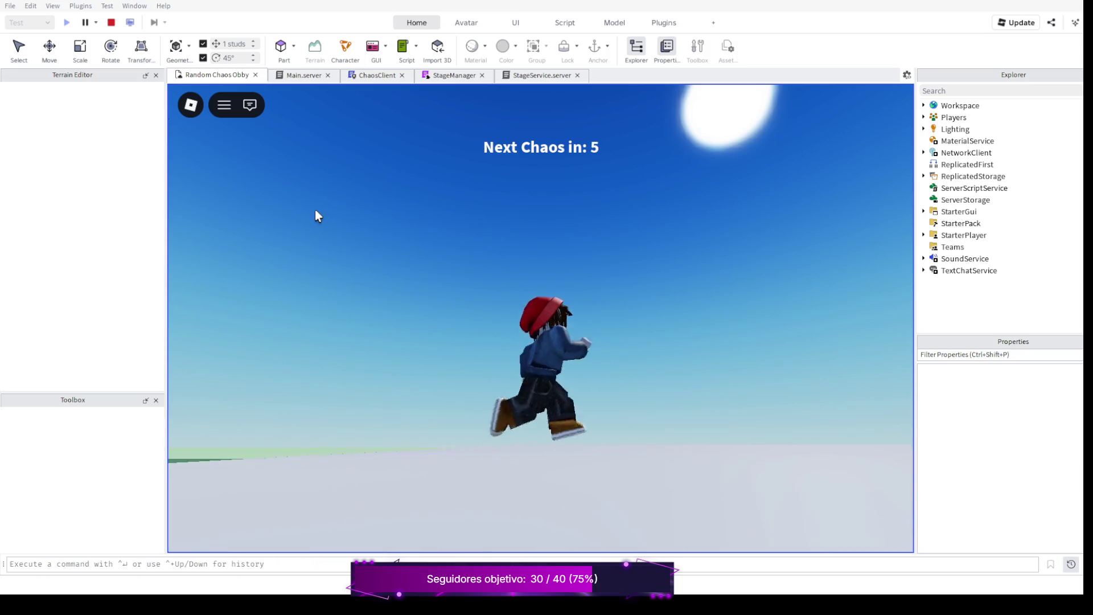
key(w)
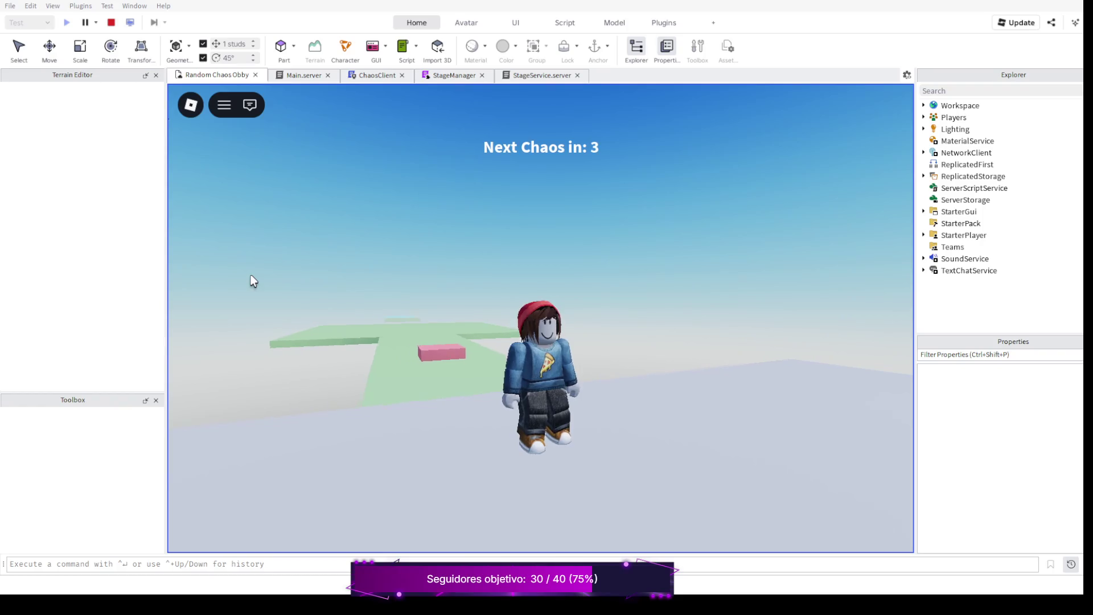
key(w)
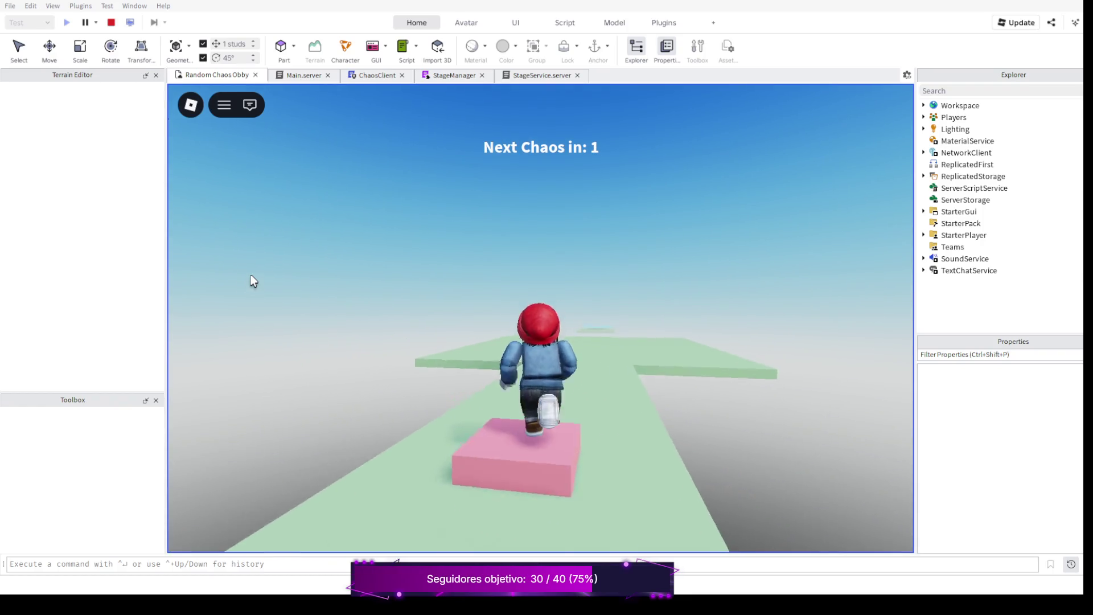
key(w)
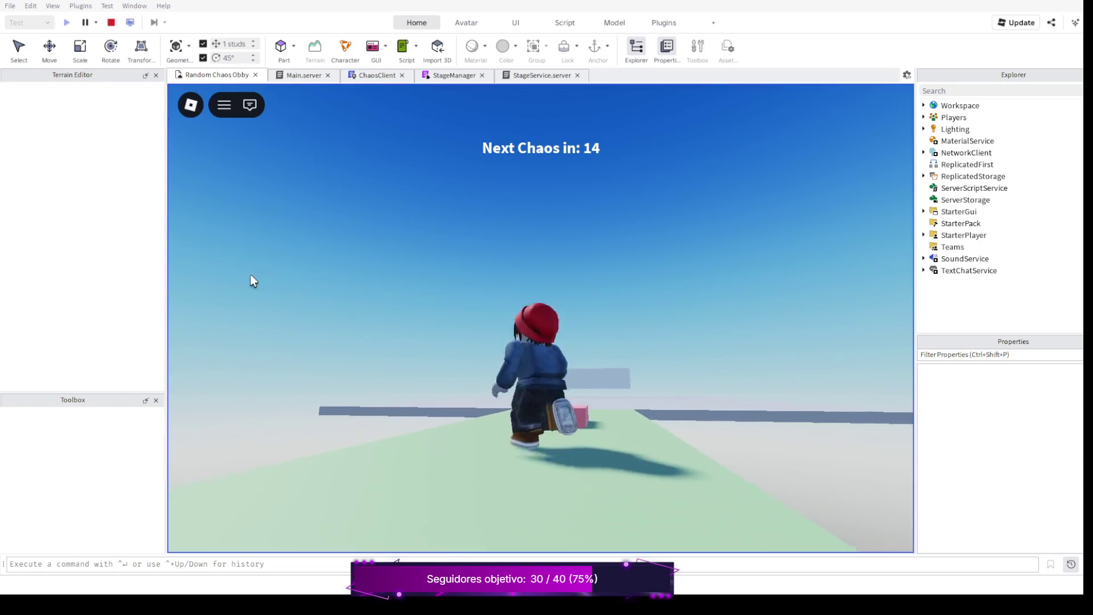
key(w)
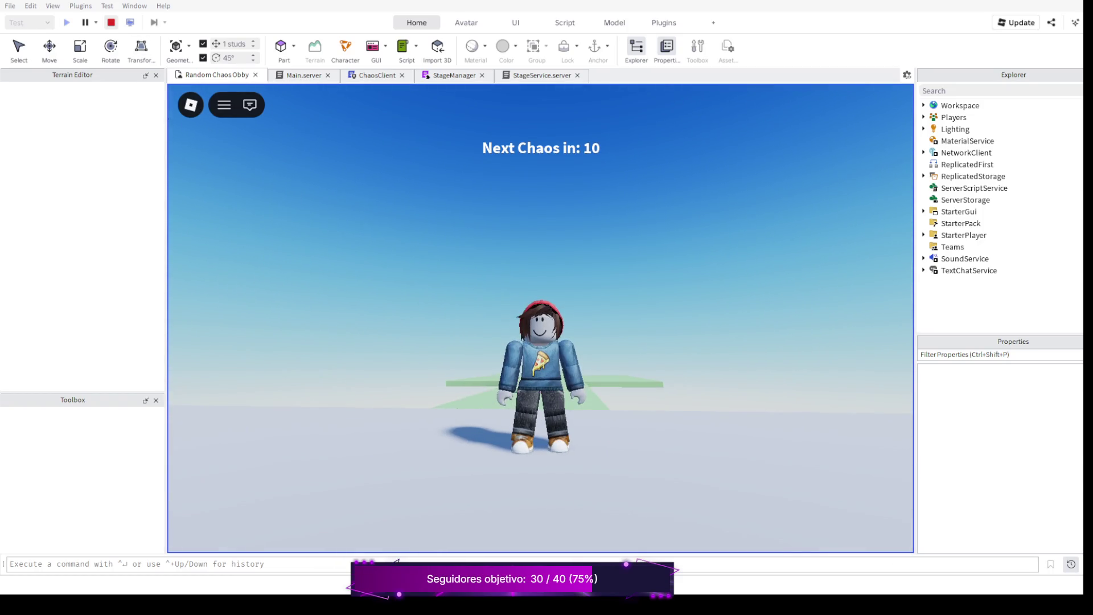
key(shift+F5)
Lower the Stage1 Checkpoint half a stud on the Y handle and relaunch the playtest.
drag(313, 304, 334, 397)
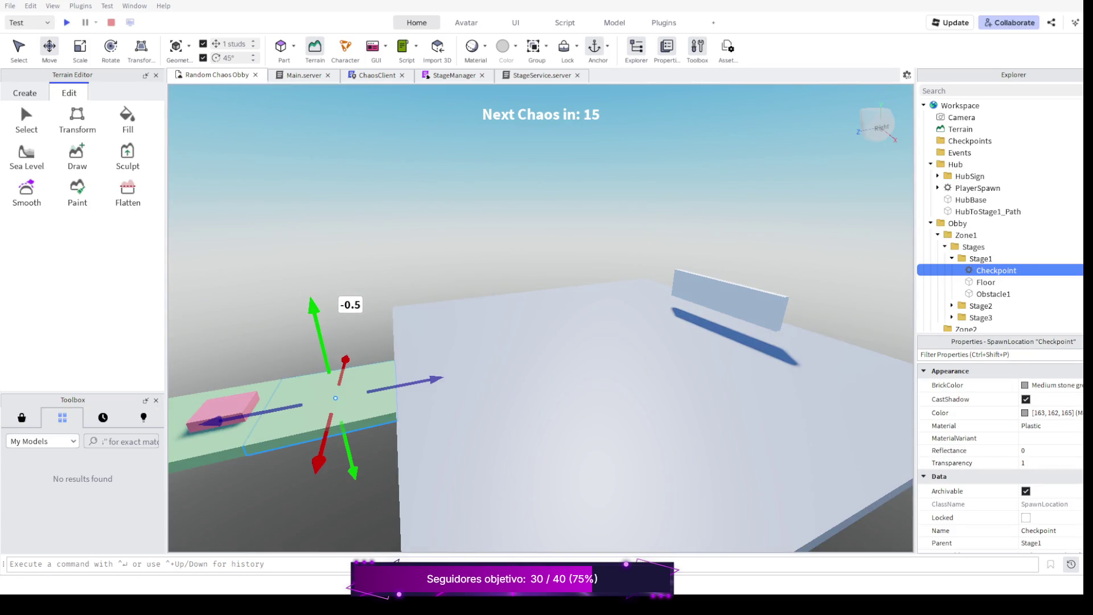
key(F5)
Walk the character along the green path, over and off the pink block, then stop the playtest.
key(d)
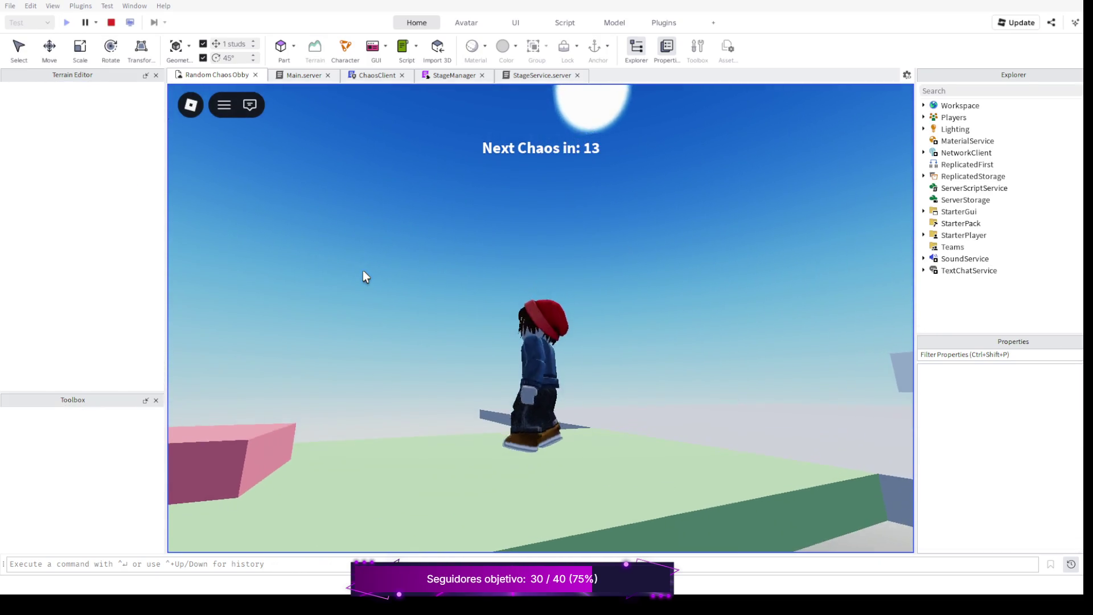
key(w)
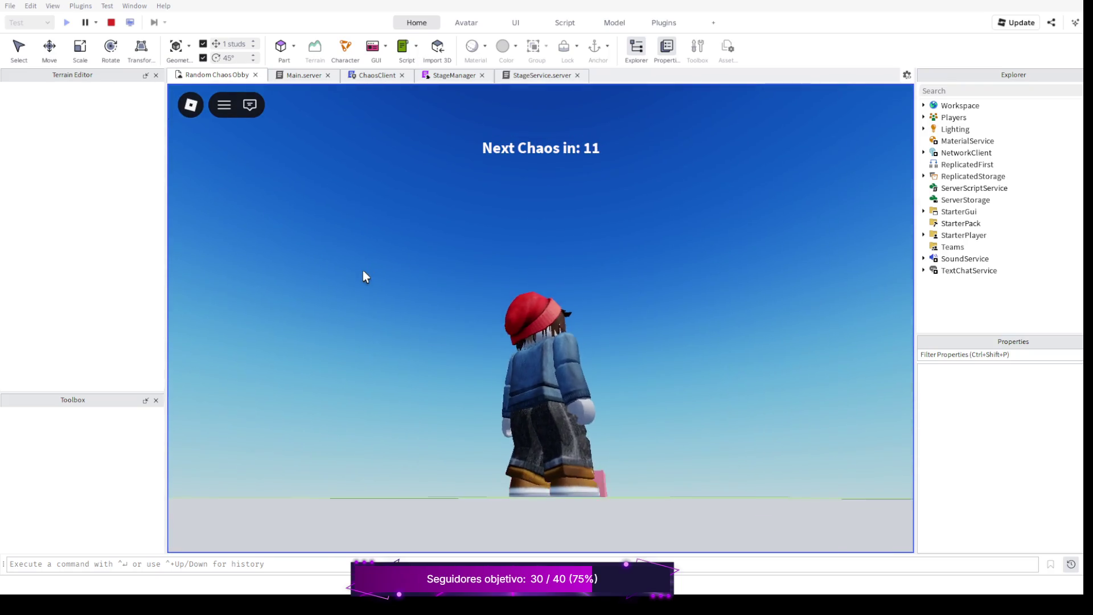
key(w)
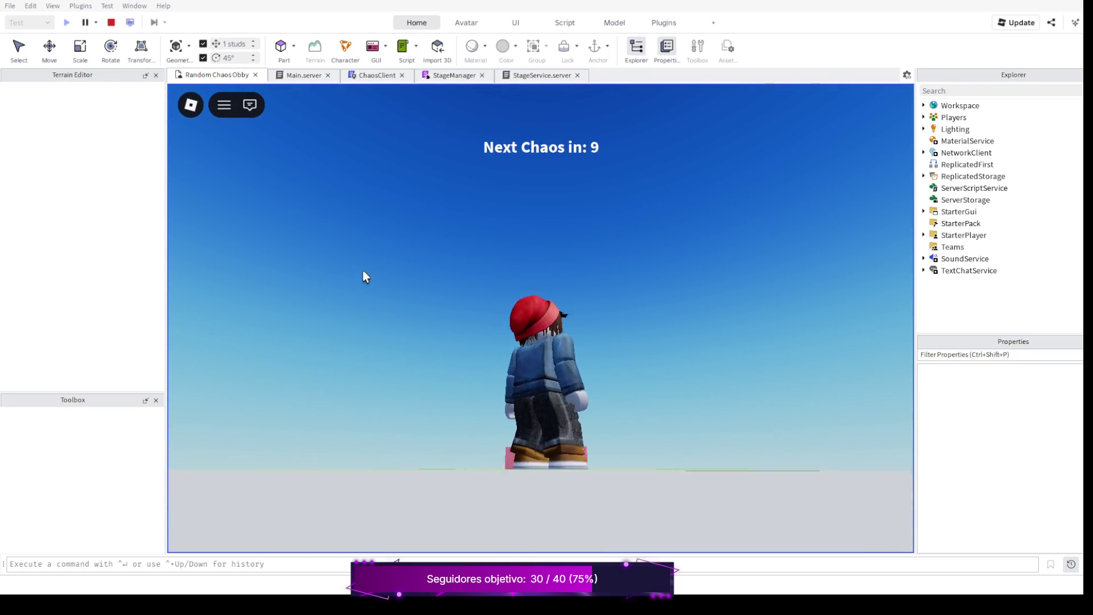
key(w)
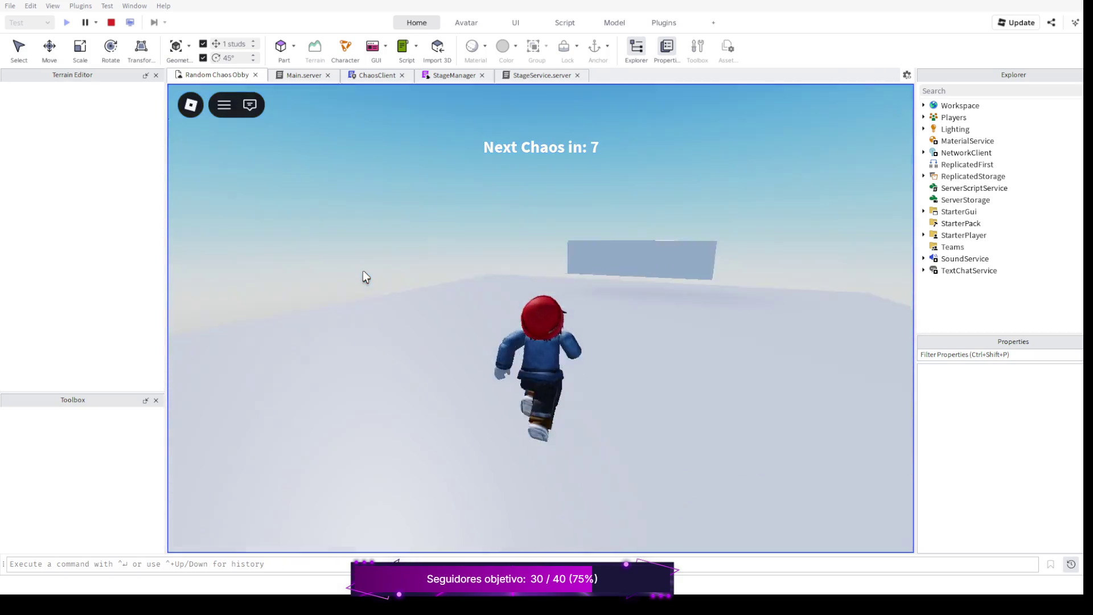
key(w)
key(w)
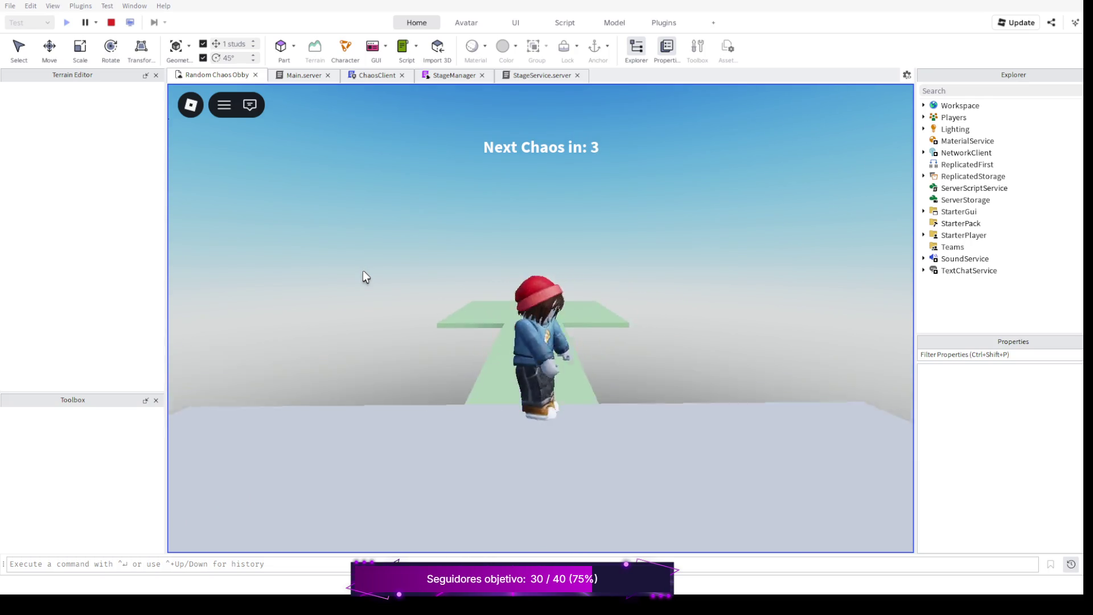
key(w)
key(w)
key(s)
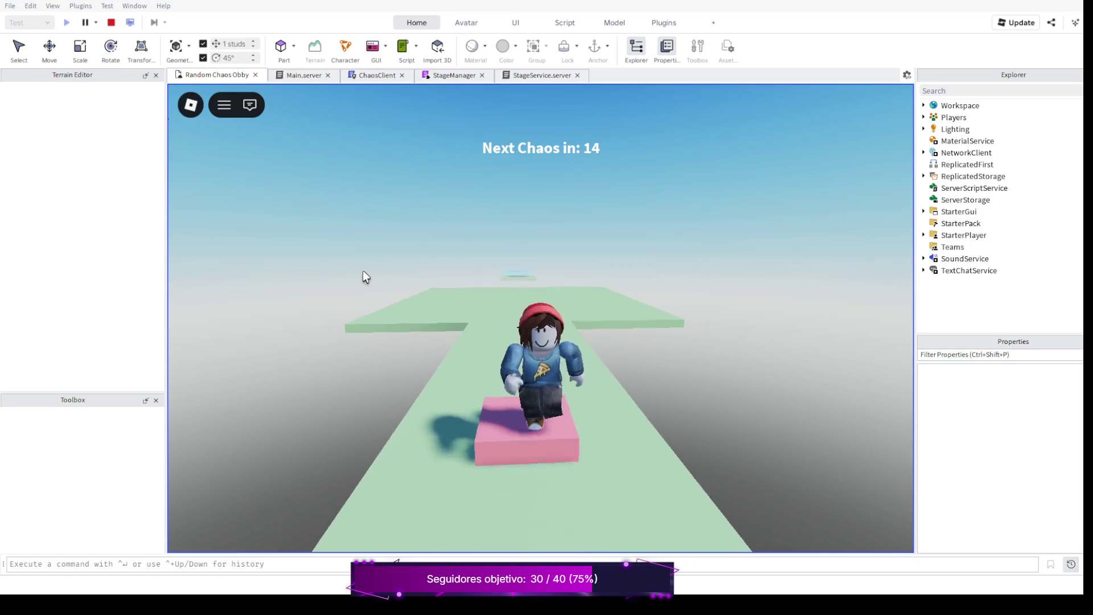
key(s)
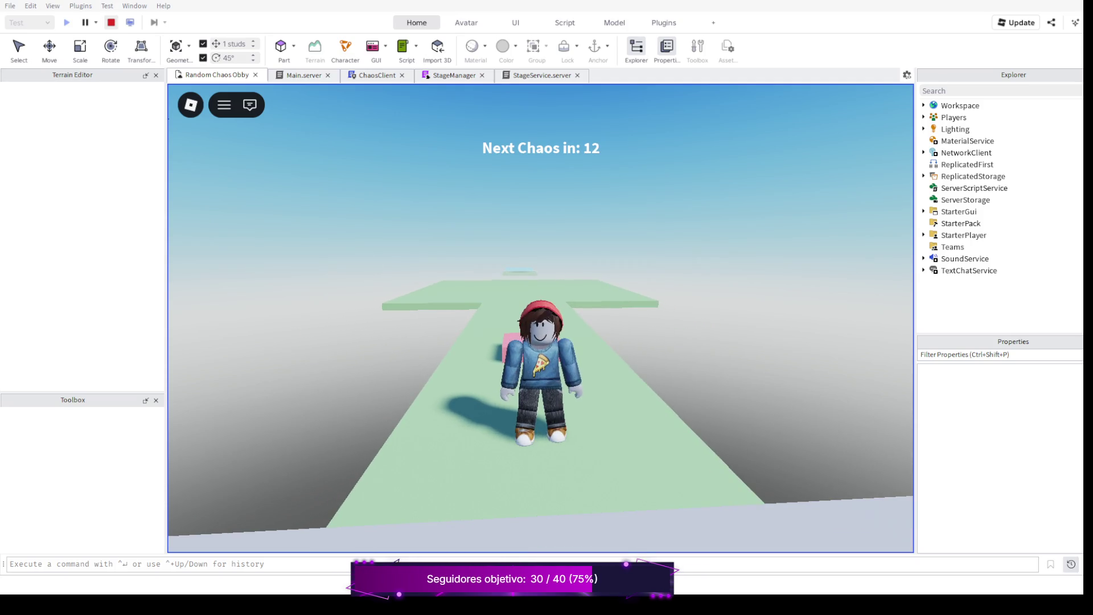
key(shift+F5)
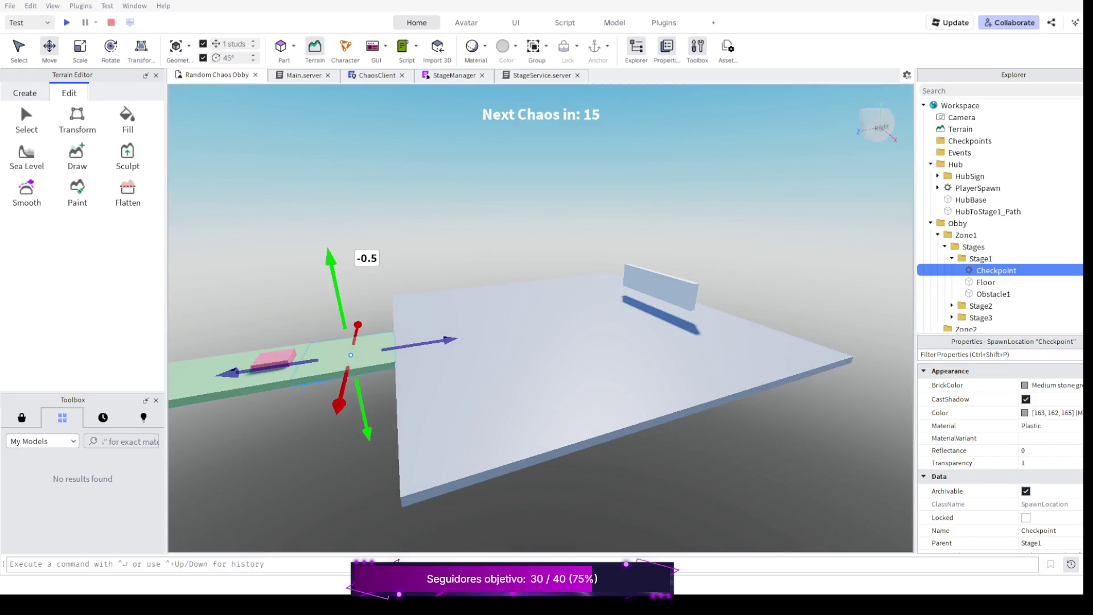
Select Obstacle1 and set its Size Y to 2, making the block 4, 2, 4.
click(274, 360)
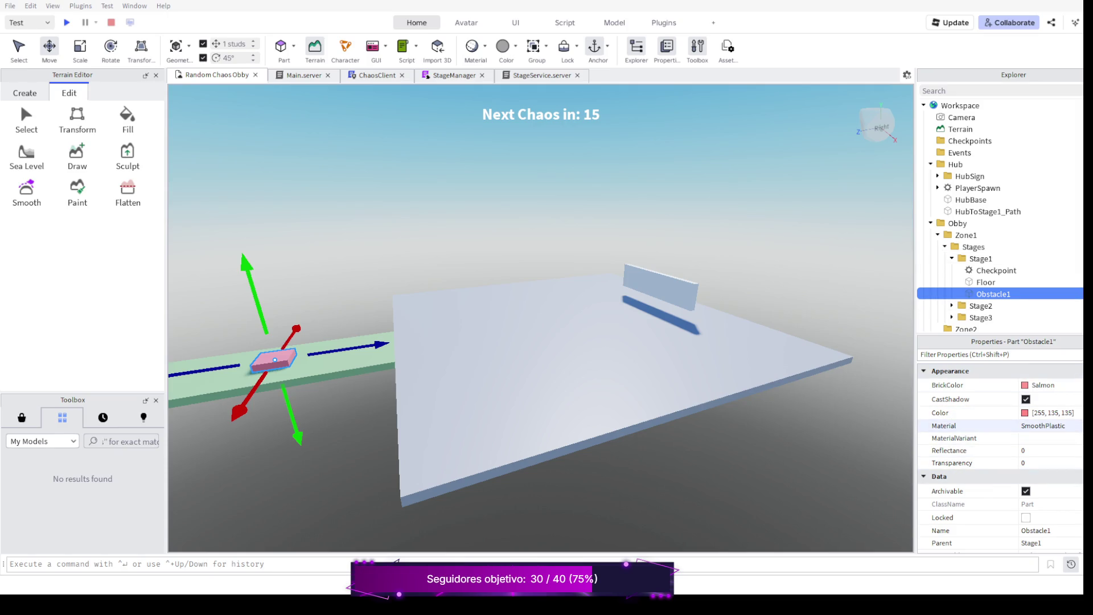
scroll(982, 425, down, 3)
scroll(982, 425, down, 3)
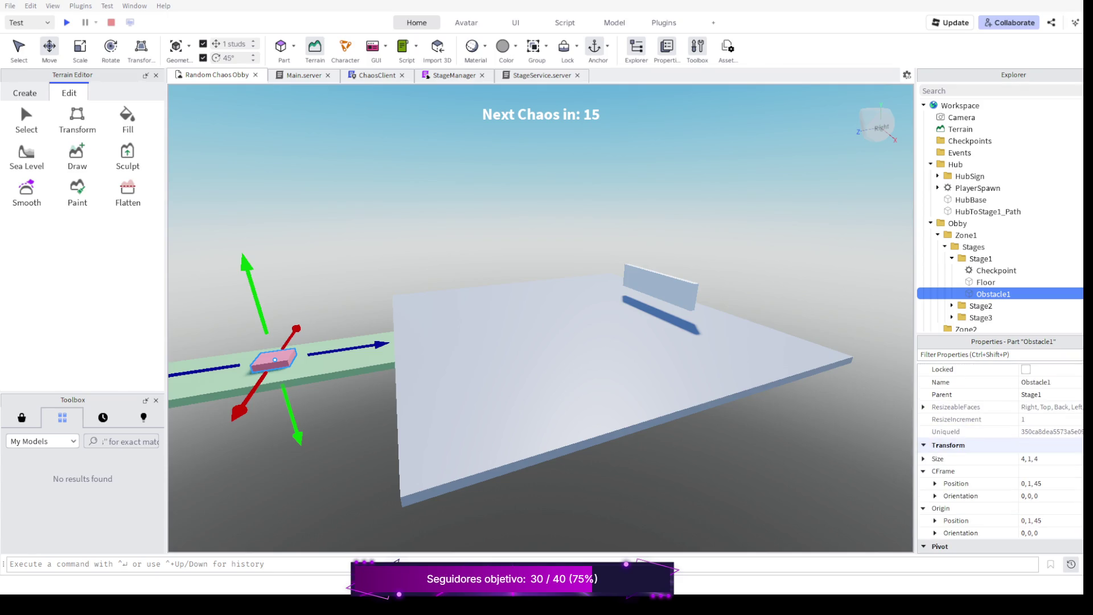
click(1029, 458)
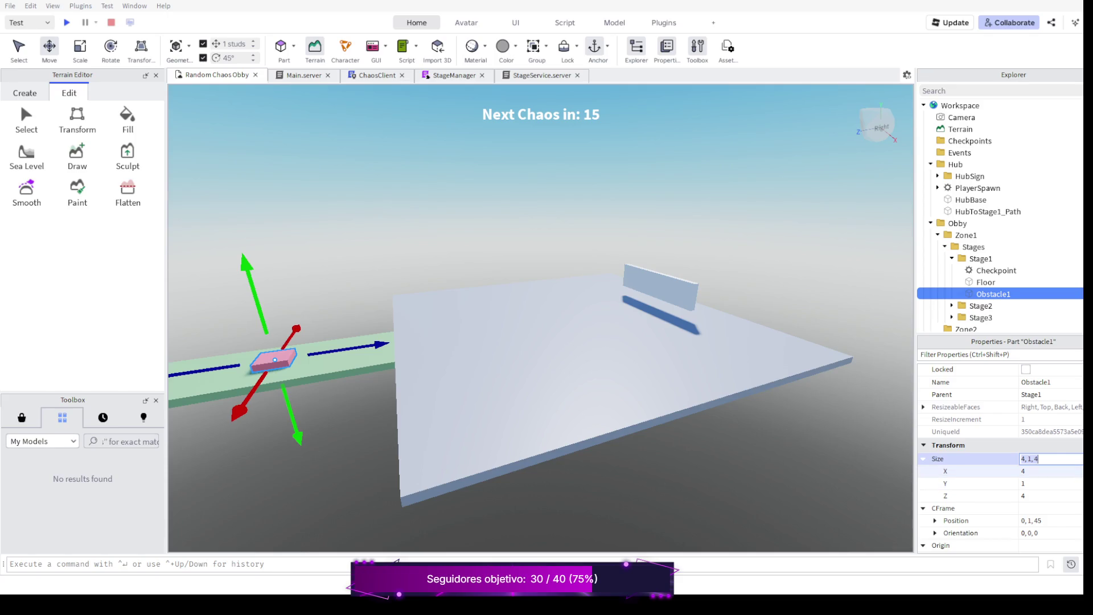
click(1049, 484)
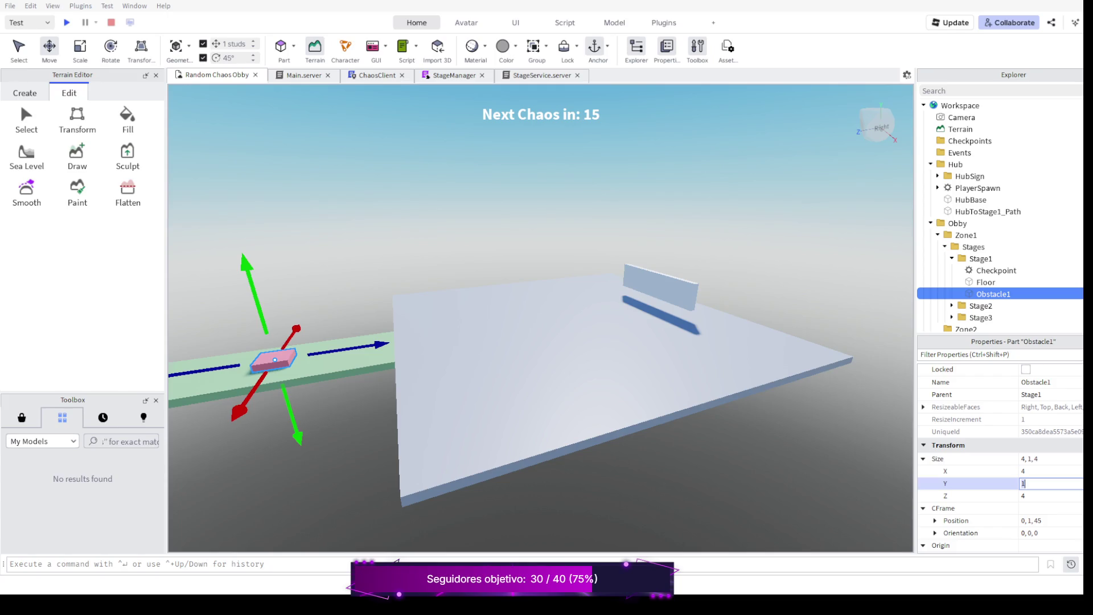
text(2)
key(Return)
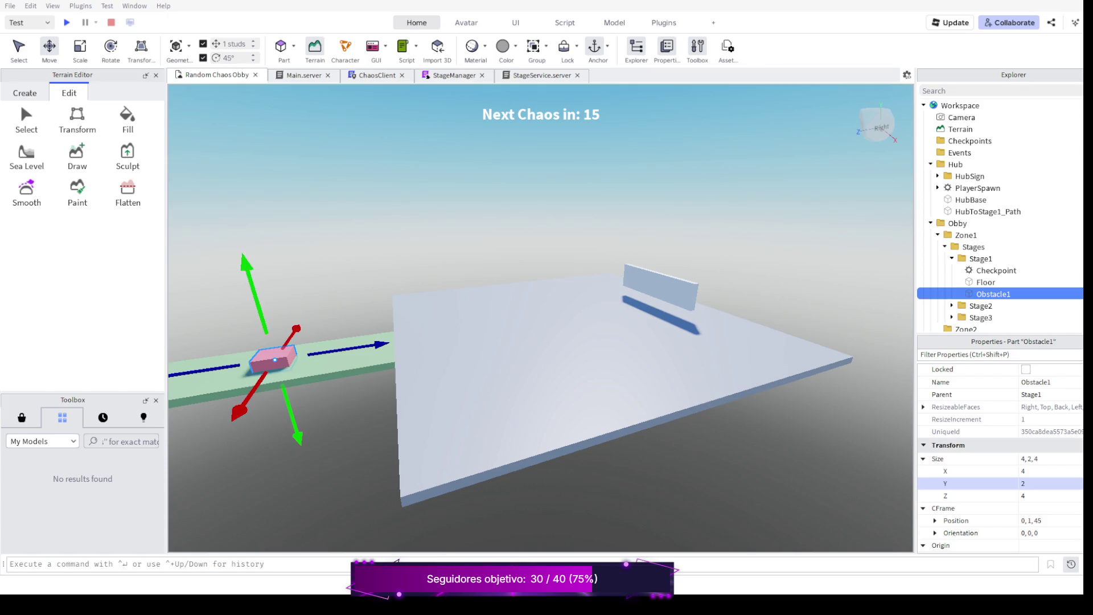
Raise the taller salmon block so it rests on the path and start a playtest.
drag(256, 307, 257, 291)
drag(276, 363, 277, 371)
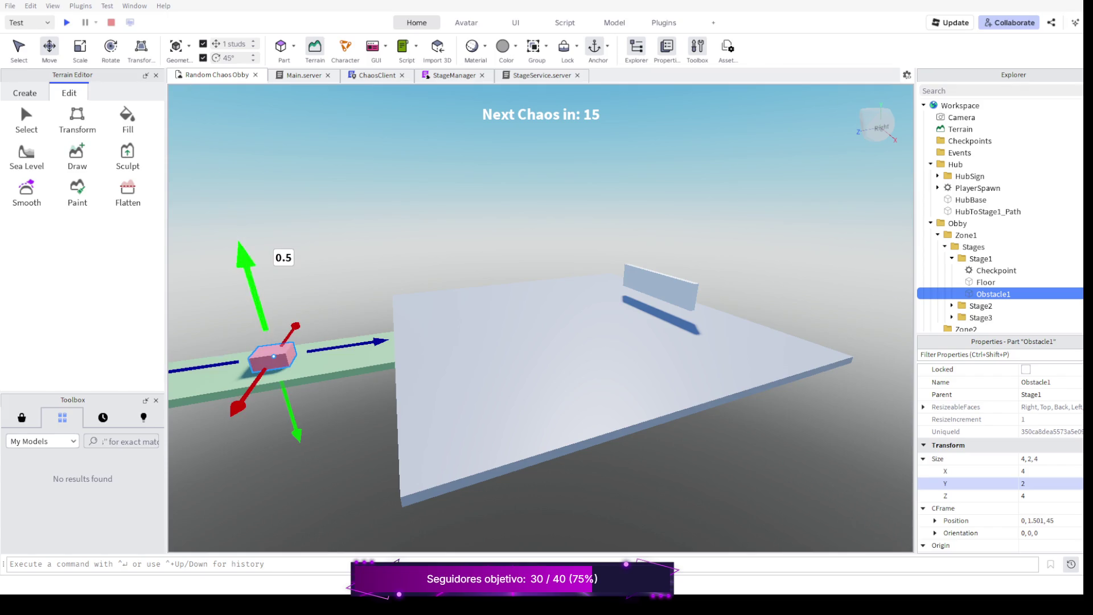
key(F5)
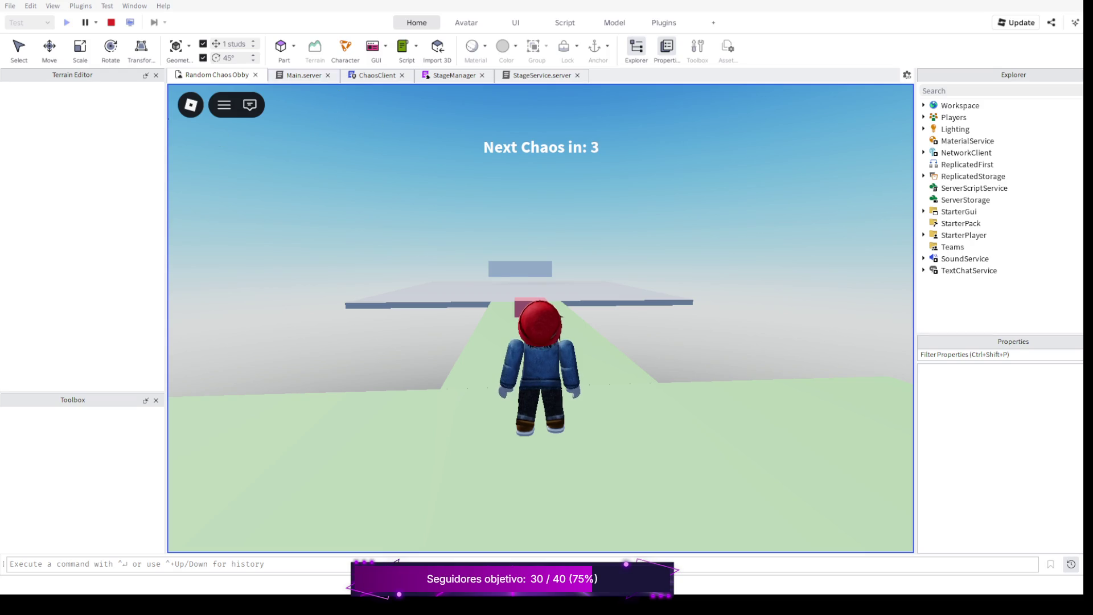
Stop the test, play again to walk and jump at the taller pink block, then return to editing.
click(111, 22)
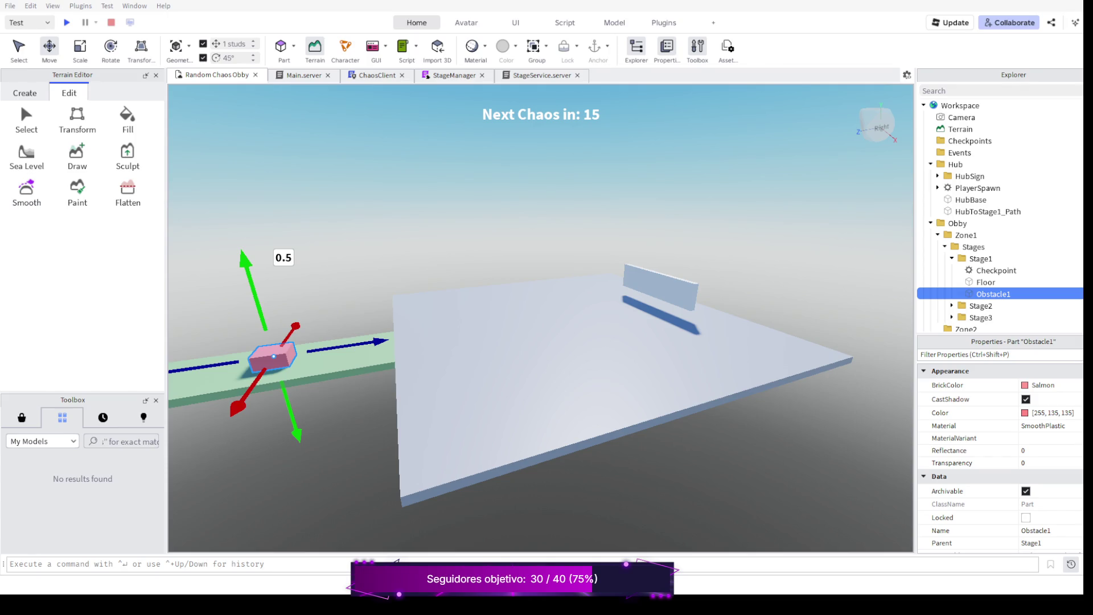
key(F5)
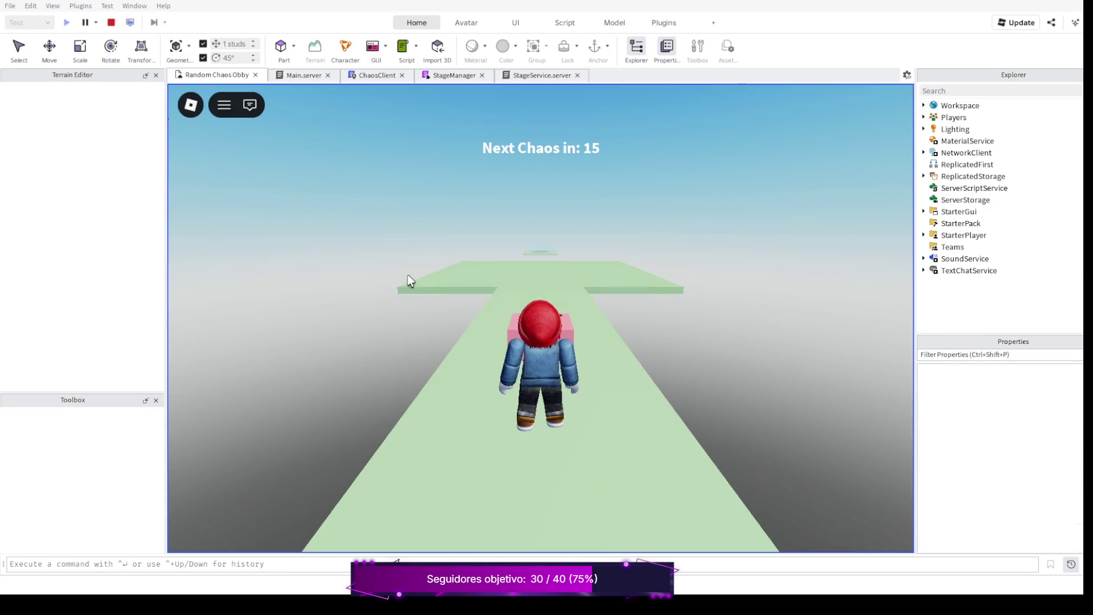
key(w)
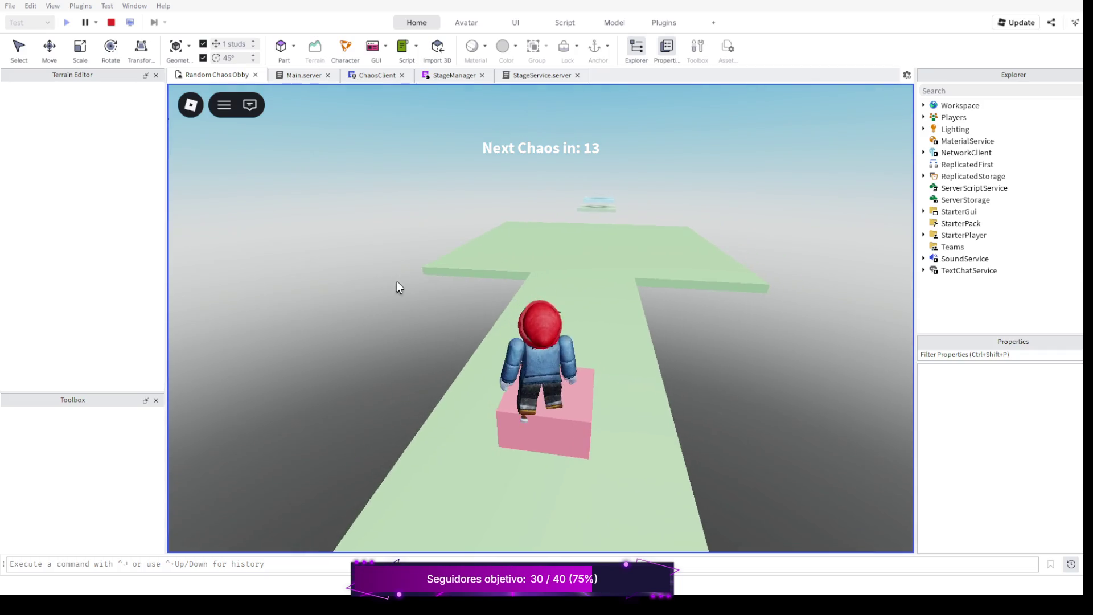
key(space)
key(s)
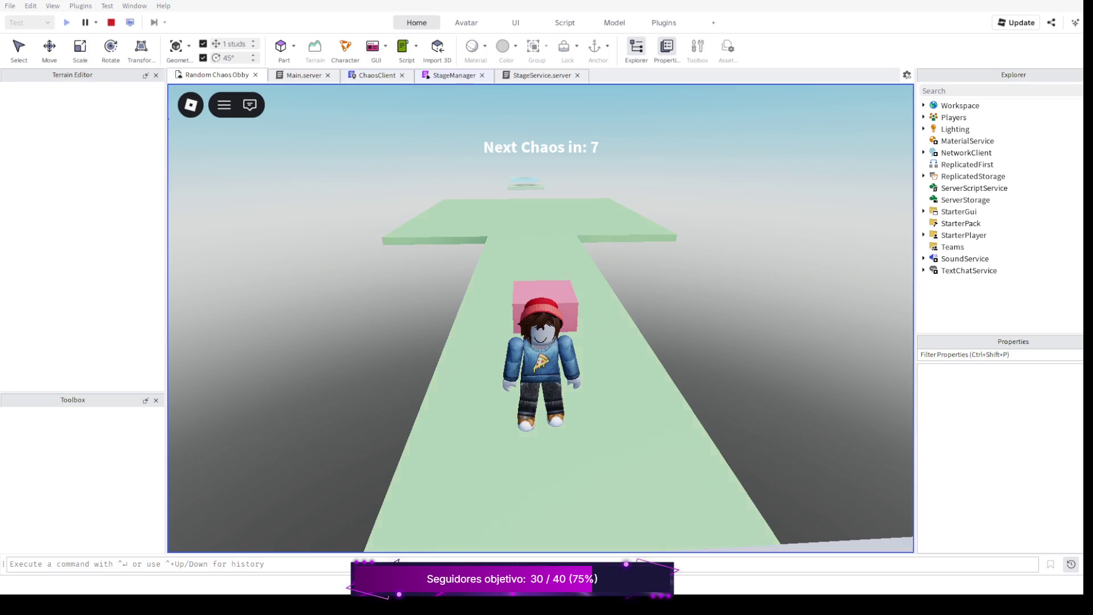
key(shift+F5)
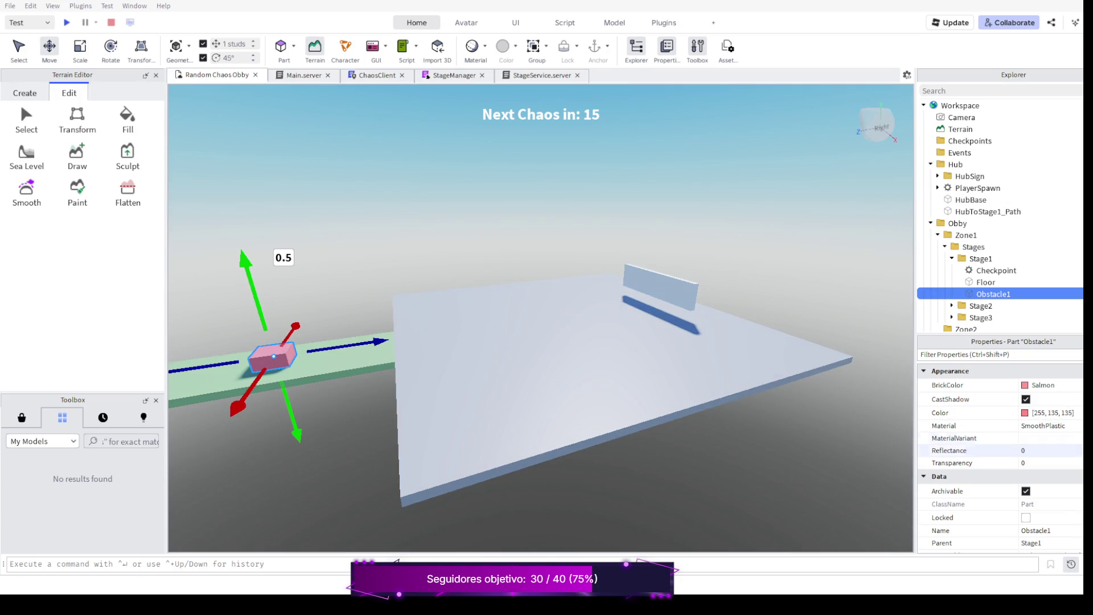
scroll(999, 452, down, 3)
scroll(1000, 453, down, 2)
Set Obstacle1's Size to 4, 4, 4, raise the cube one stud onto the path and start a playtest.
click(1041, 459)
text(4, 4, 4)
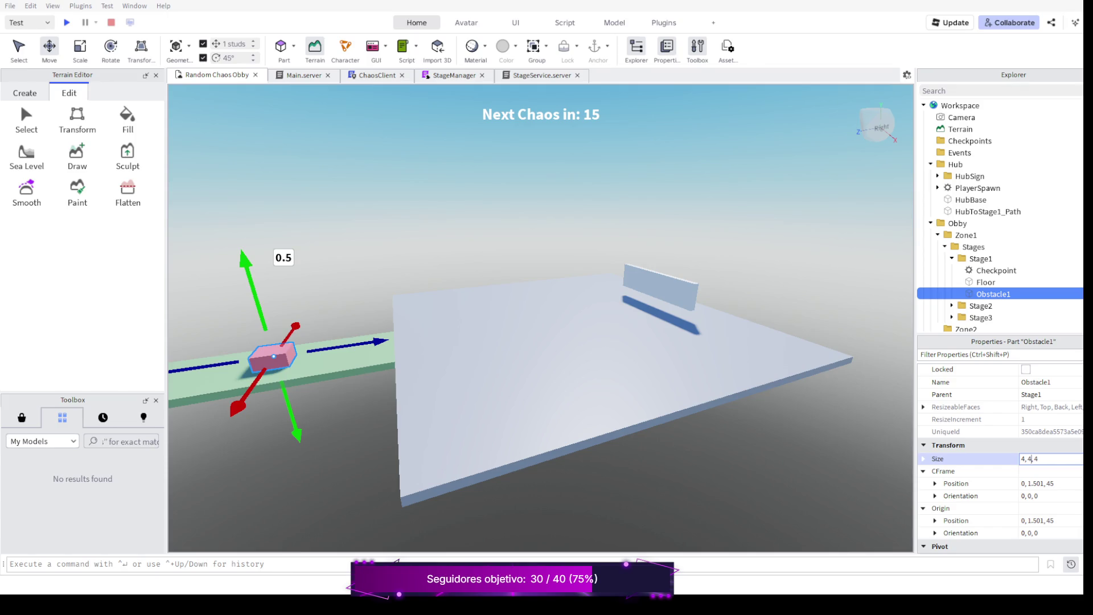
key(Return)
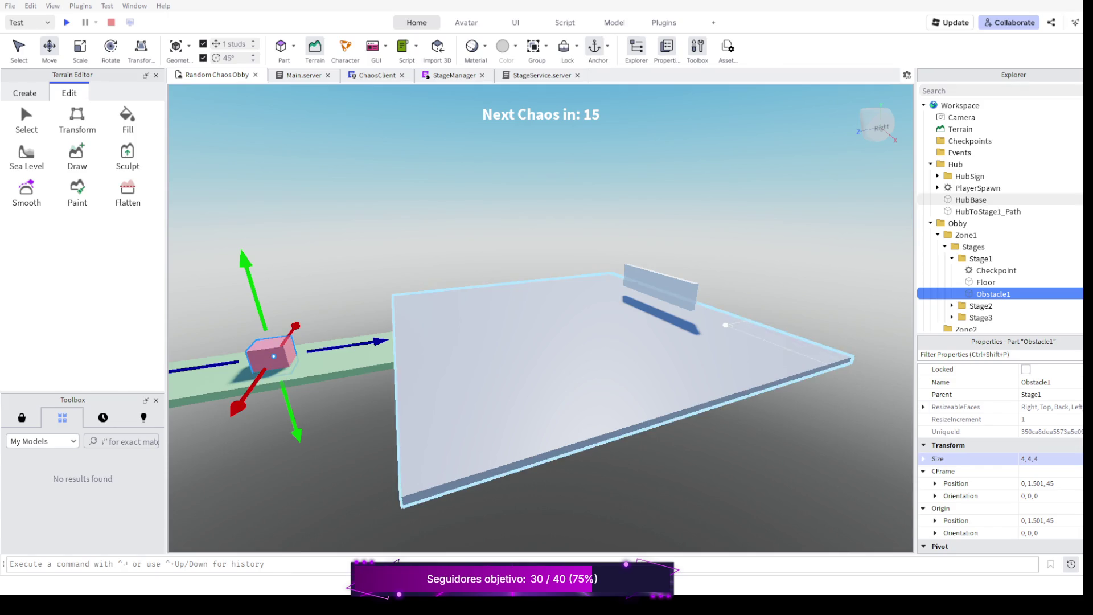
drag(245, 273, 244, 256)
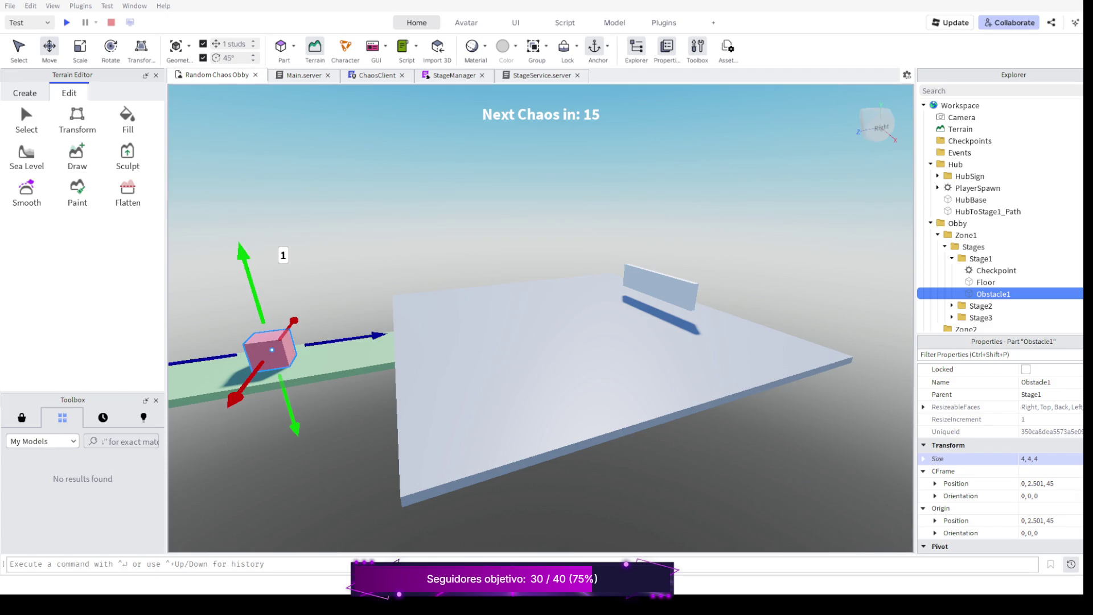
key(F5)
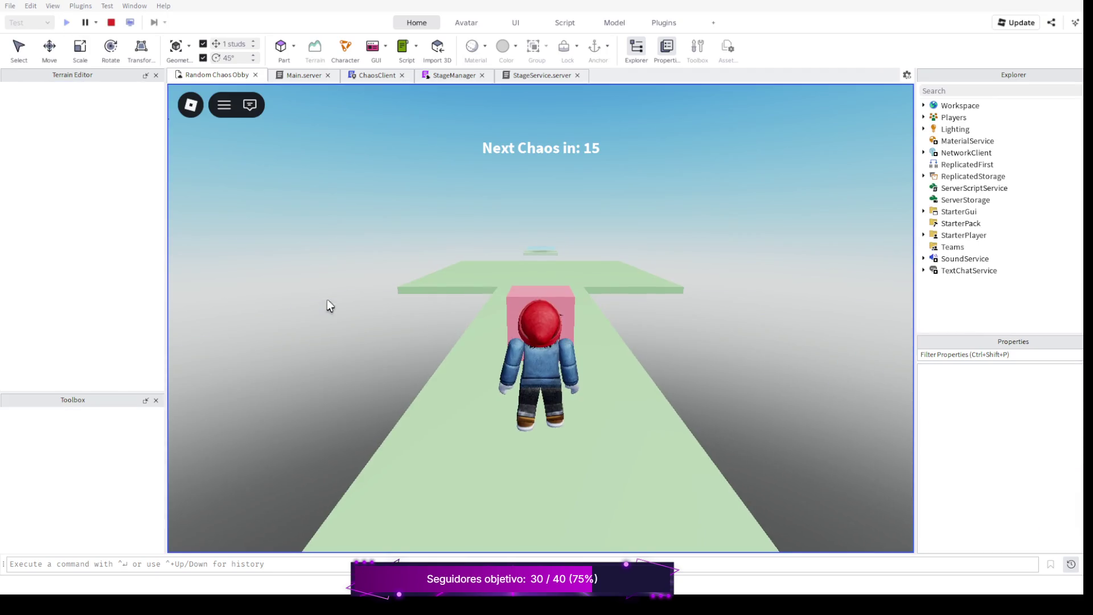
Walk up to the pink cube, jump onto it and continue past to the grey floor, then stop the playtest.
key(w)
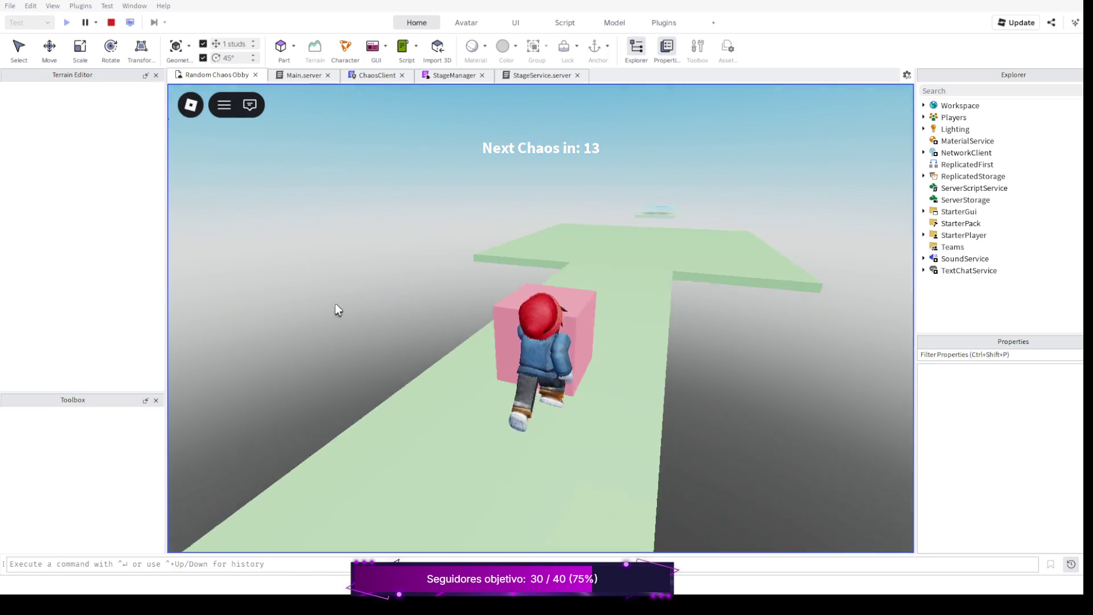
key(w)
key(w)
key(s)
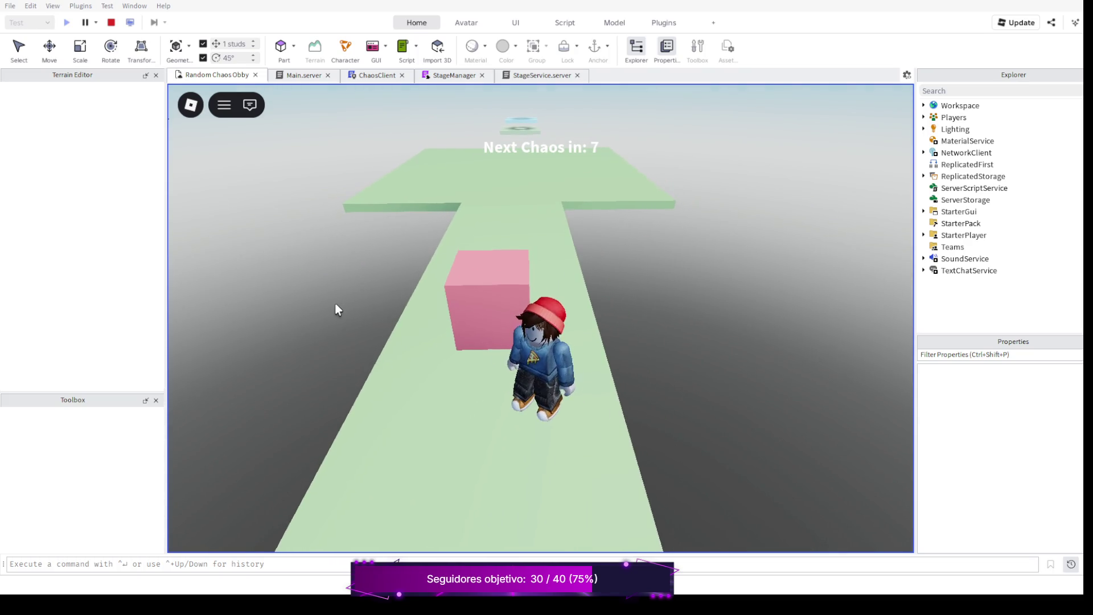
key(w)
key(space)
key(w)
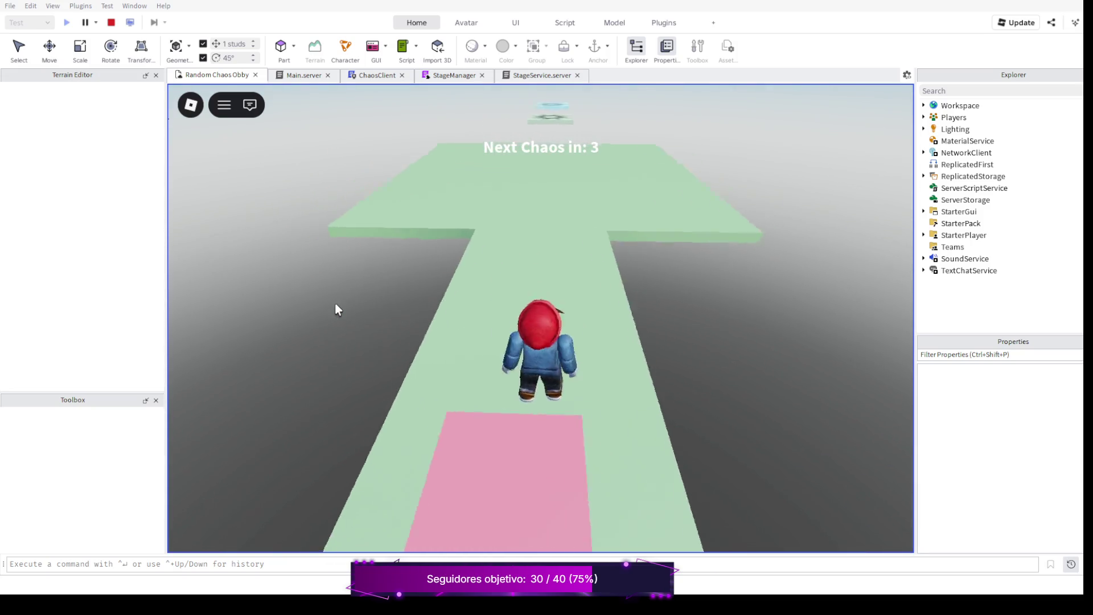
key(s)
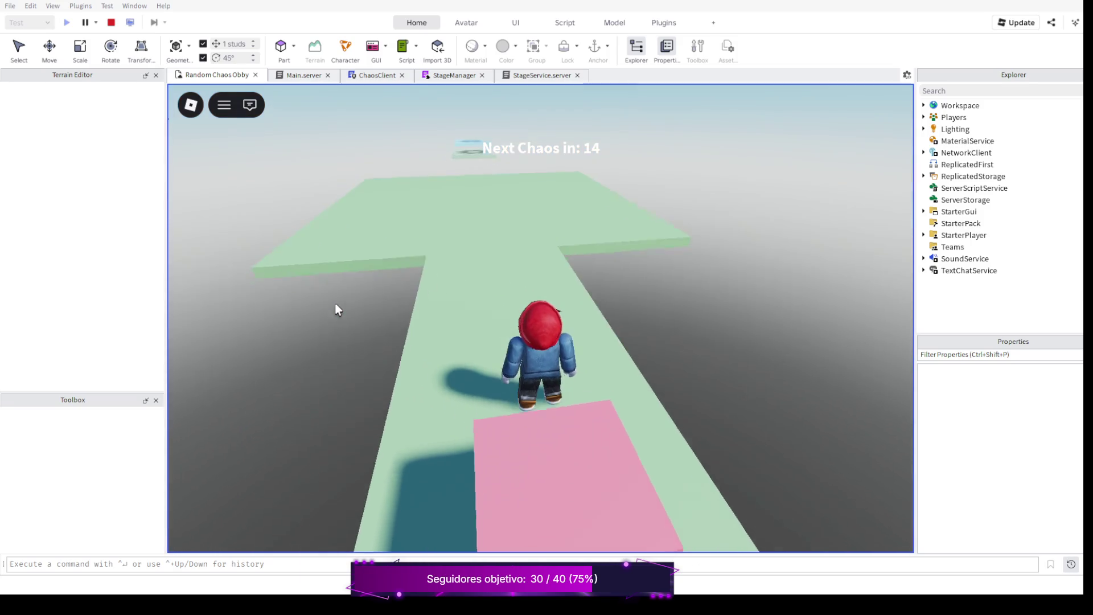
right_click(335, 303)
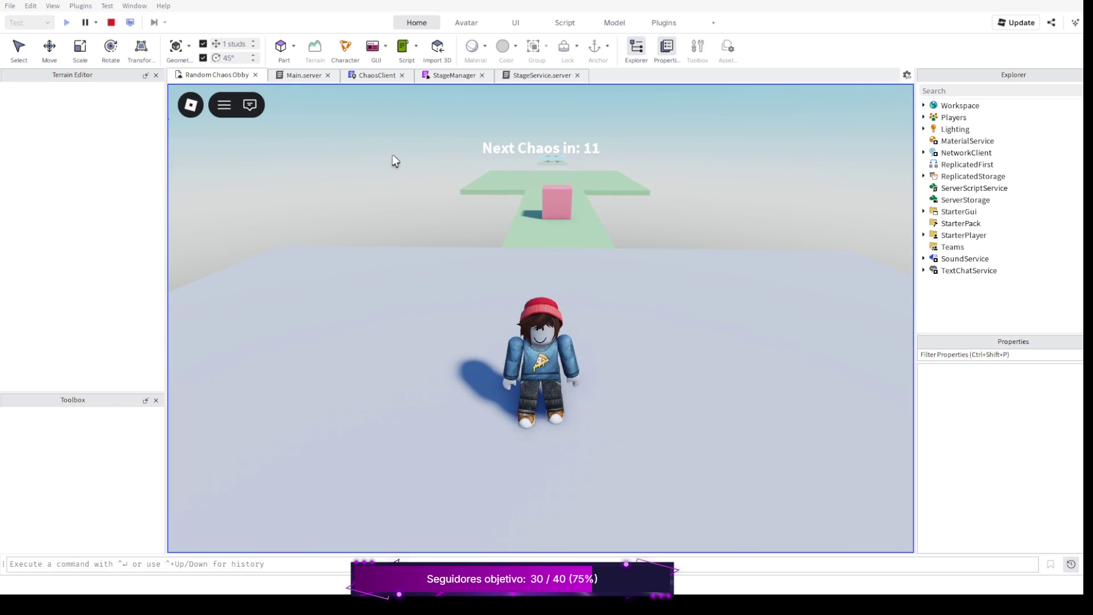
click(111, 22)
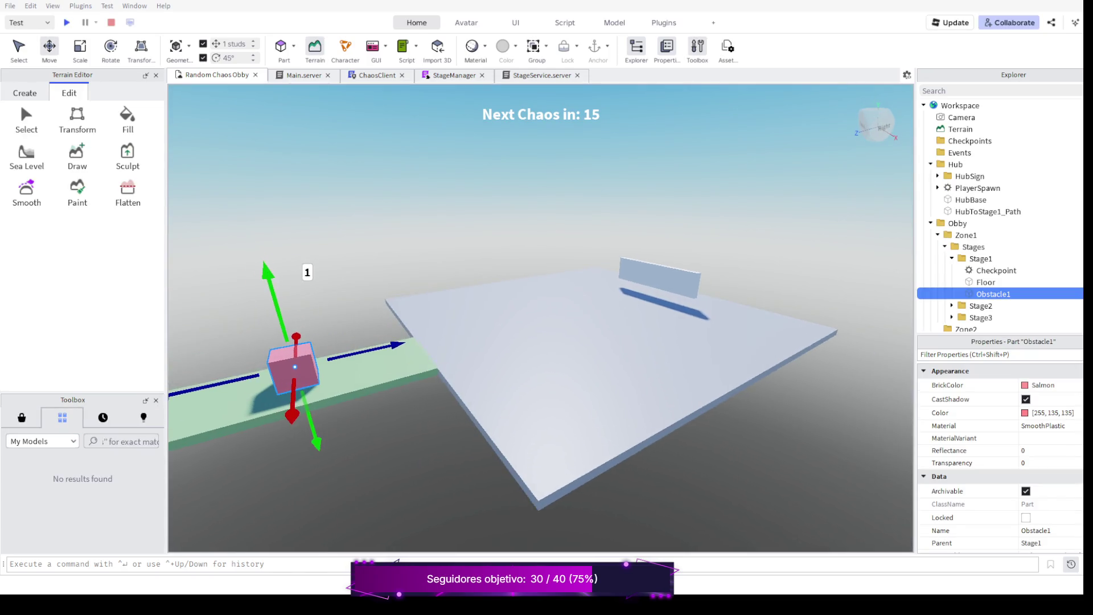
scroll(541, 343, up, 3)
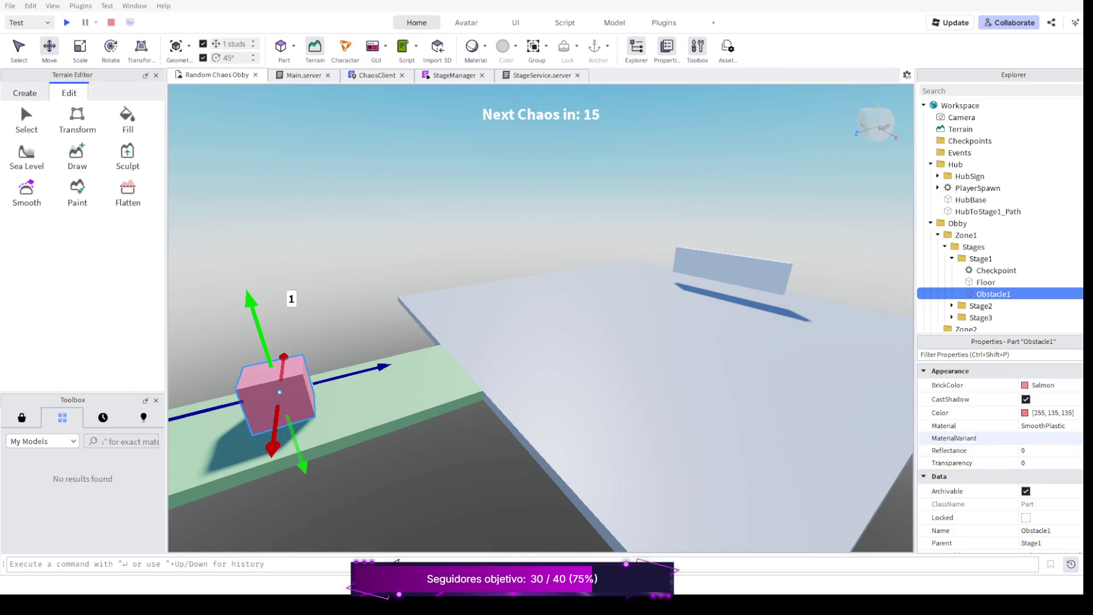
scroll(999, 452, down, 4)
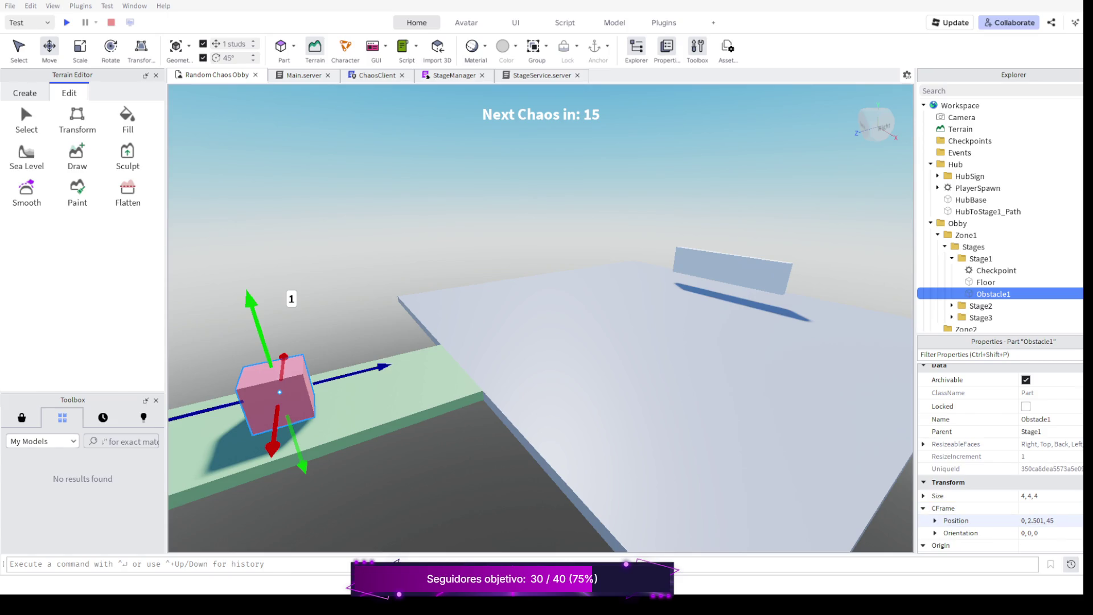
Trim Obstacle1's Position Y to a clean 2.5, giving 0, 2.5, 45.
click(1046, 520)
click(1048, 521)
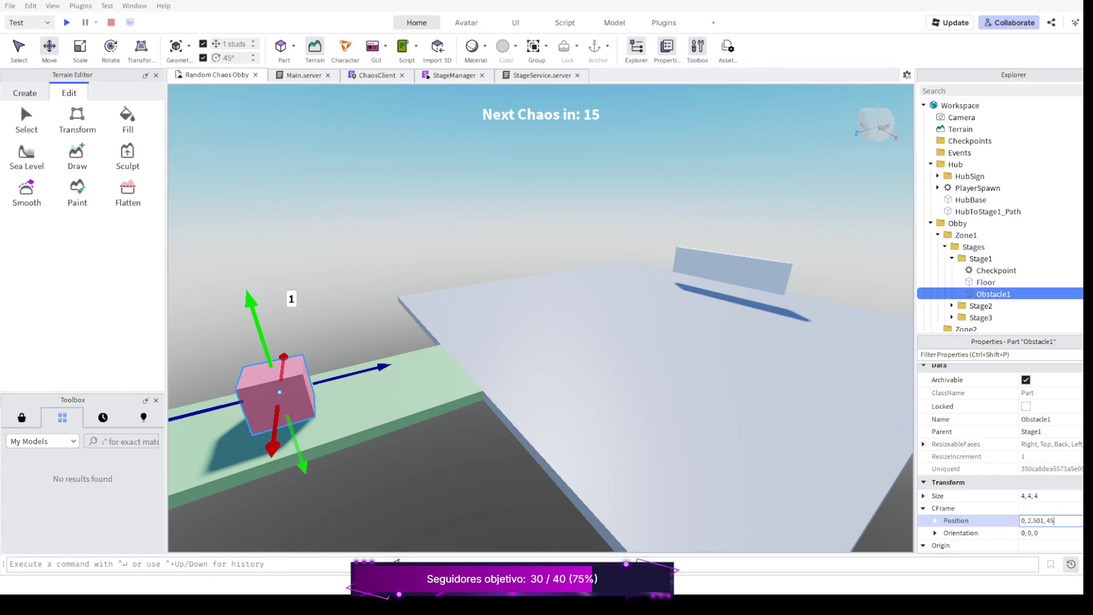
key(BackSpace)
key(BackSpace)
key(Return)
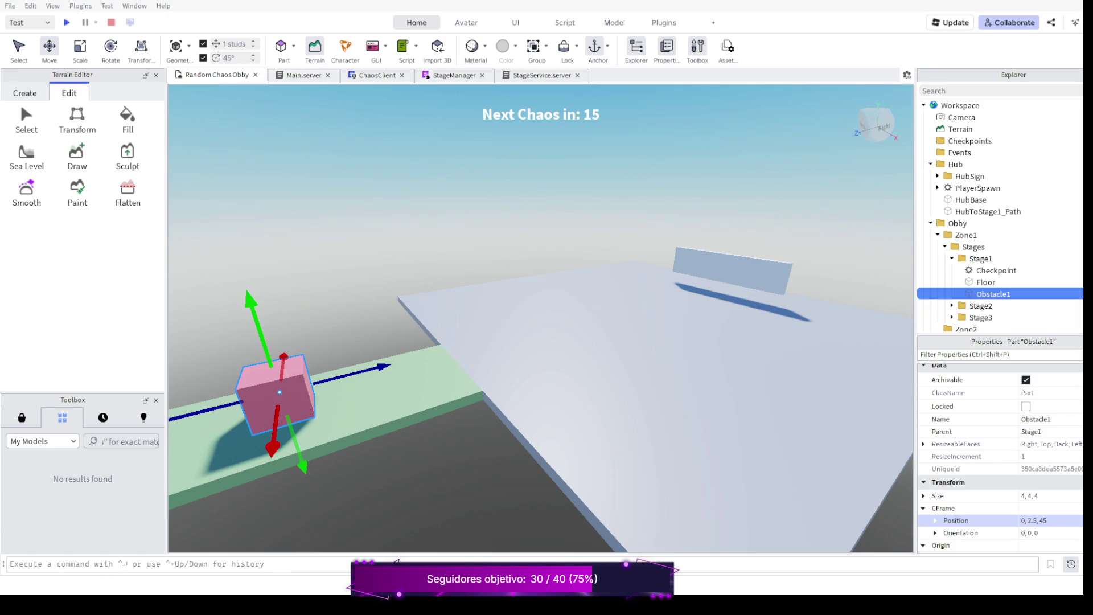
Expand Obstacle1's 4×4×4 Size into its separate axes for editing.
click(1051, 495)
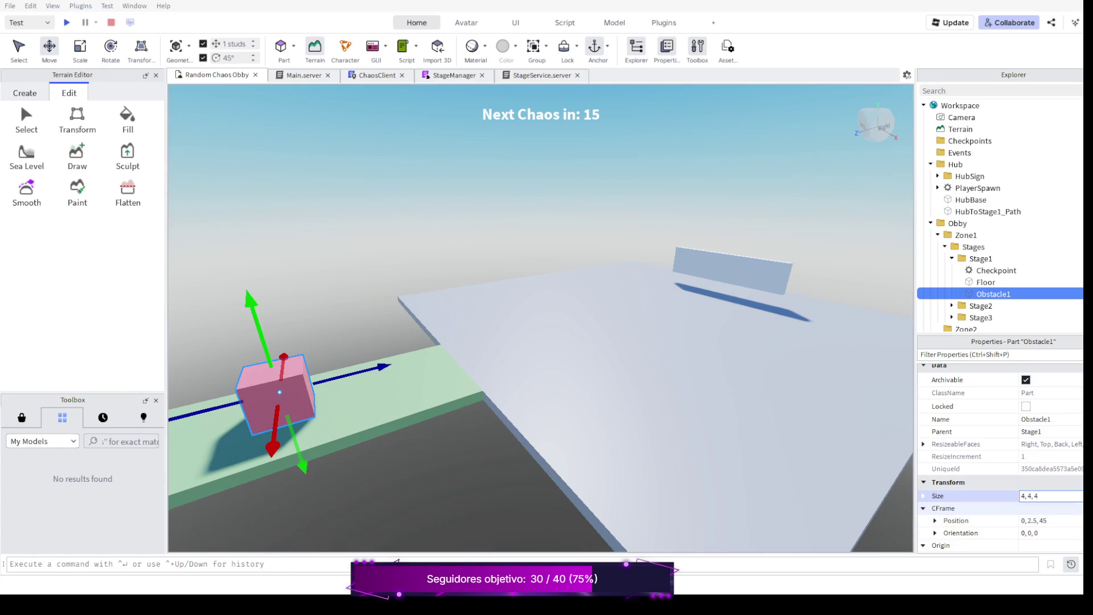
key(Return)
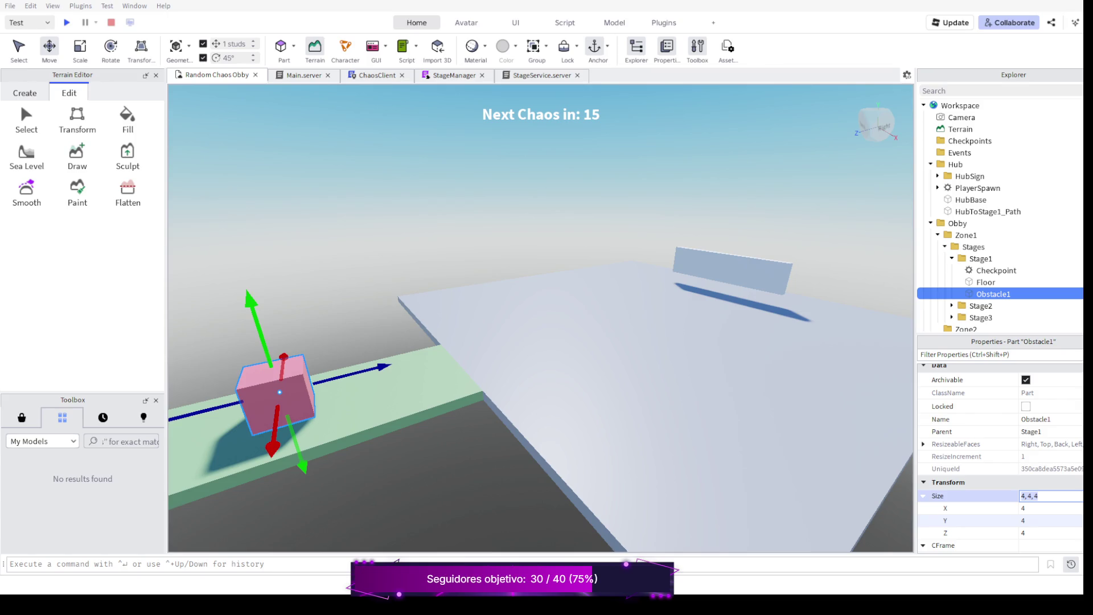
Set Obstacle1's Z size to 2, try X at 3 and restore it to 4.
key(Tab)
key(Tab)
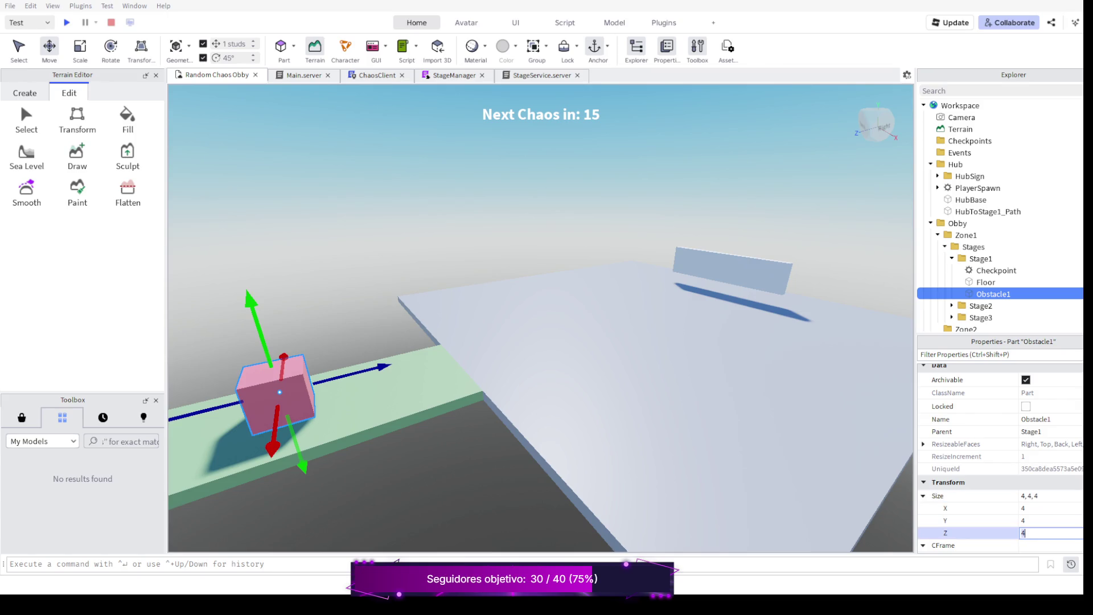
text(2)
key(Return)
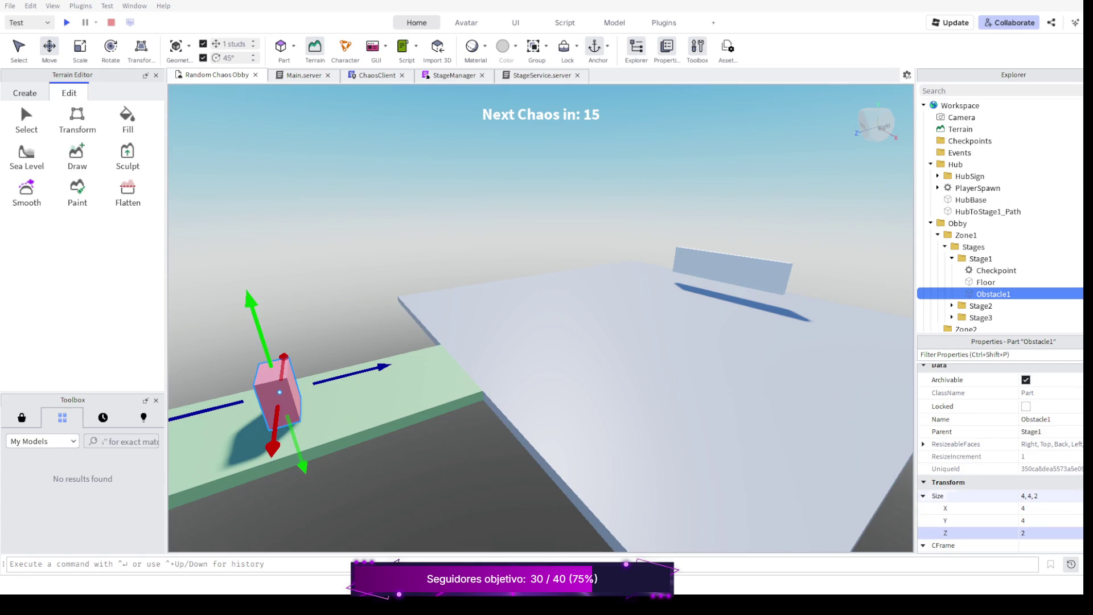
click(1051, 509)
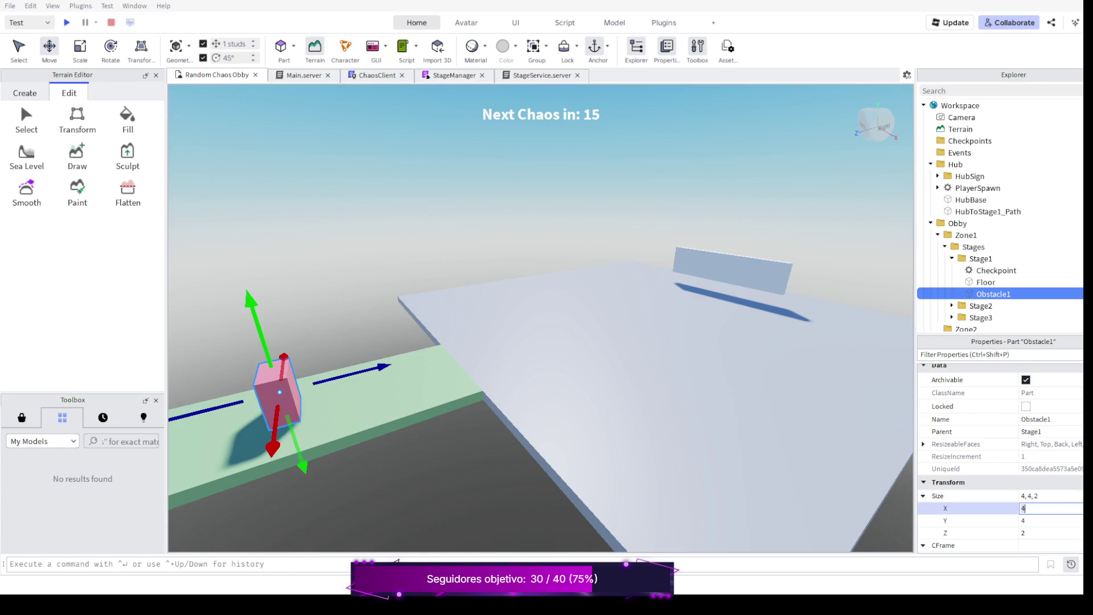
text(3)
key(Return)
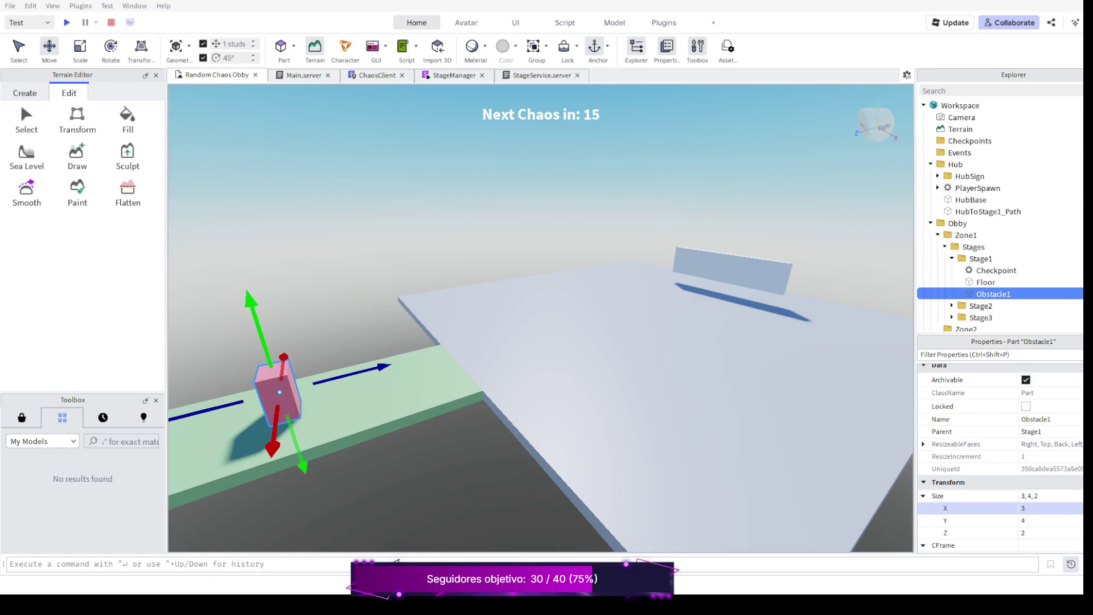
click(1050, 508)
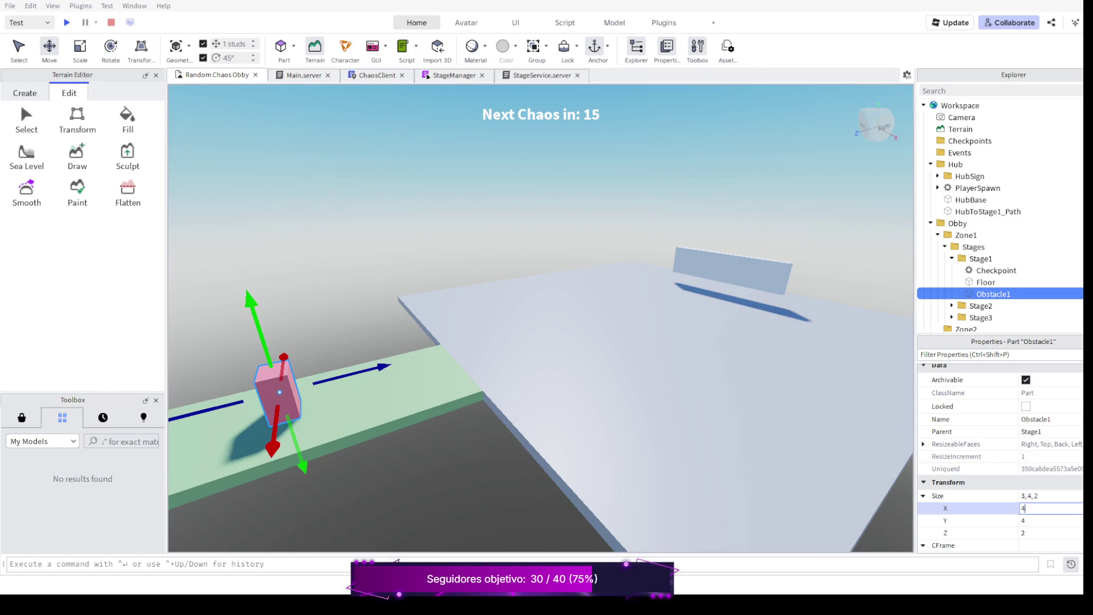
text(4)
key(Return)
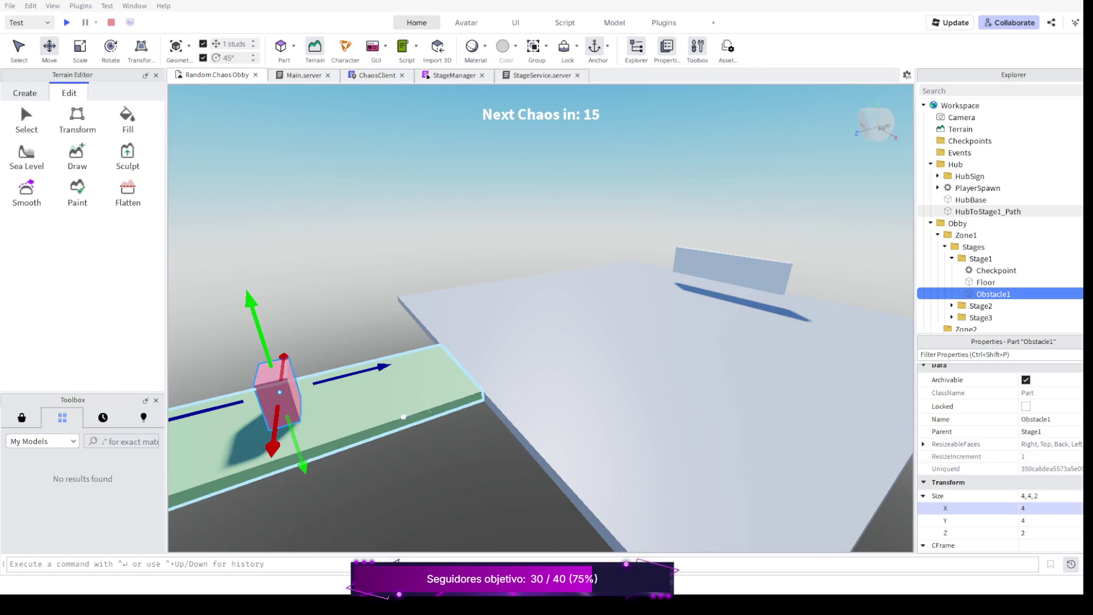
View the part along the path and widen its X size to 6, then 8, giving an 8×4×2 wall.
key(d)
scroll(513, 342, down, 3)
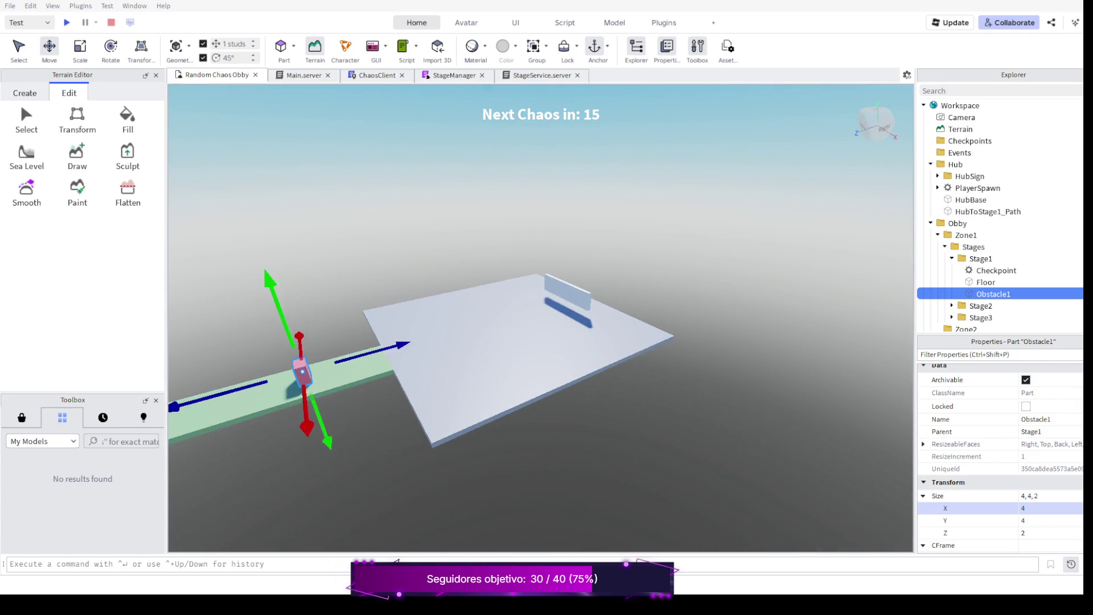
key(a)
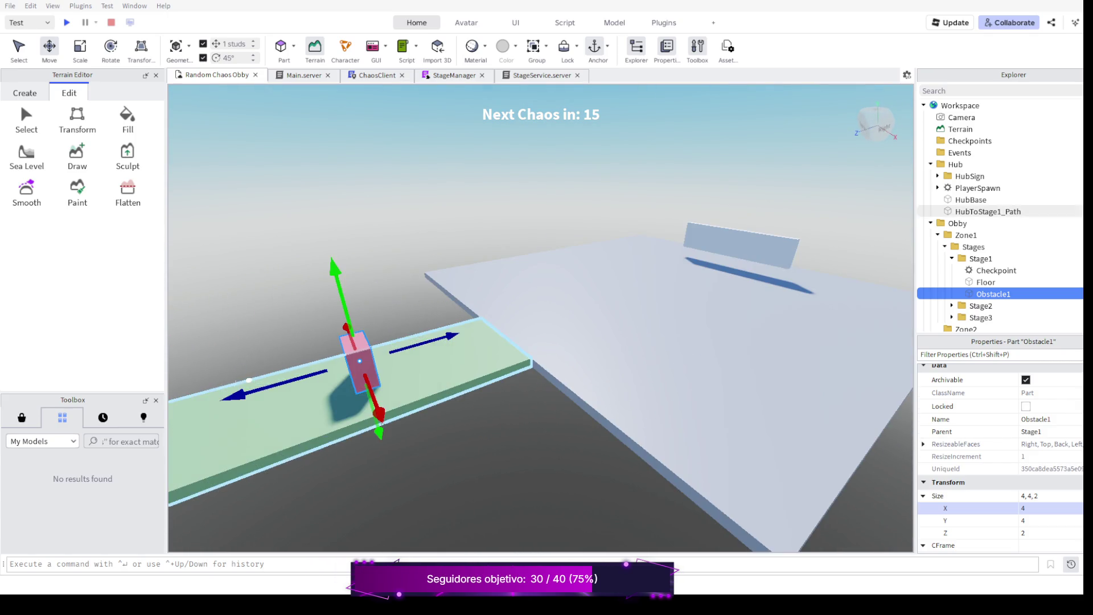
scroll(512, 342, up, 3)
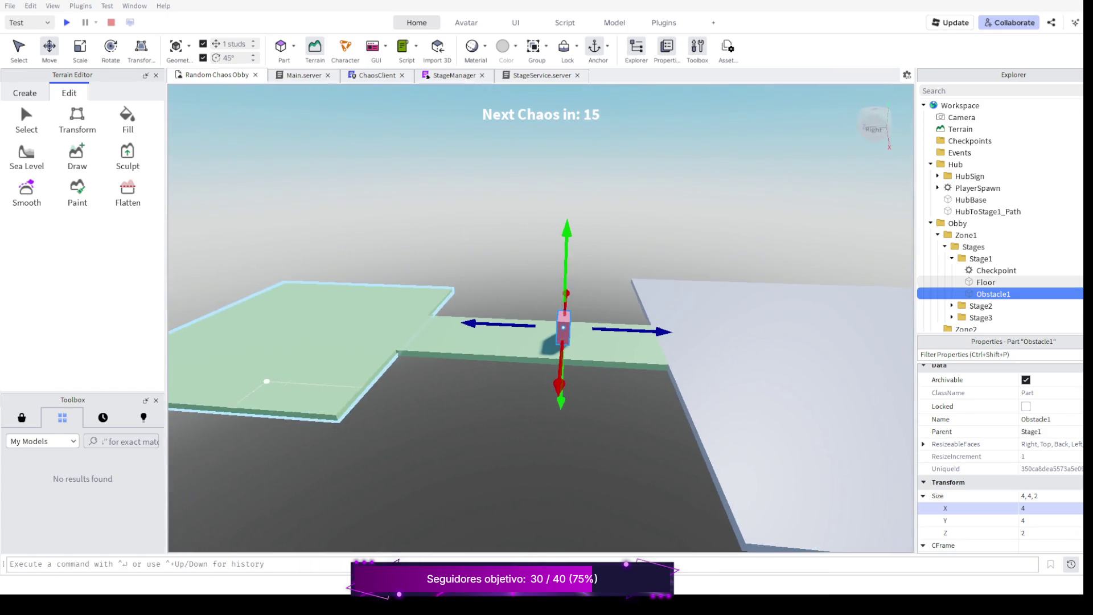
drag(513, 342, 597, 299)
drag(512, 342, 427, 299)
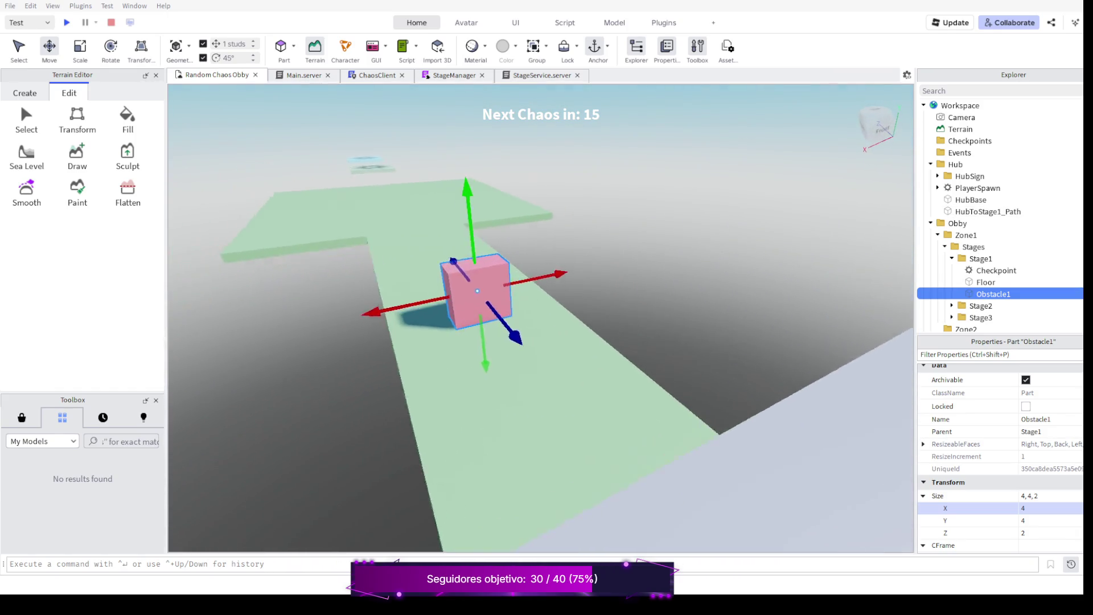
right_click(513, 342)
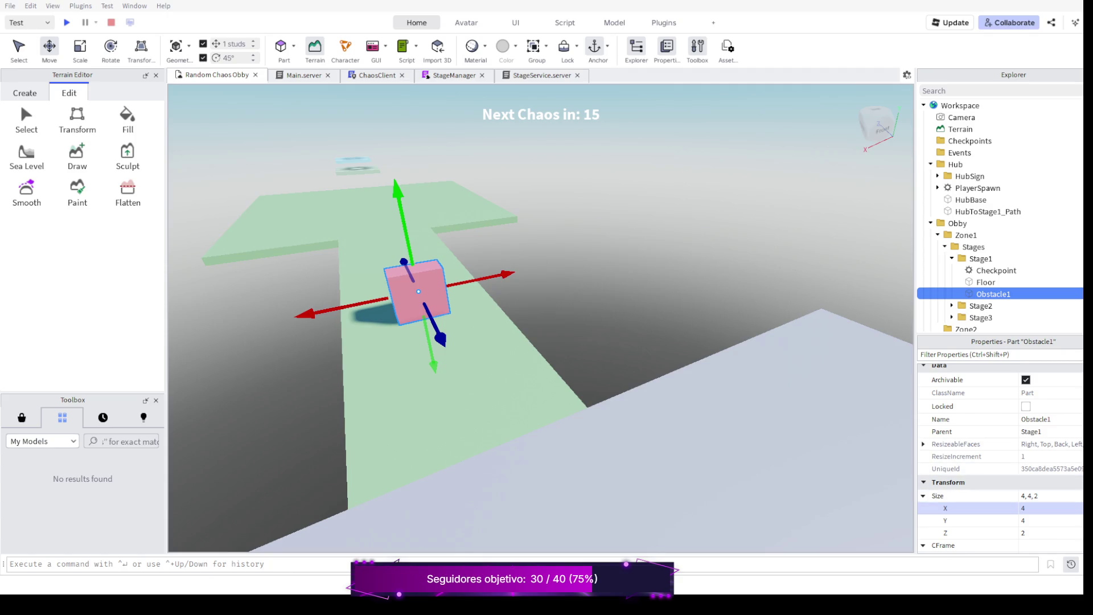
click(1051, 509)
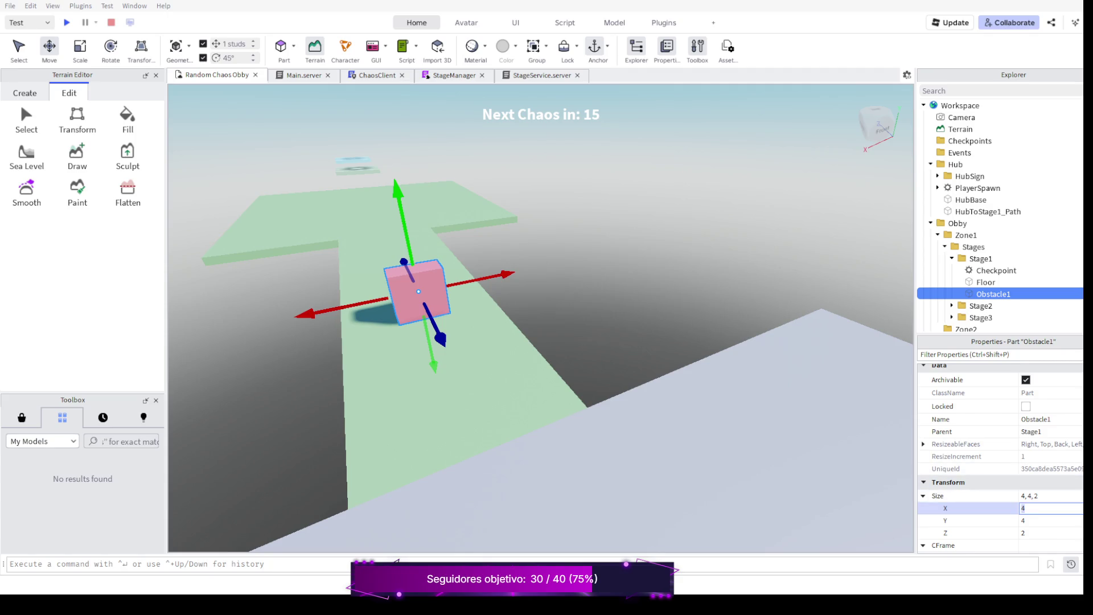
text(6)
key(Return)
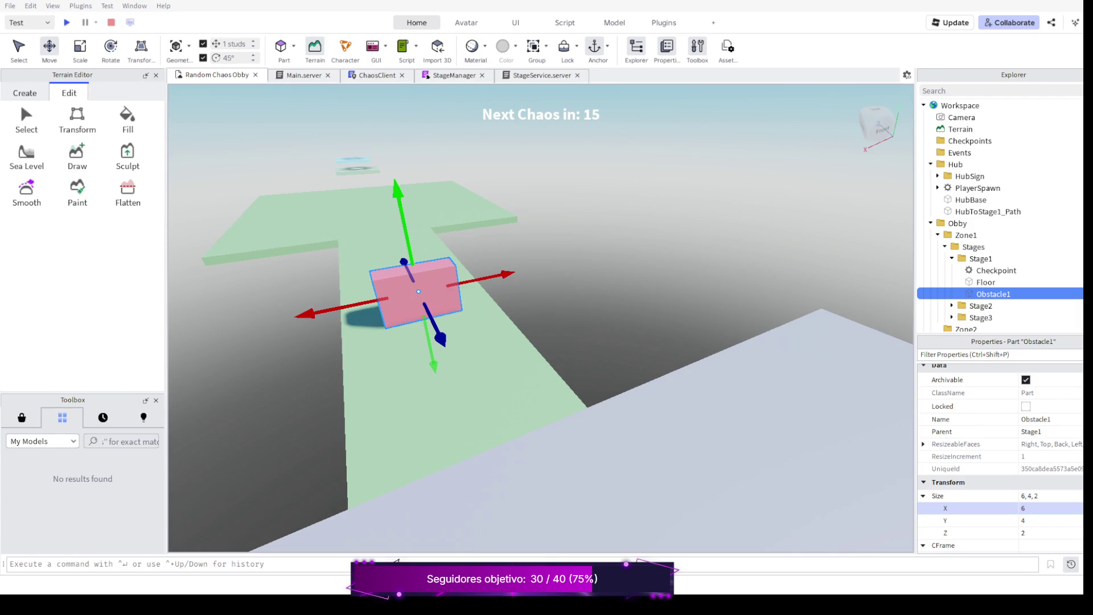
click(1051, 508)
text(8)
key(Return)
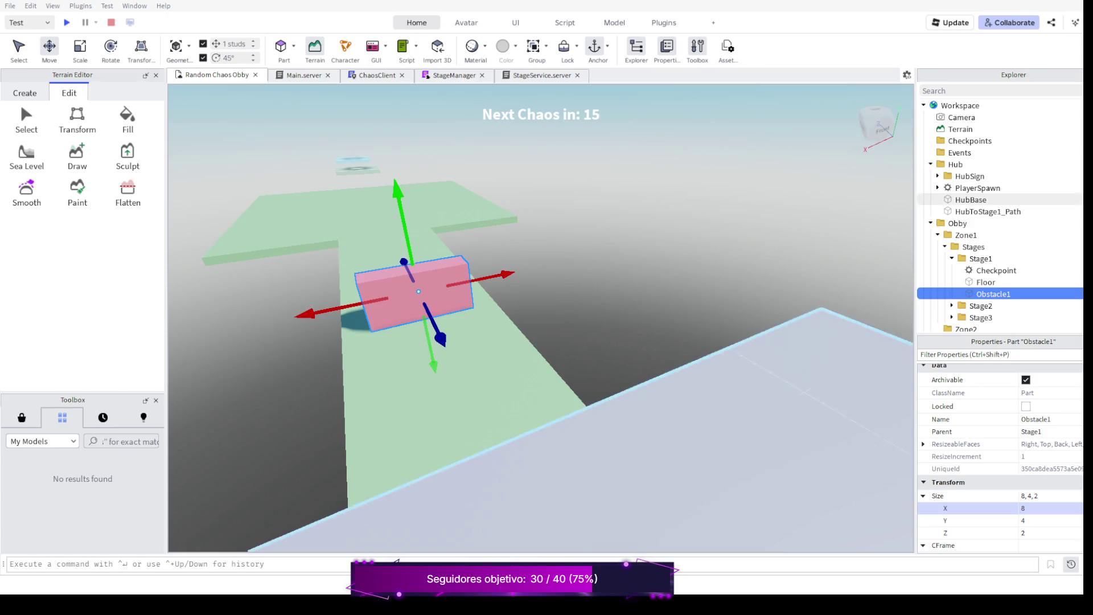
Start a playtest, jump at the pink wall and walk along the green path with the camera swung around.
key(F5)
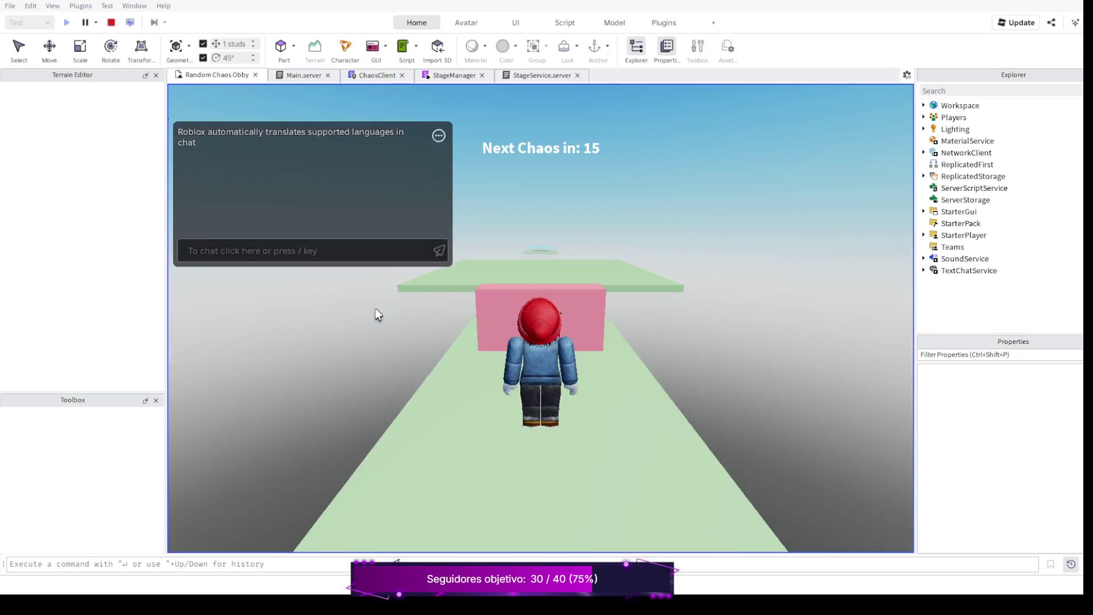
key(space)
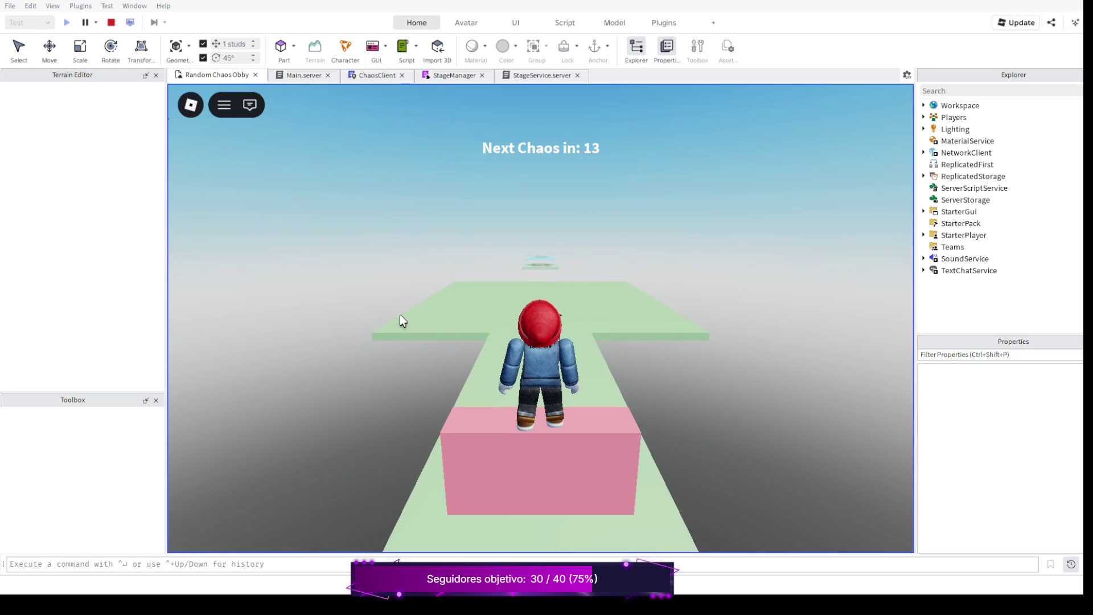
drag(410, 320, 411, 320)
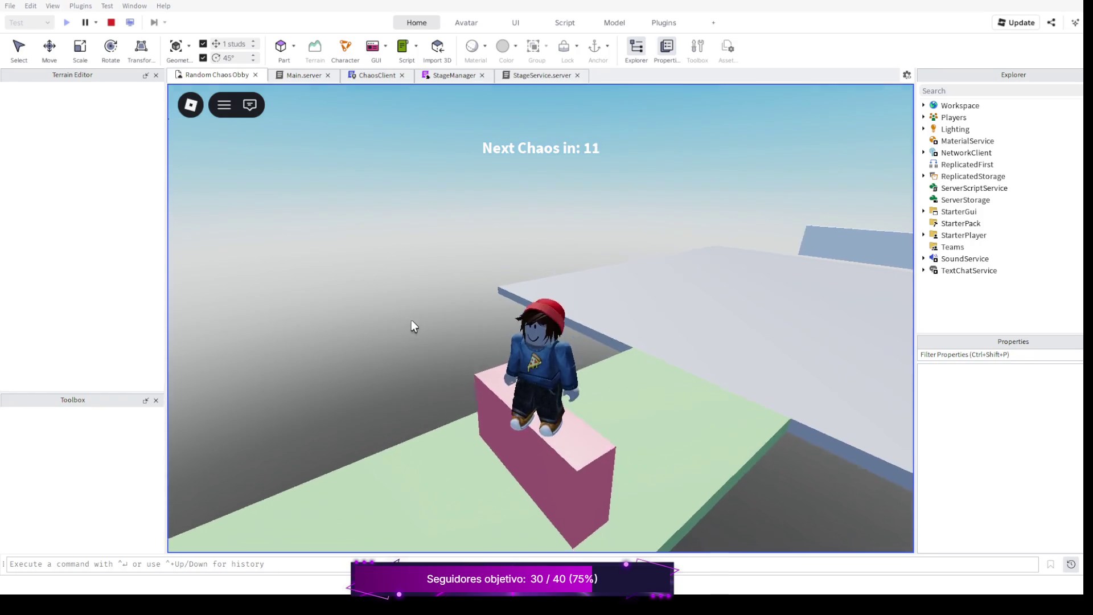
key(w)
drag(409, 319, 204, 297)
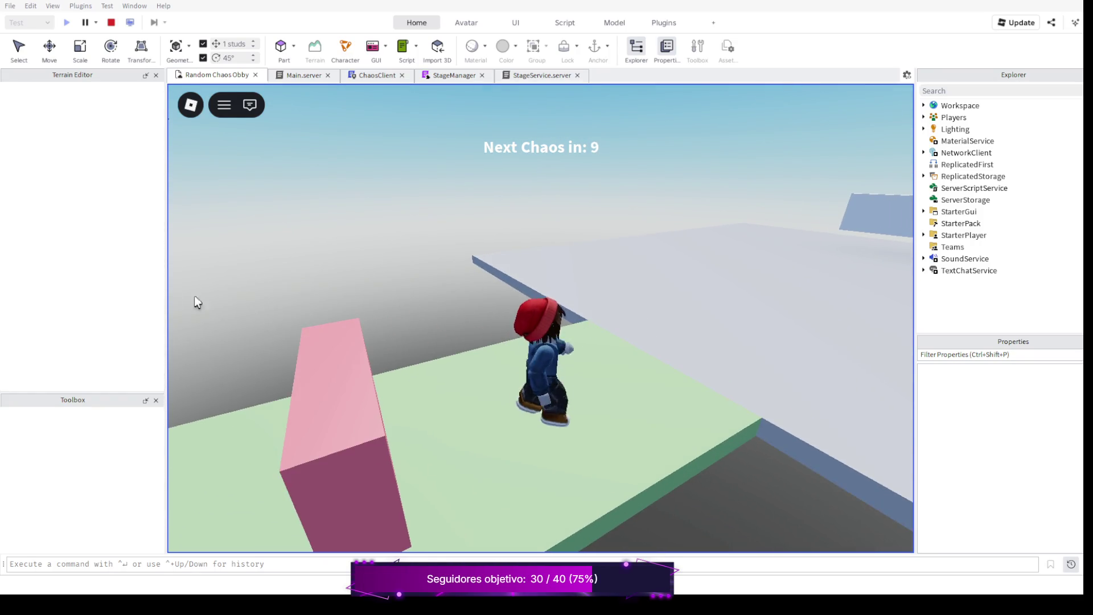
key(w)
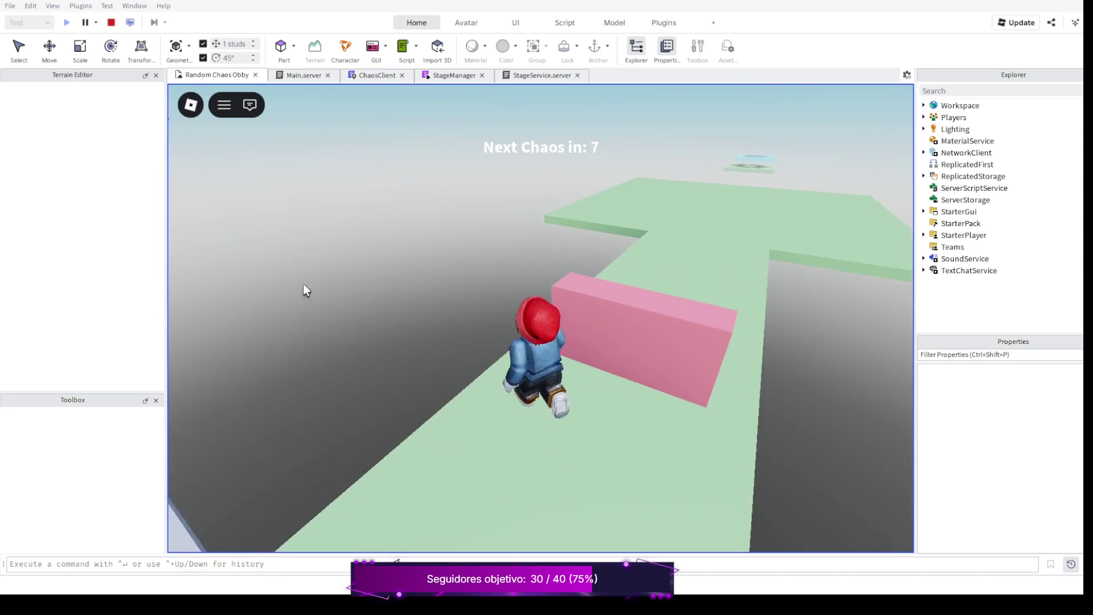
key(w)
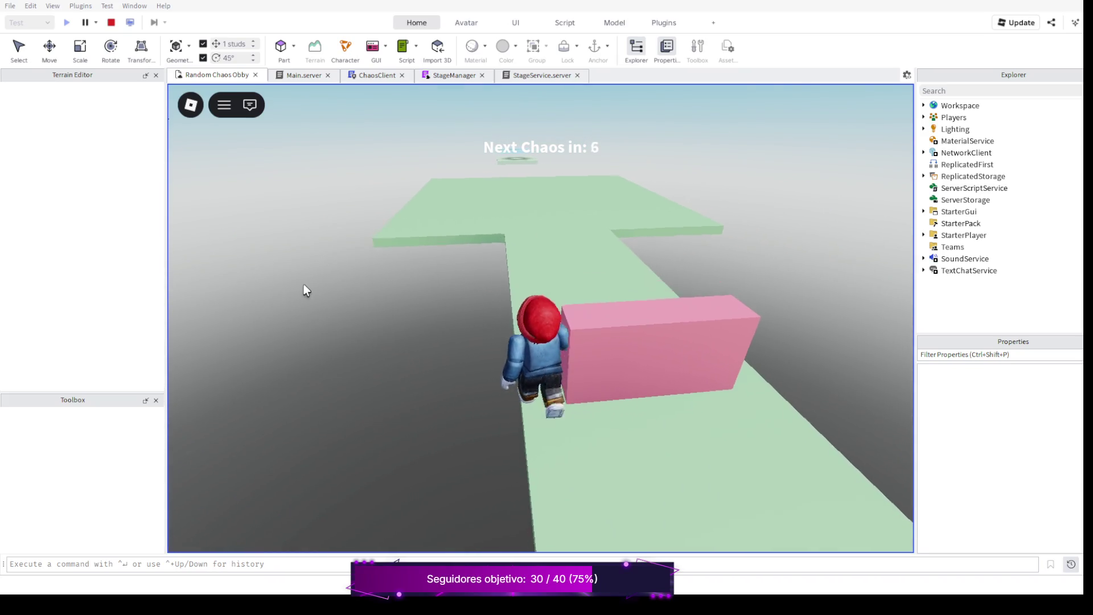
Walk the character up to and around the pink wall while the chaos countdown runs.
key(w)
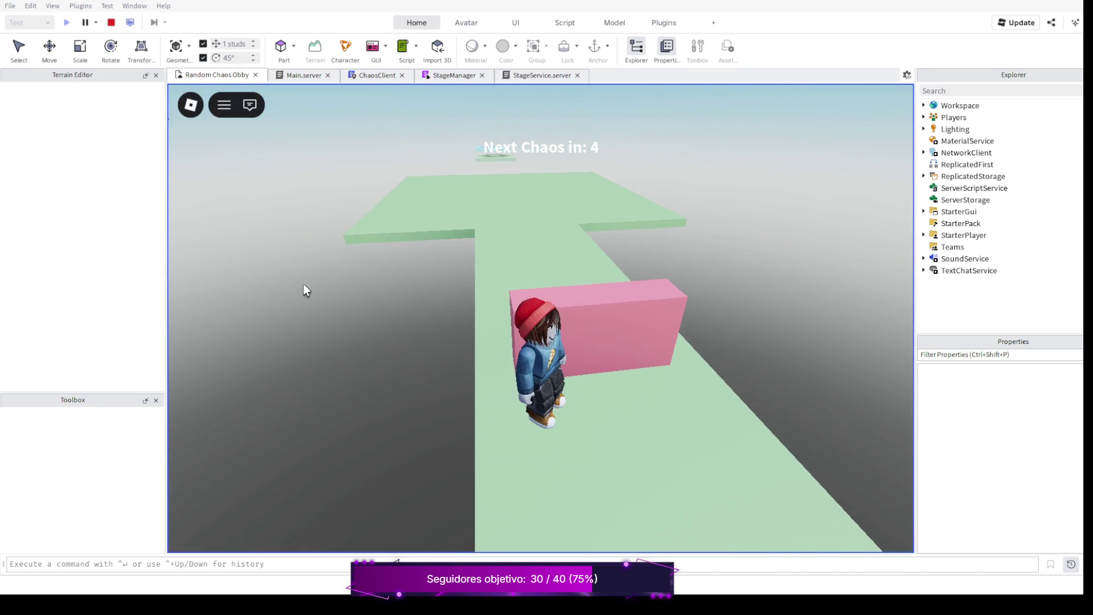
key(s)
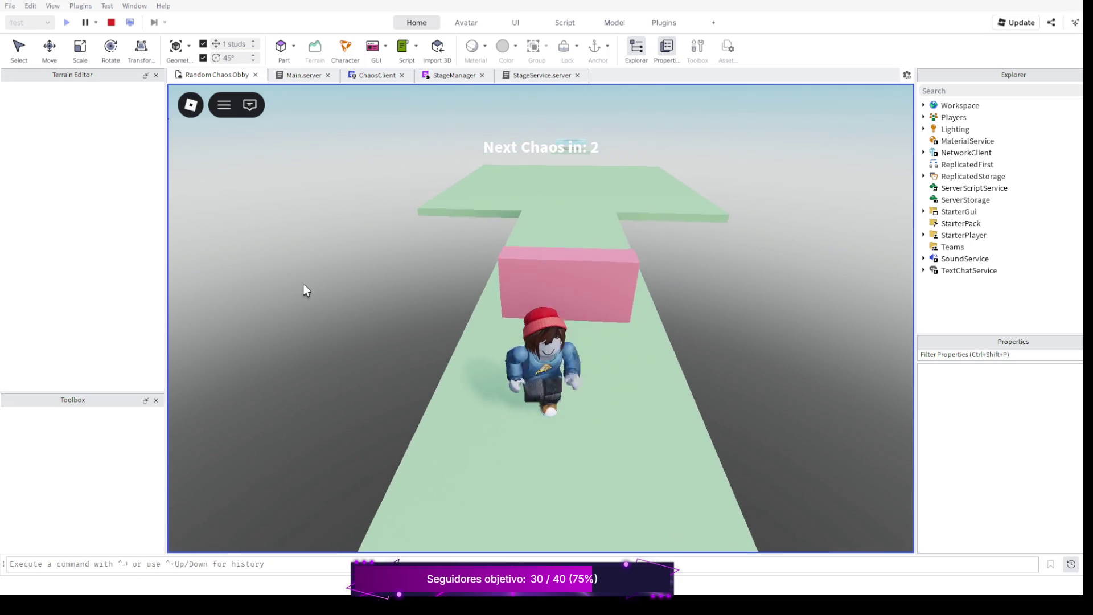
key(w)
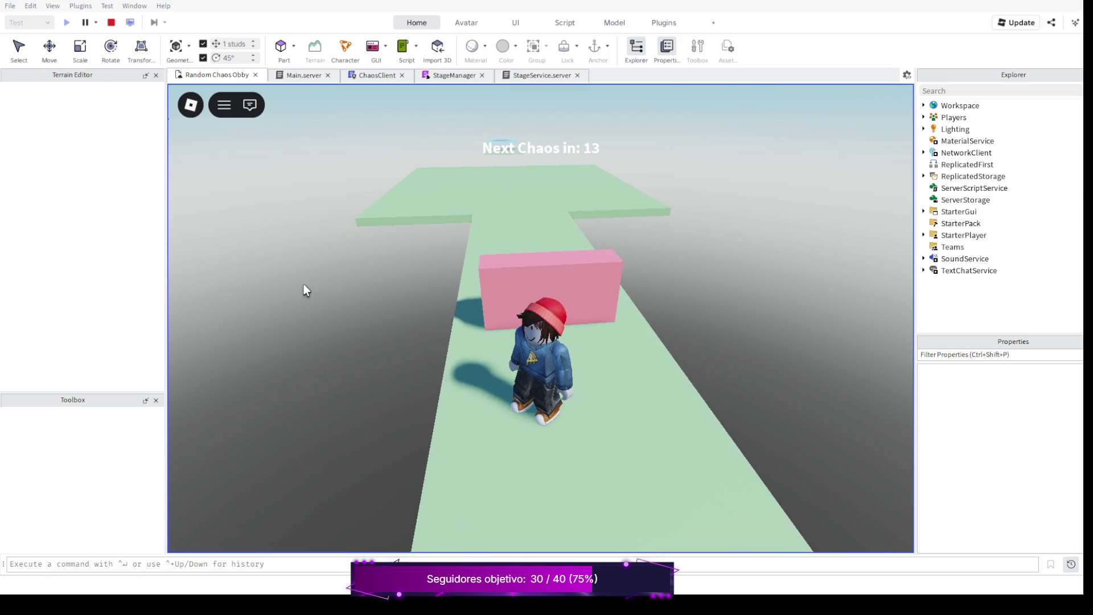
key(d)
key(a)
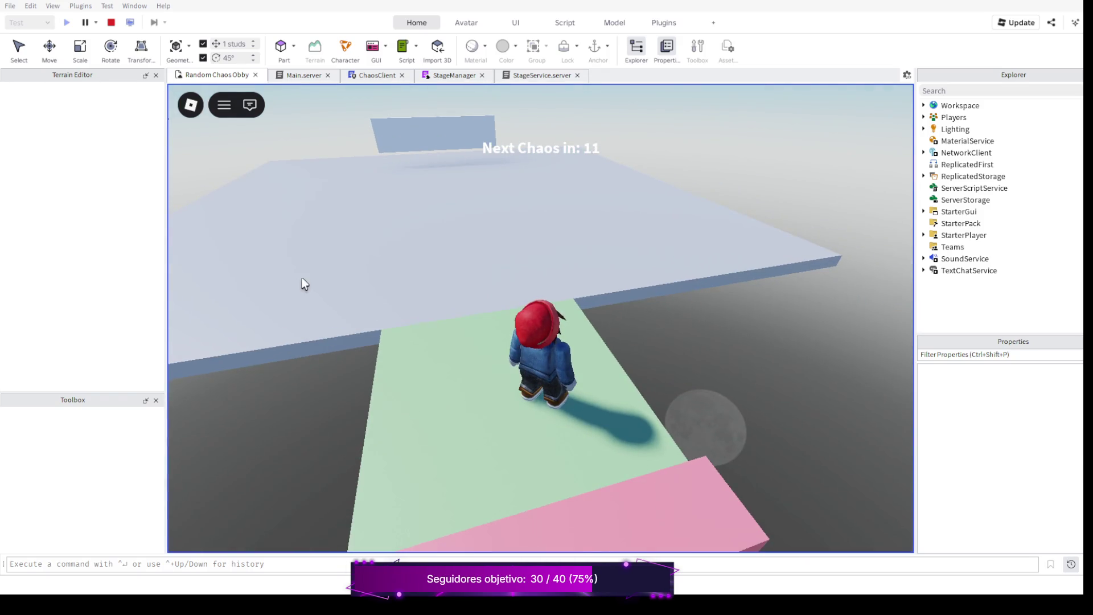
key(s)
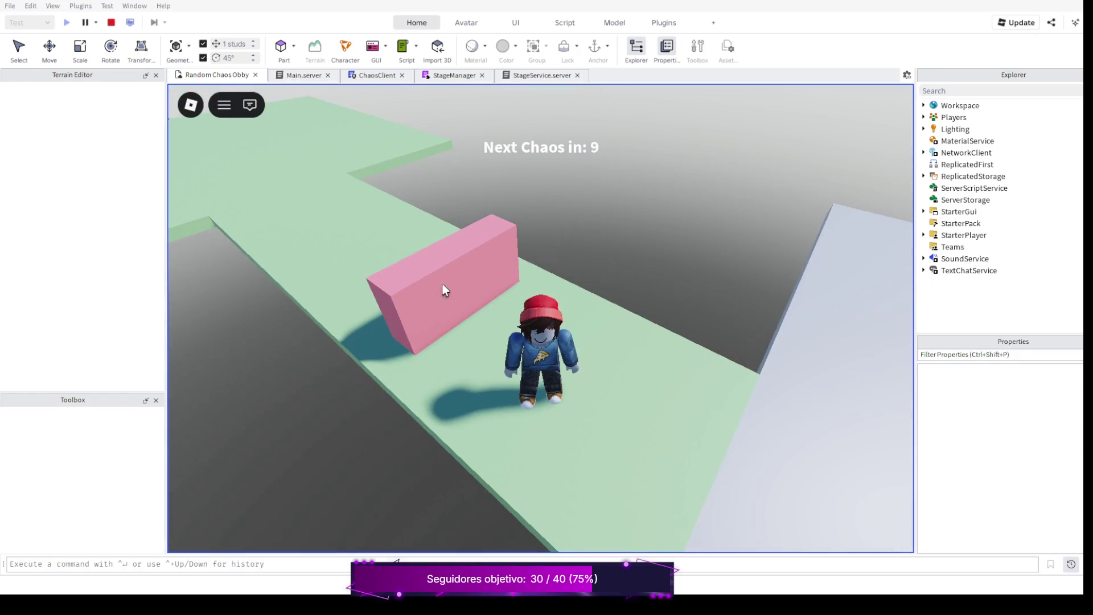
key(w)
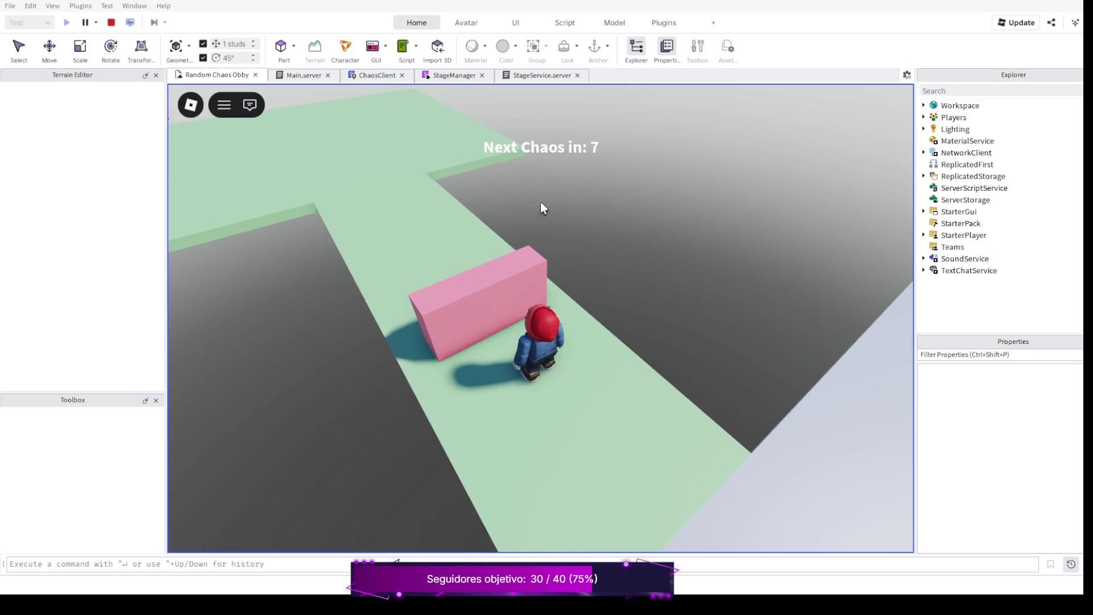
Walk the avatar back and forth and around the salmon wall during the playtest.
drag(488, 204, 471, 210)
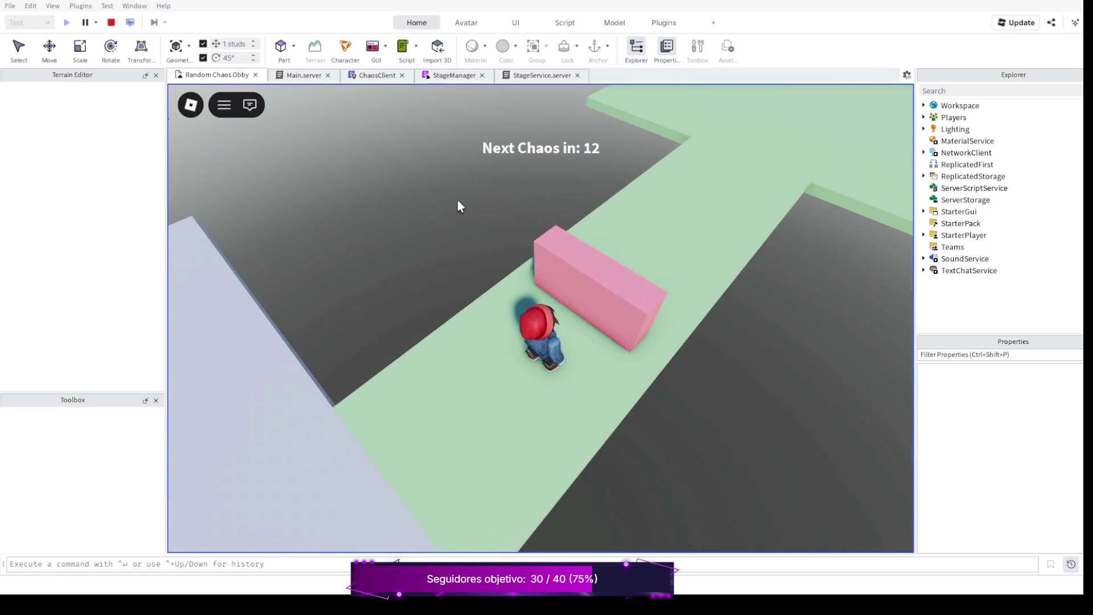
mouse_move(481, 200)
mouse_down()
mouse_move(647, 216)
mouse_move(721, 239)
mouse_up()
key(w)
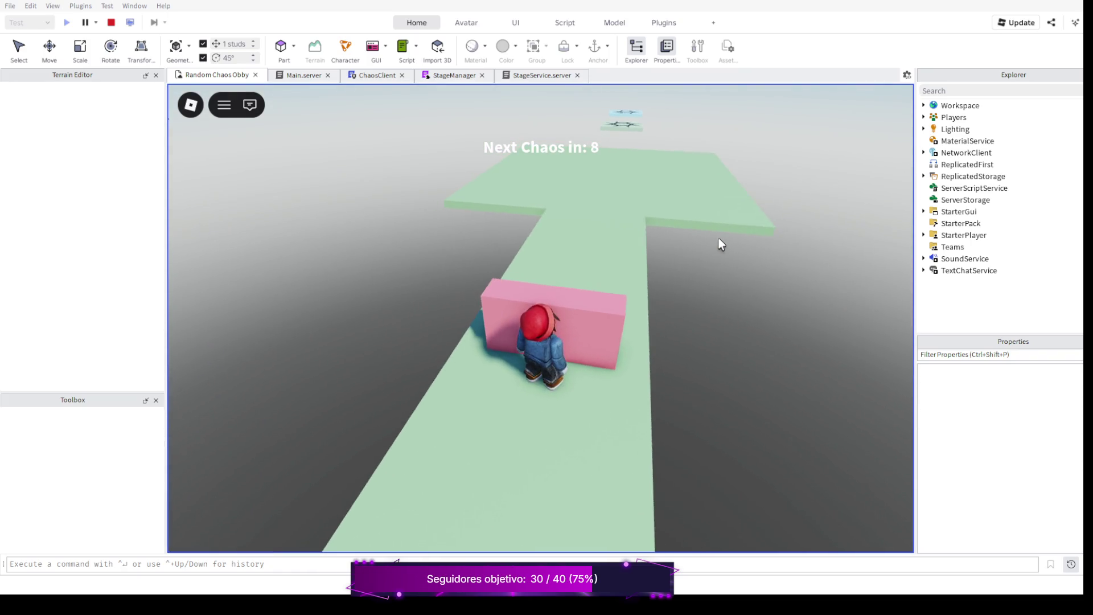
key(s)
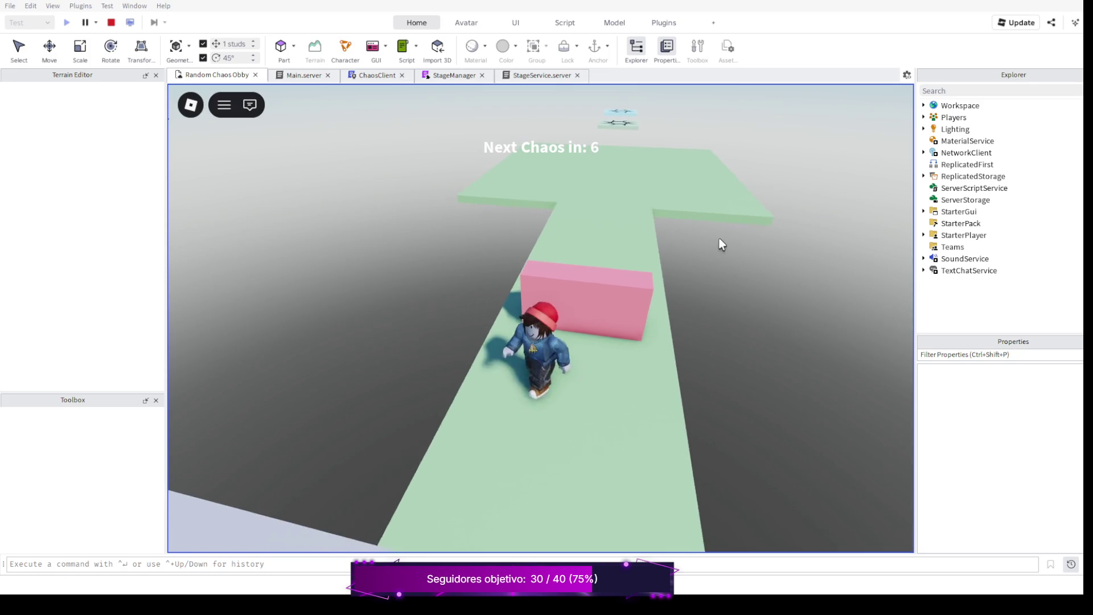
key(a)
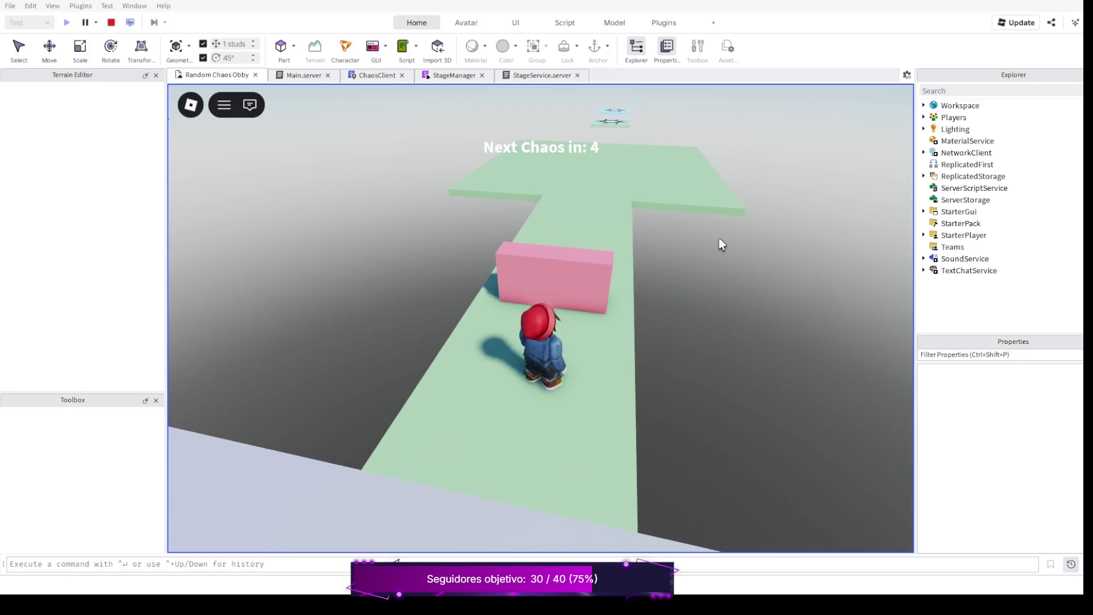
key(d)
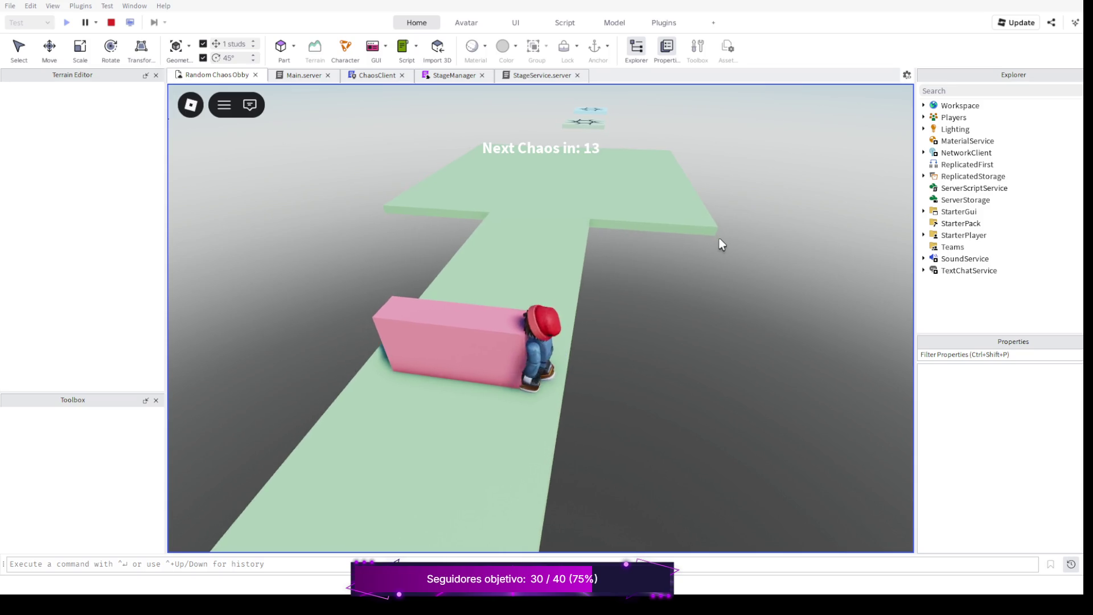
key(s)
key(a)
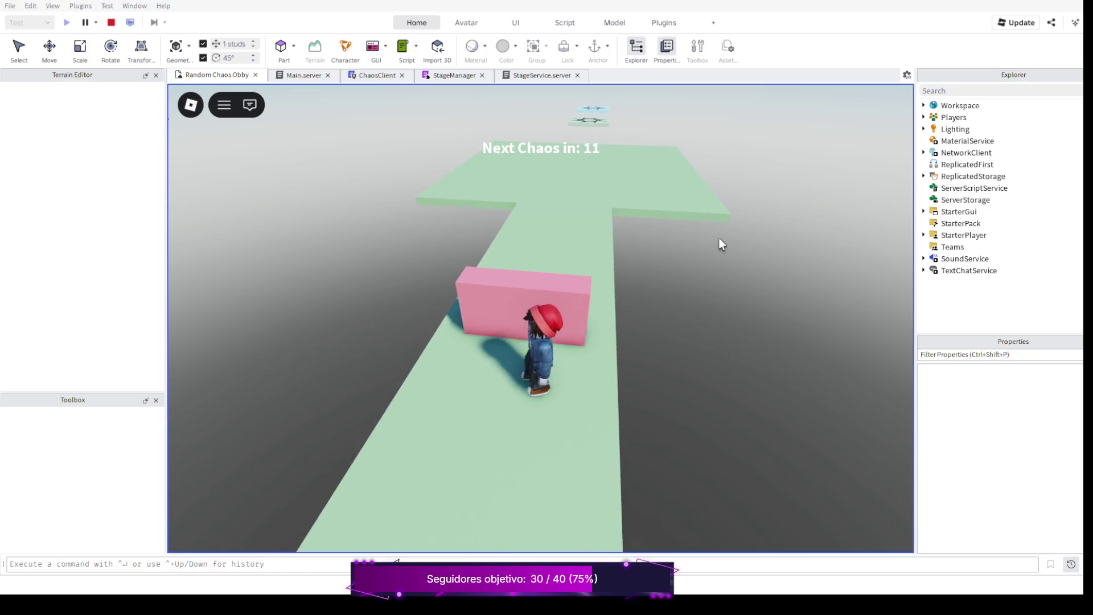
key(w)
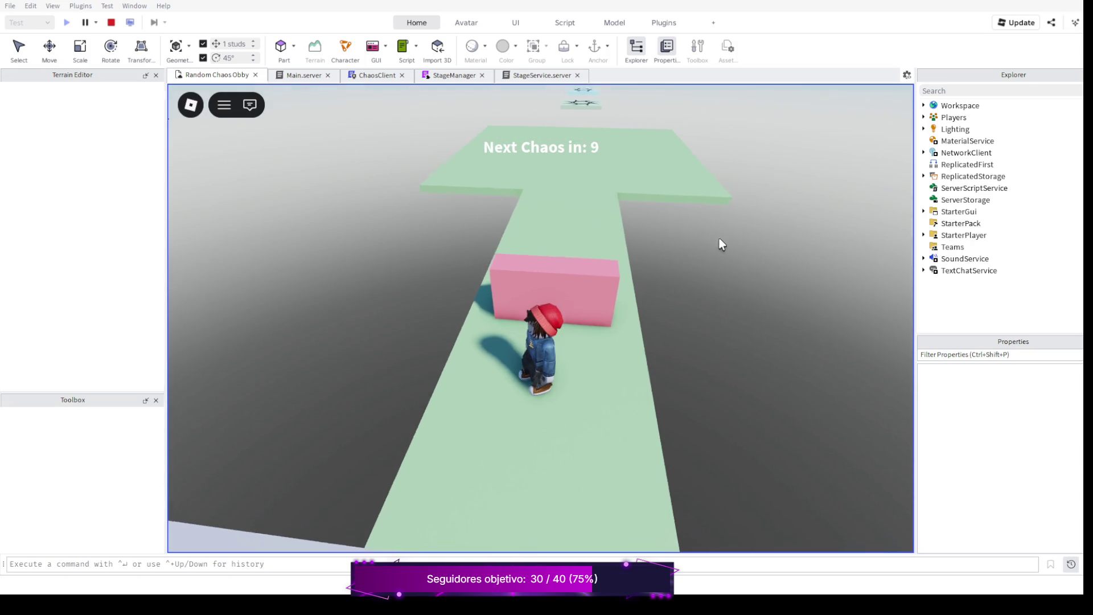
Orbit the game camera around the avatar to a top-down view, then end the playtest.
key(Right)
key(Right)
key(Right)
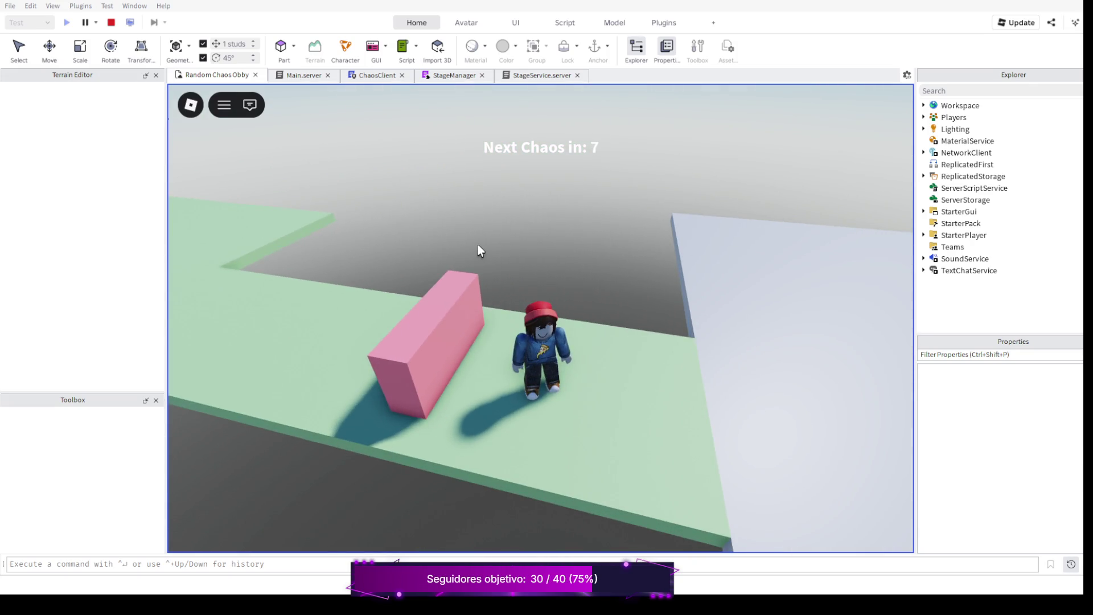
key(Right)
key(Right)
key(Right)
key(Right)
key(Right)
key(Right)
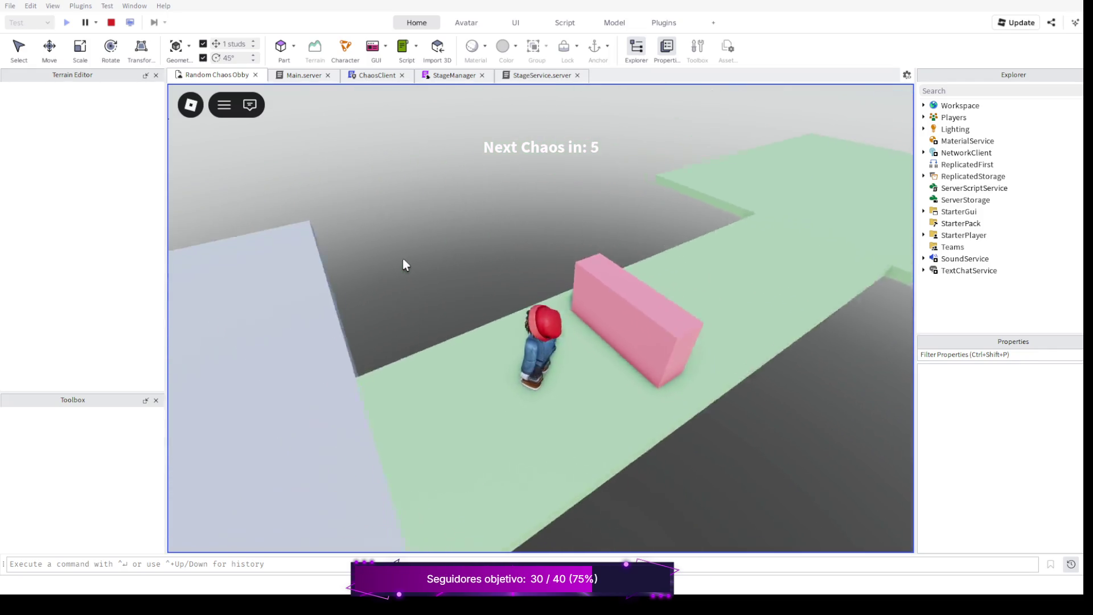
key(Right)
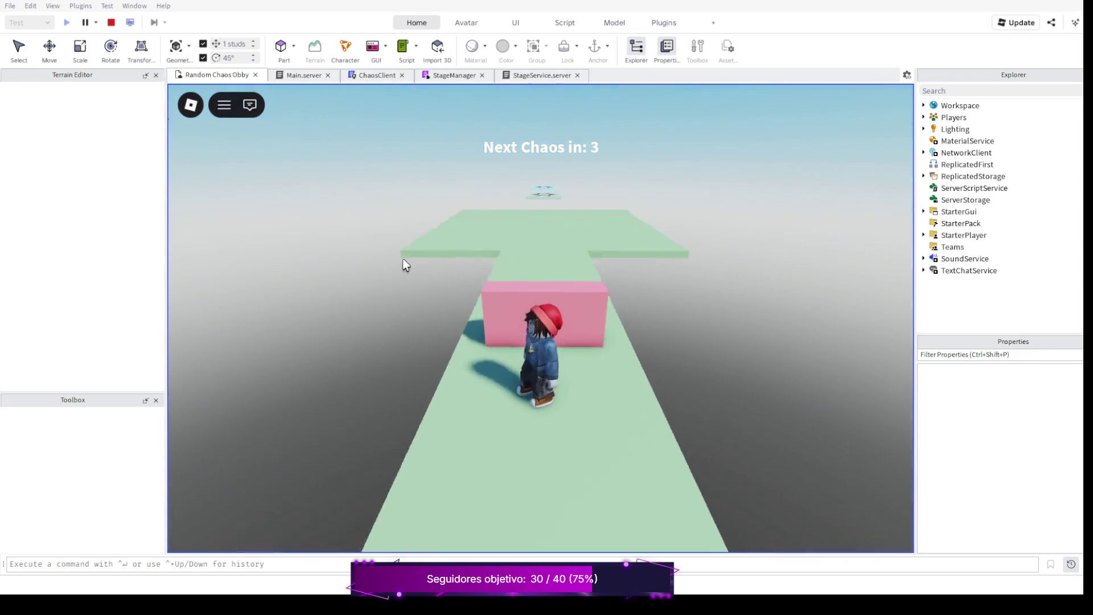
key(Right)
key(Right)
key(Right)
key(Right)
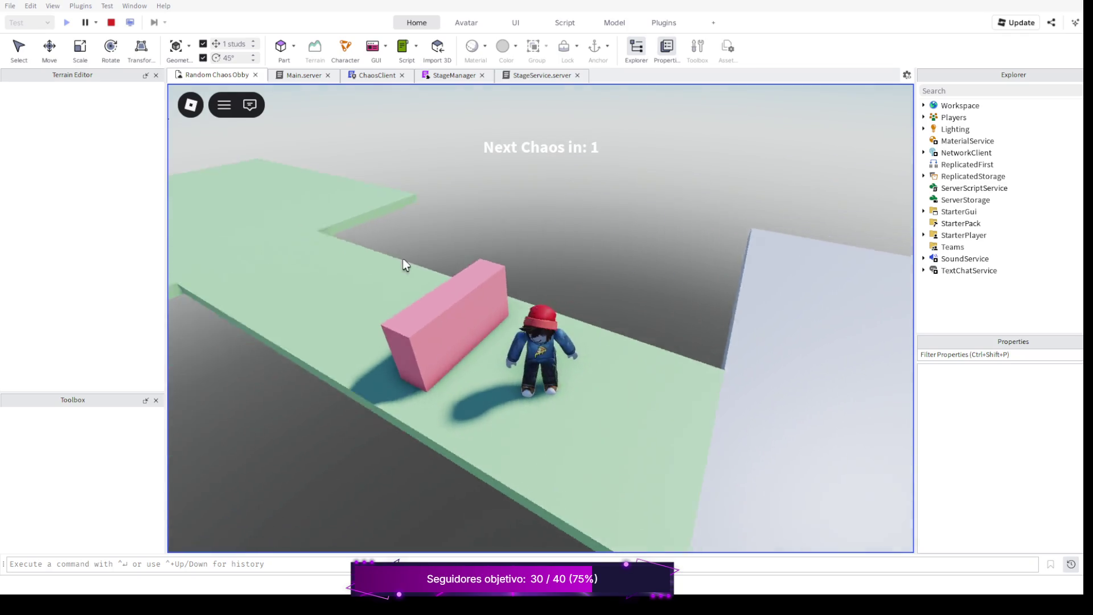
key(Right)
key(Right)
key(Up)
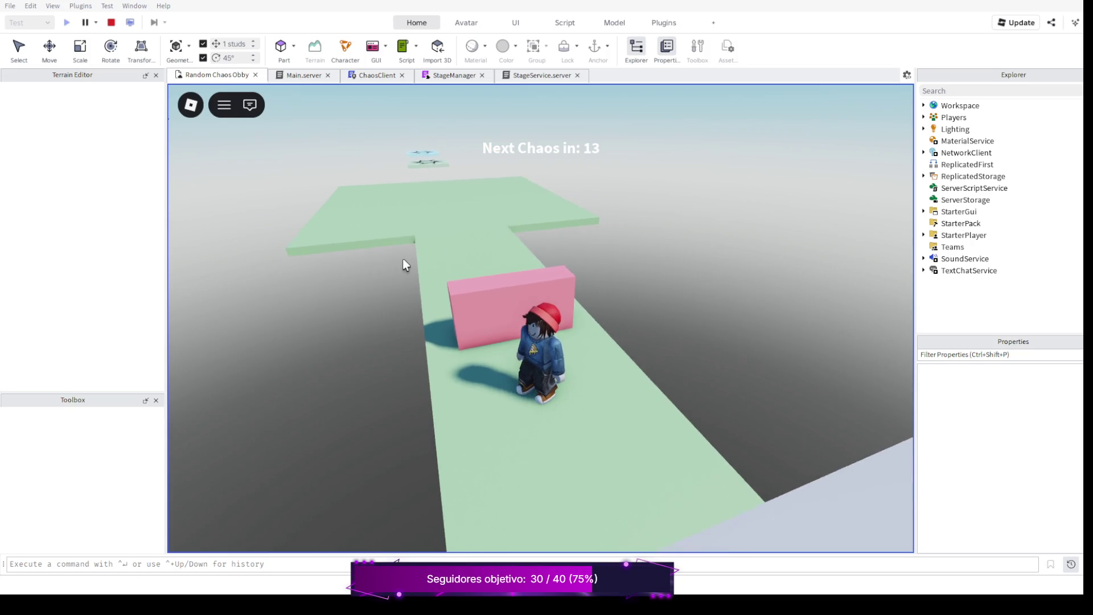
key(Right)
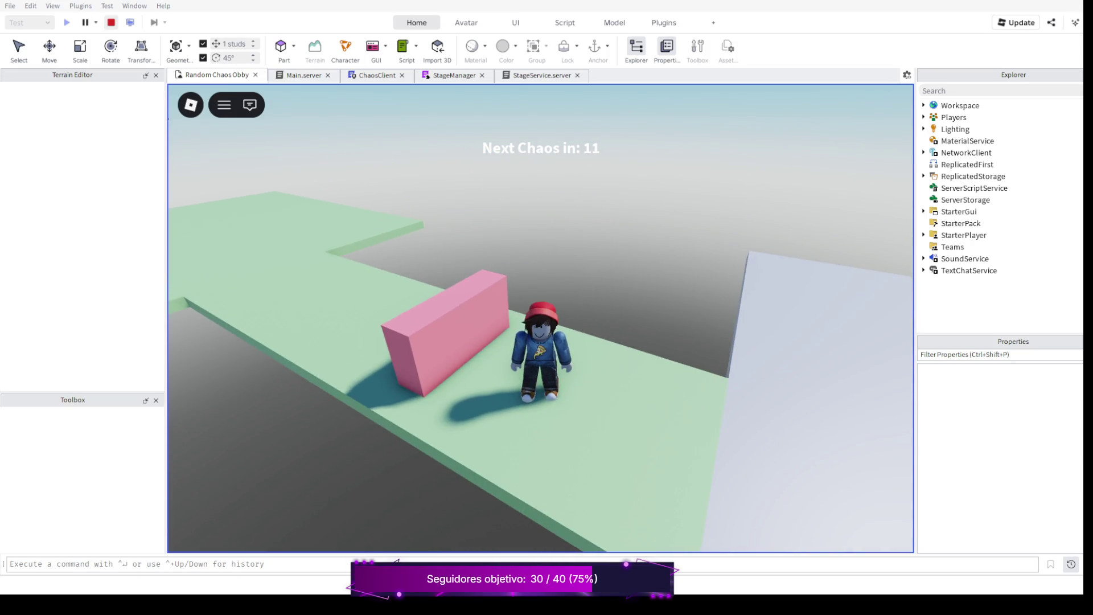
click(111, 23)
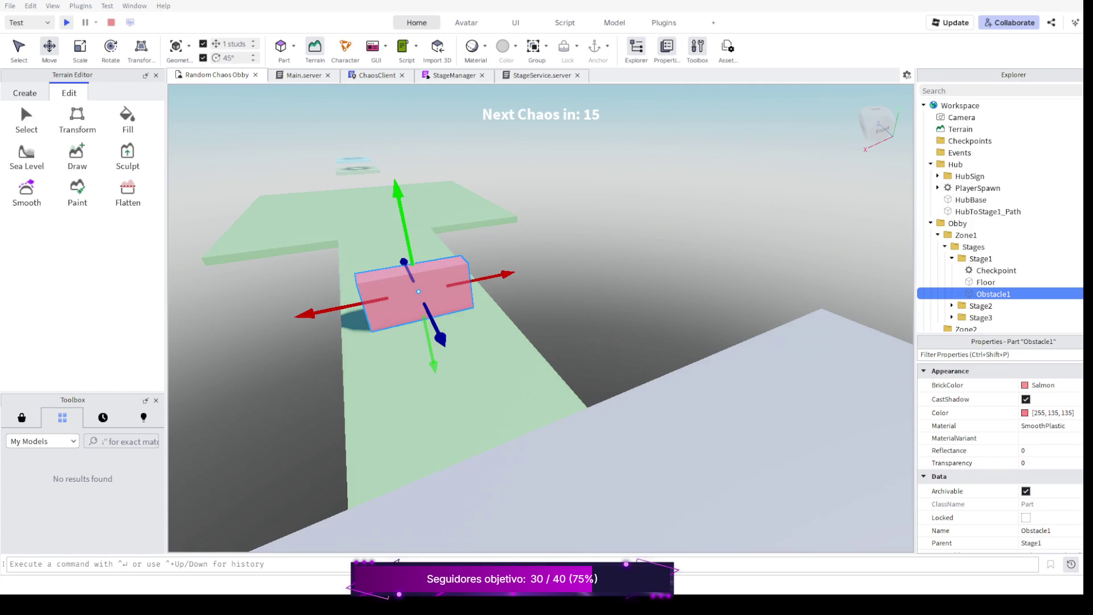
Start a new playtest and walk the avatar along the path up against the salmon wall.
key(F5)
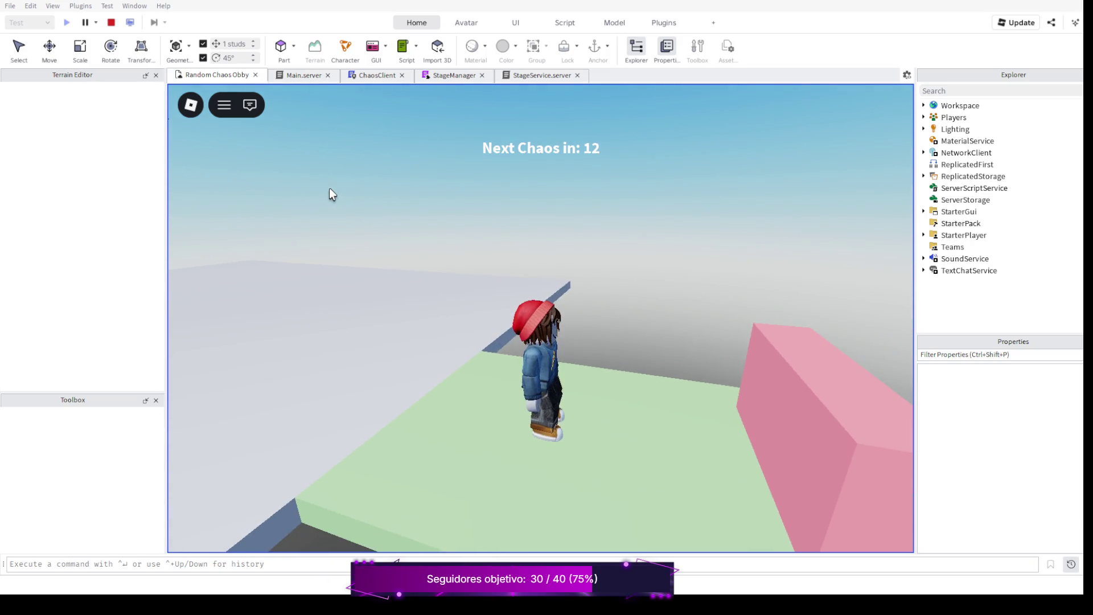
key(w)
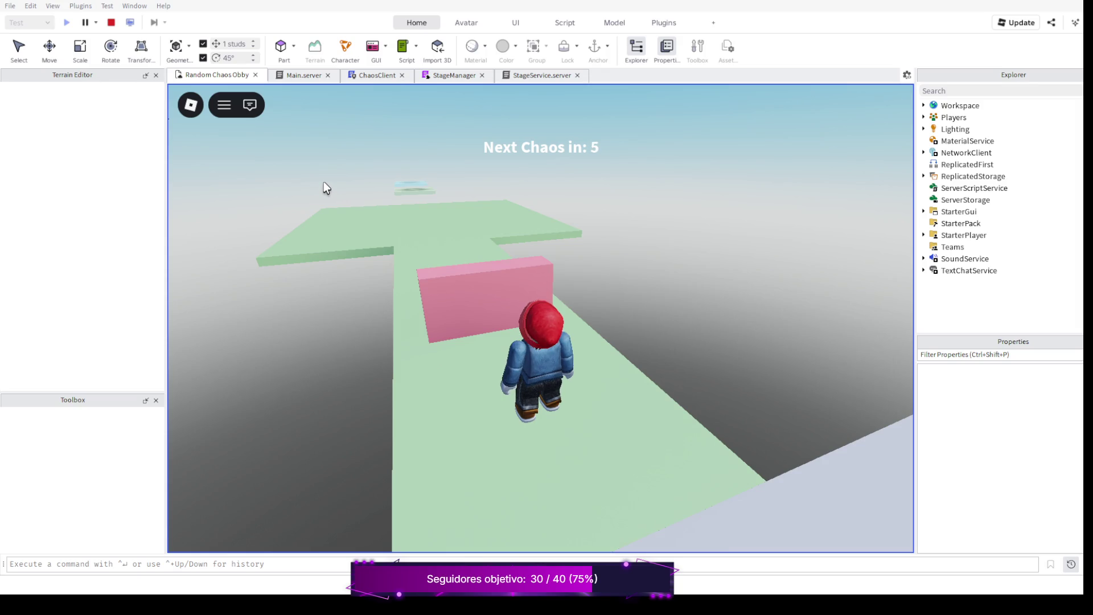
key(w)
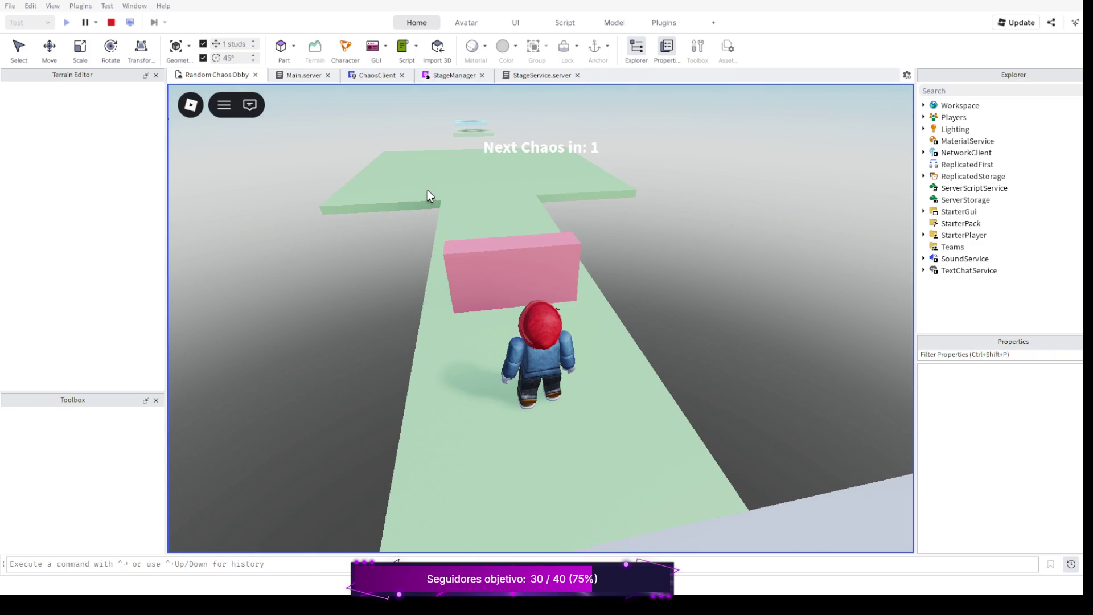
key(w)
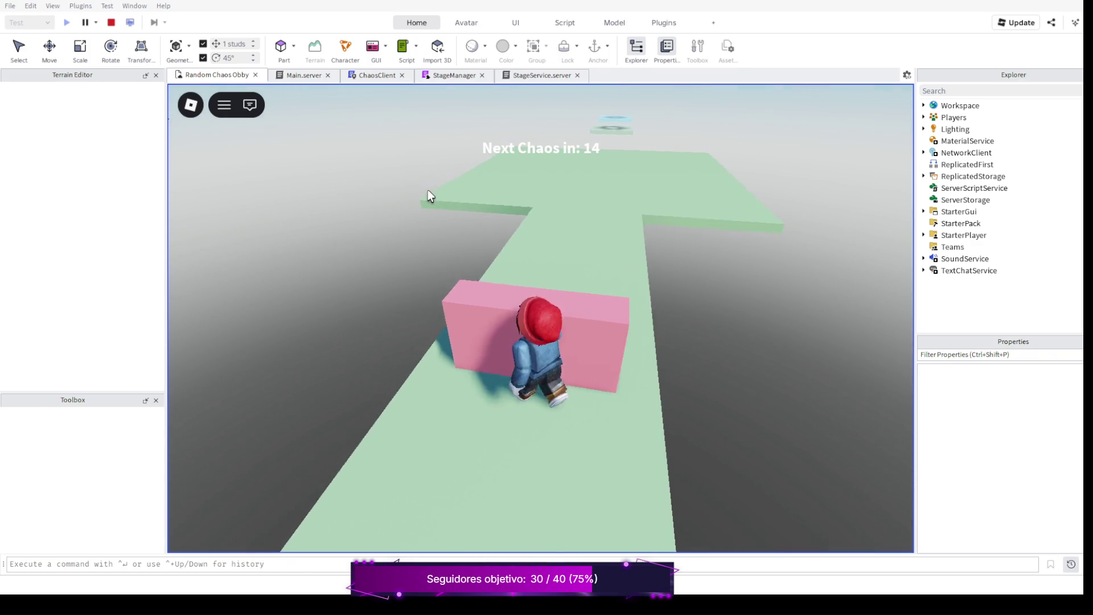
Jump the avatar over the salmon wall, walk back past it, then stop the playtest.
key(space)
key(w)
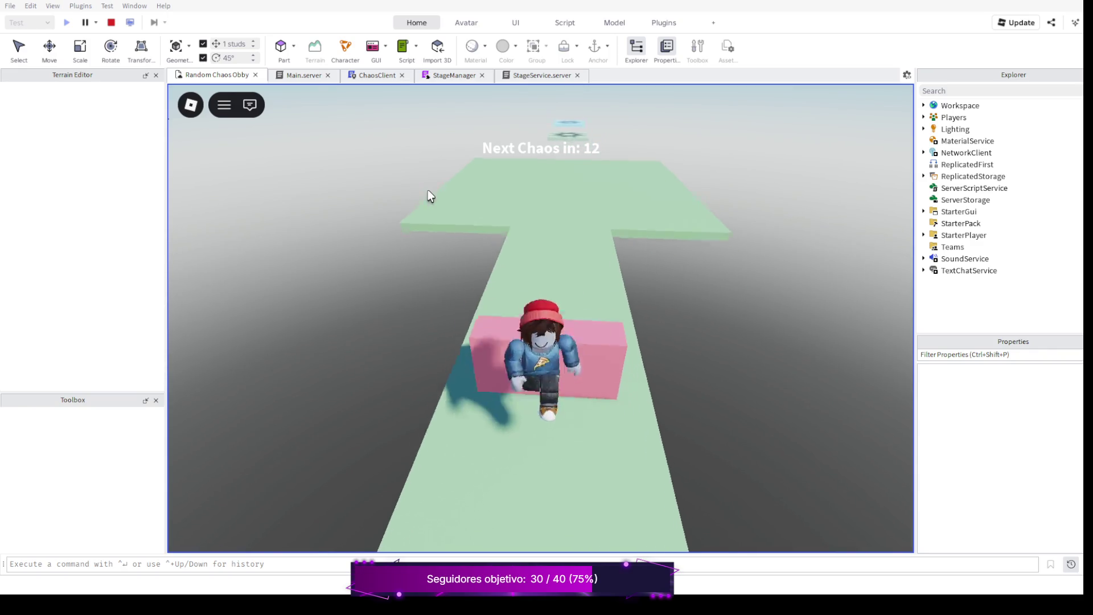
key(s)
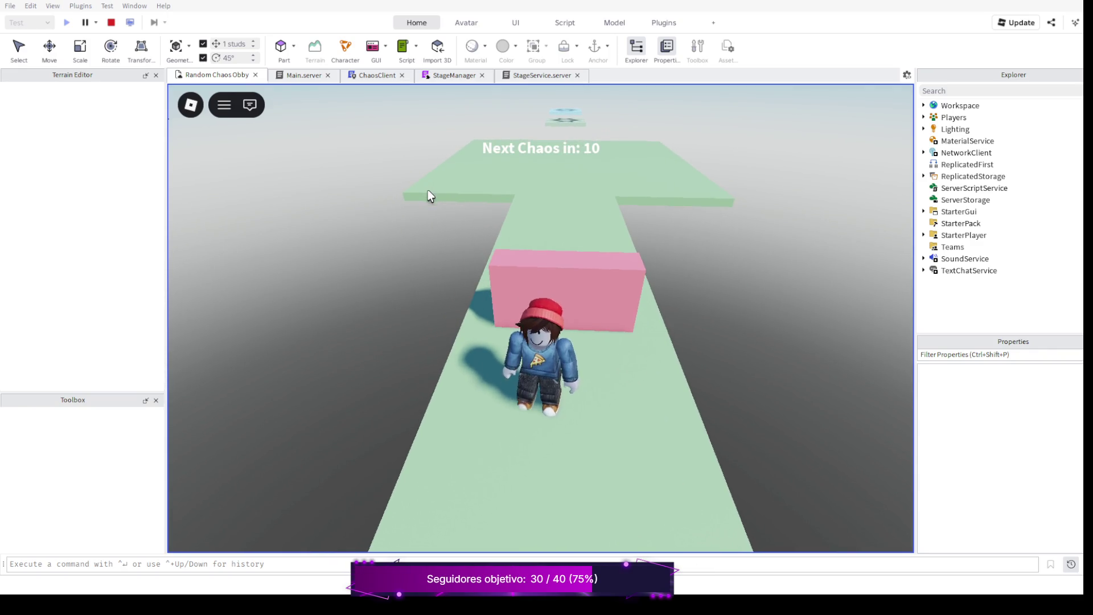
key(w)
drag(428, 196, 457, 195)
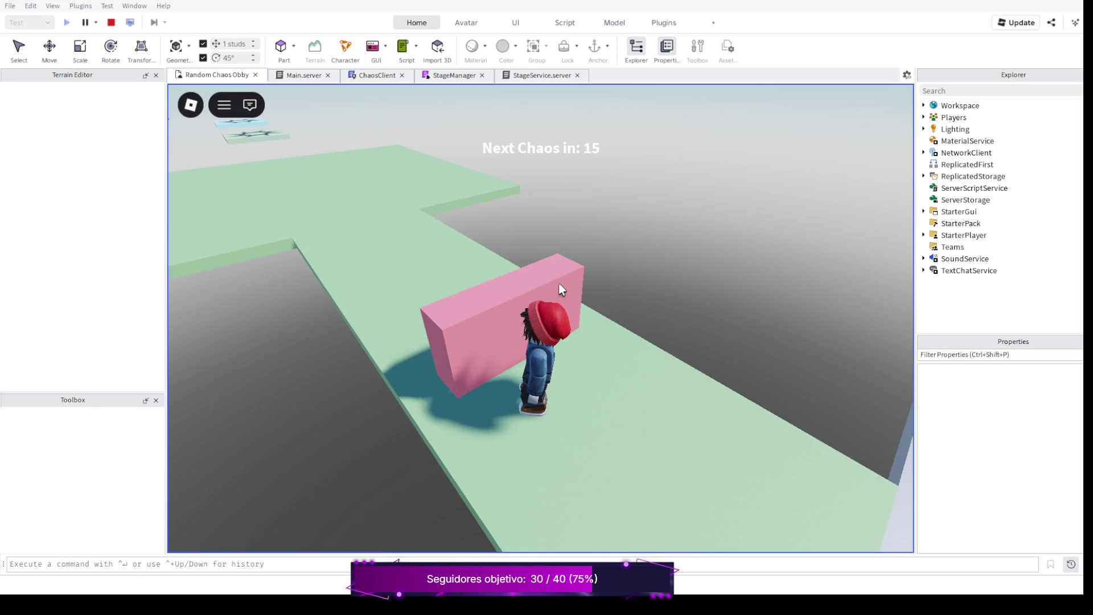
click(112, 23)
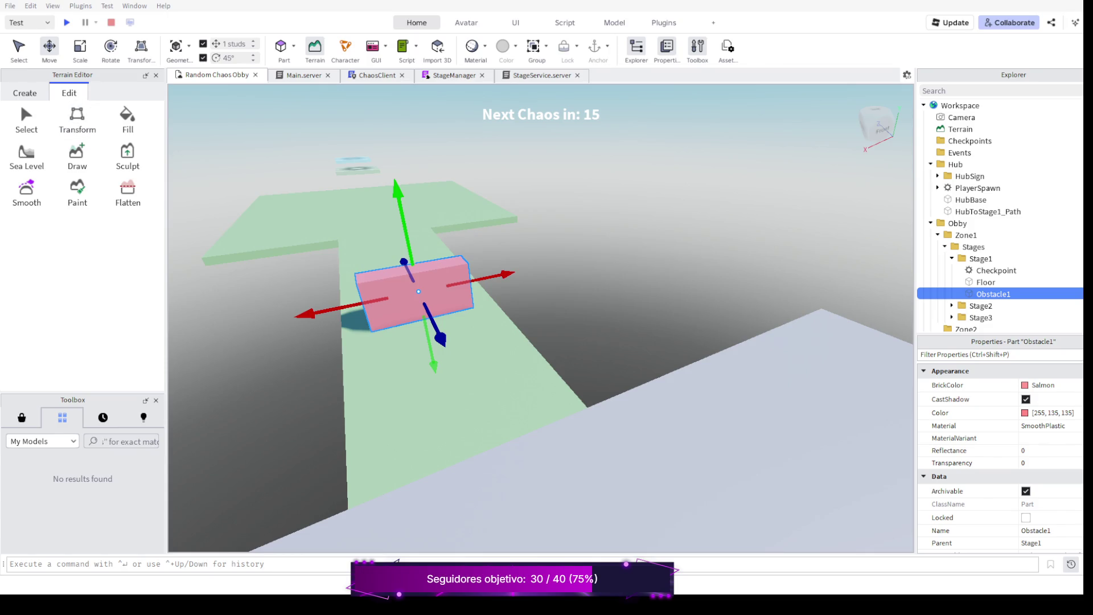
Focus the viewport on the Obstacle1 wall and recentre the Stage1 path.
key(f)
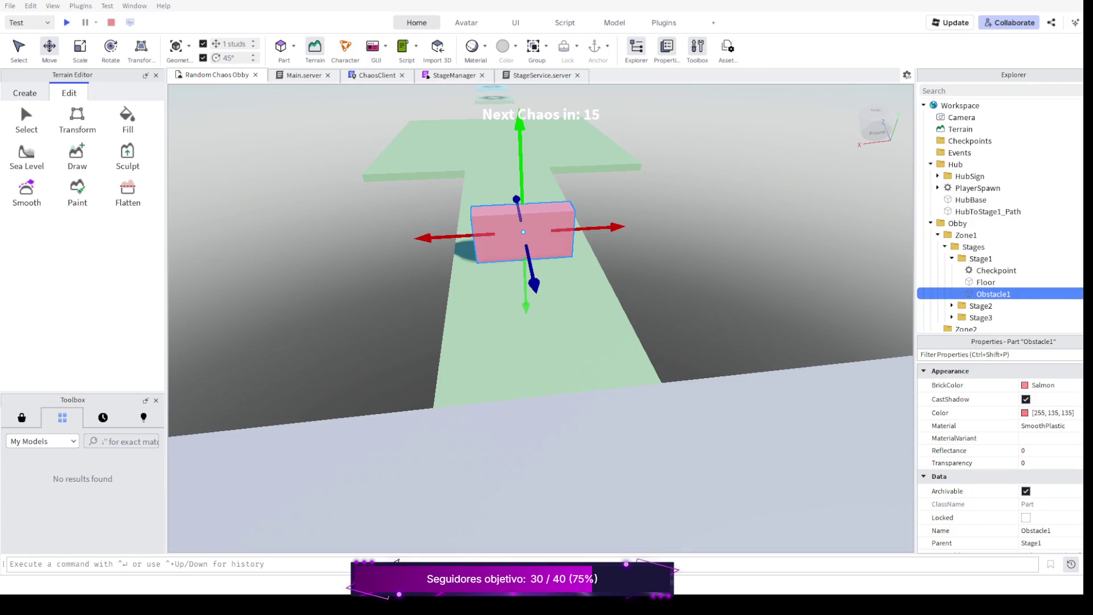
key(d)
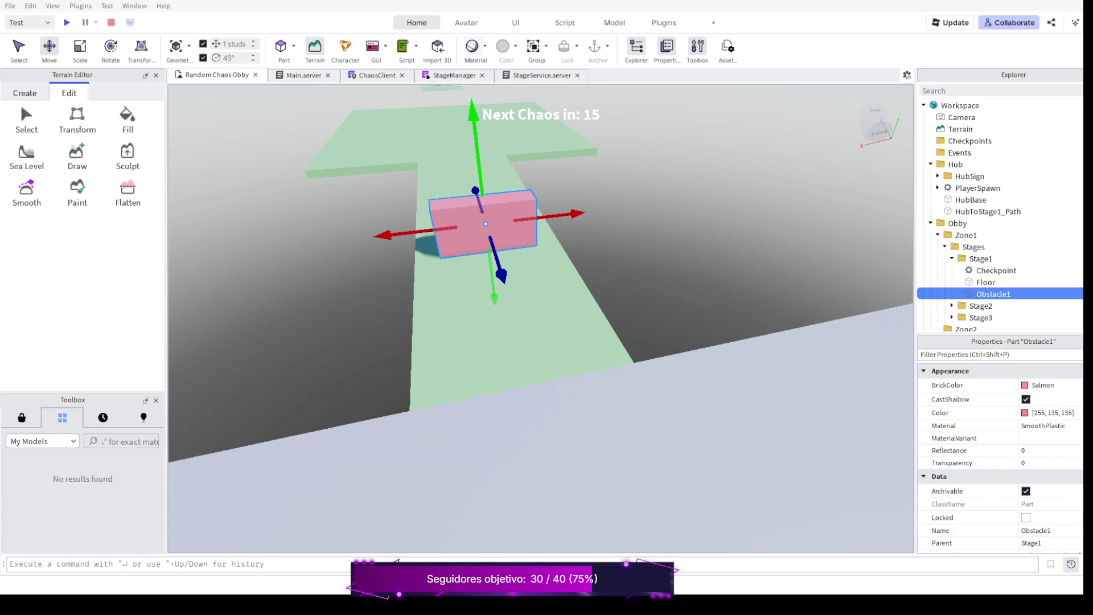
View StageService.server, glance at StageManager, and return to StageService.server.
click(542, 74)
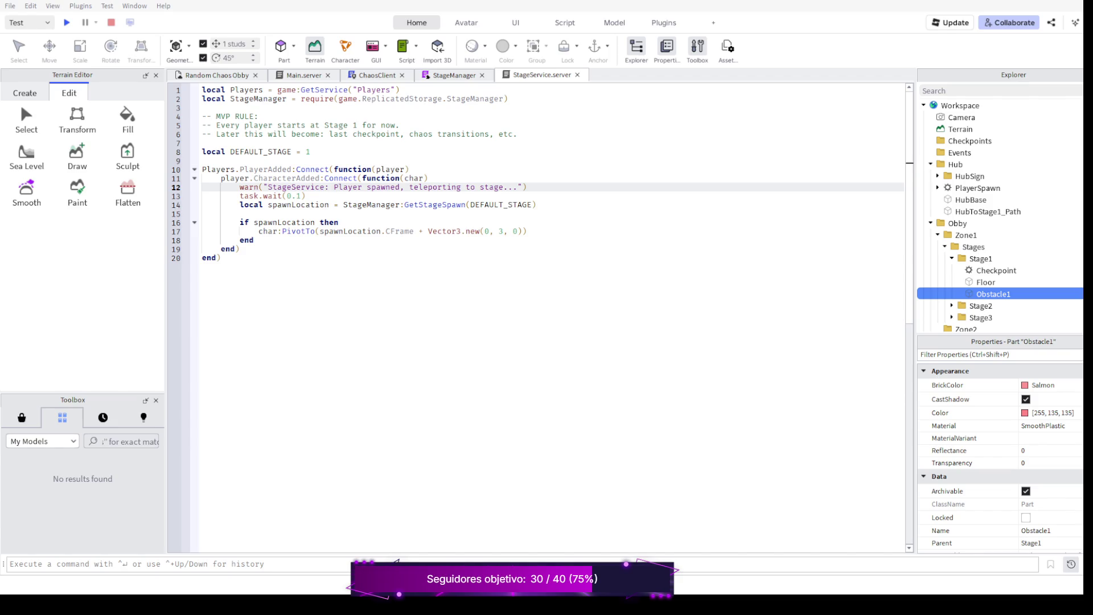
key(ctrl+shift+Tab)
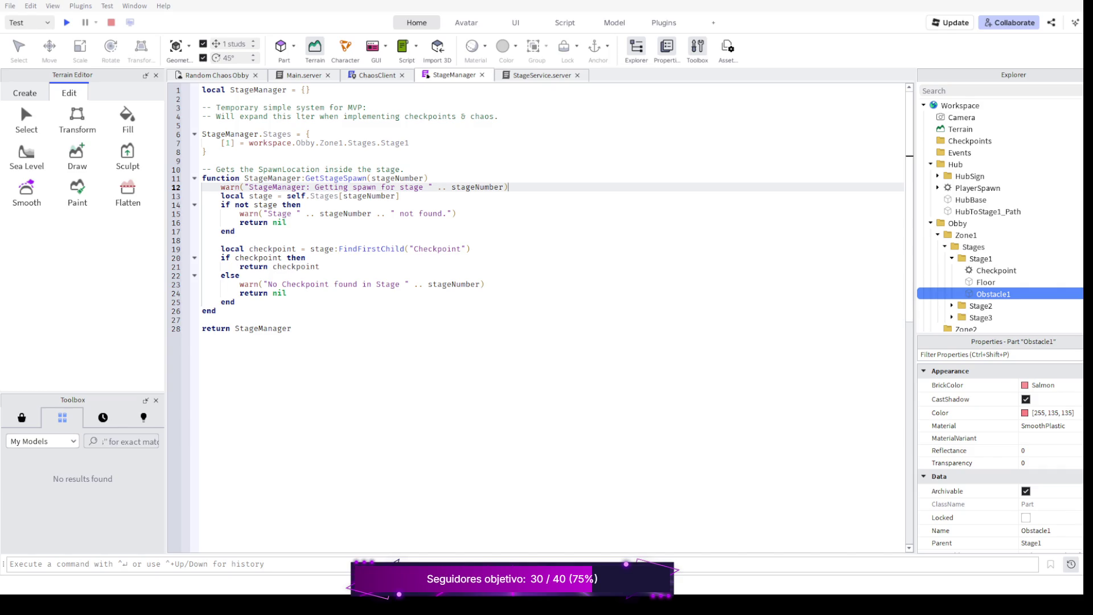
key(ctrl+Tab)
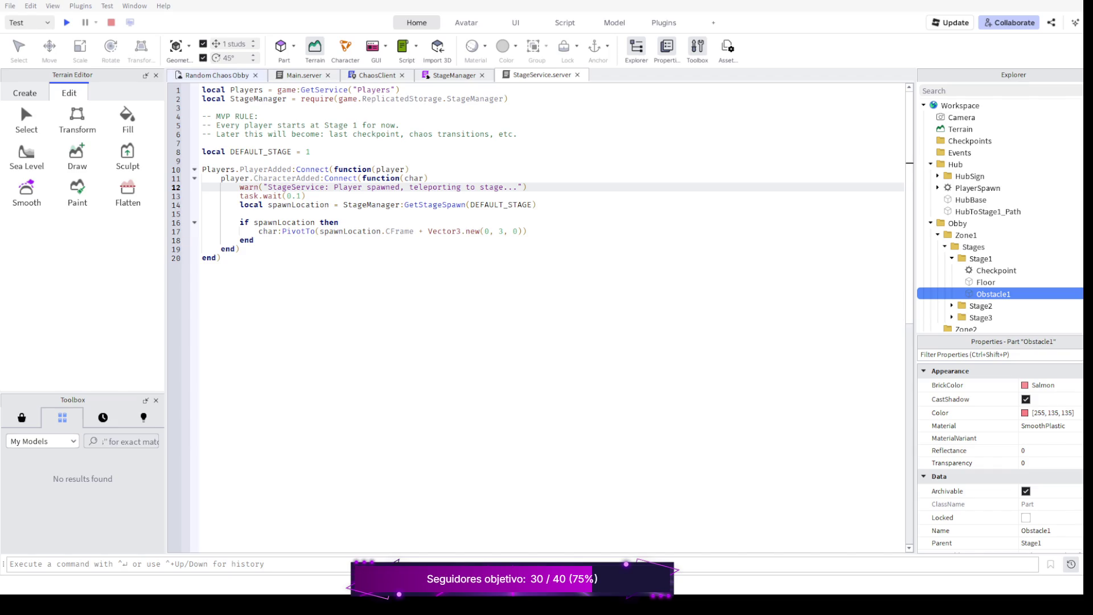
Switch back to the 3D viewport and orbit to frame Obstacle1 and the stepping tiles.
click(217, 74)
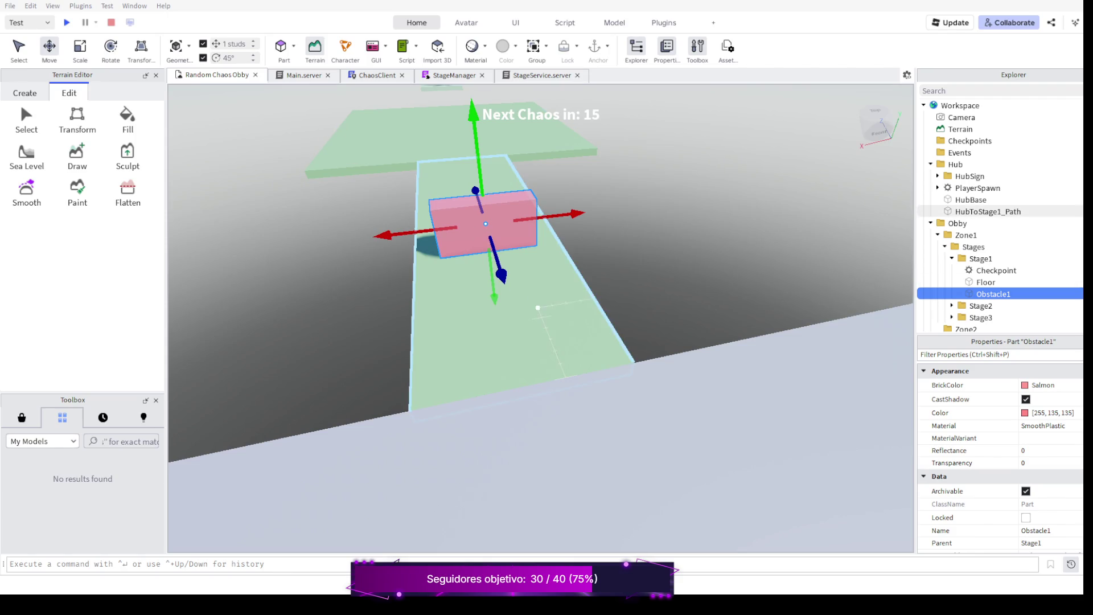
drag(538, 318, 479, 308)
right_click(538, 308)
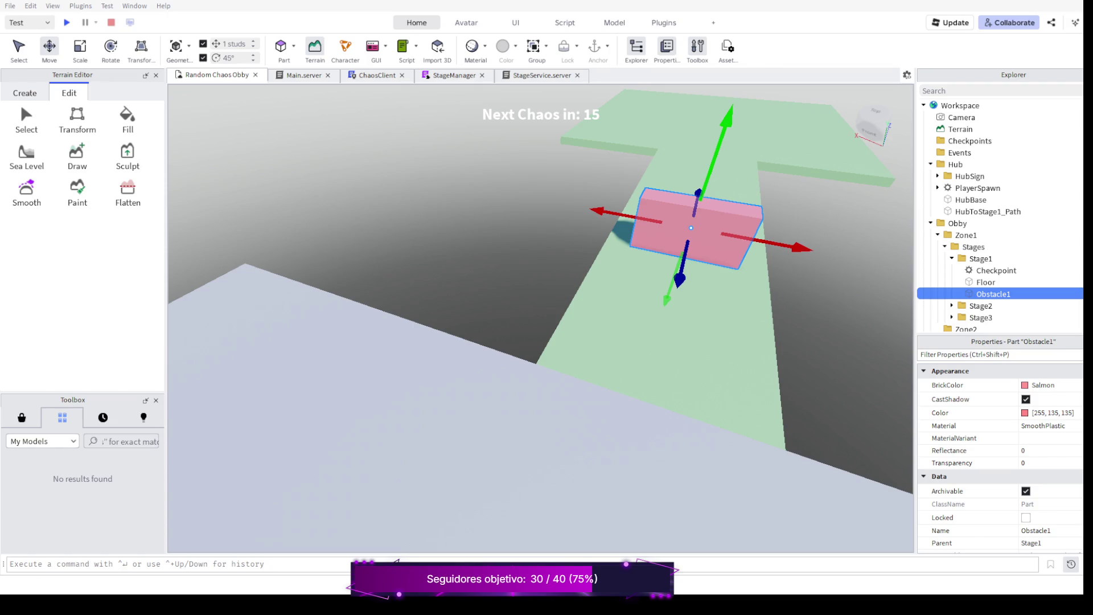
scroll(541, 321, up, 3)
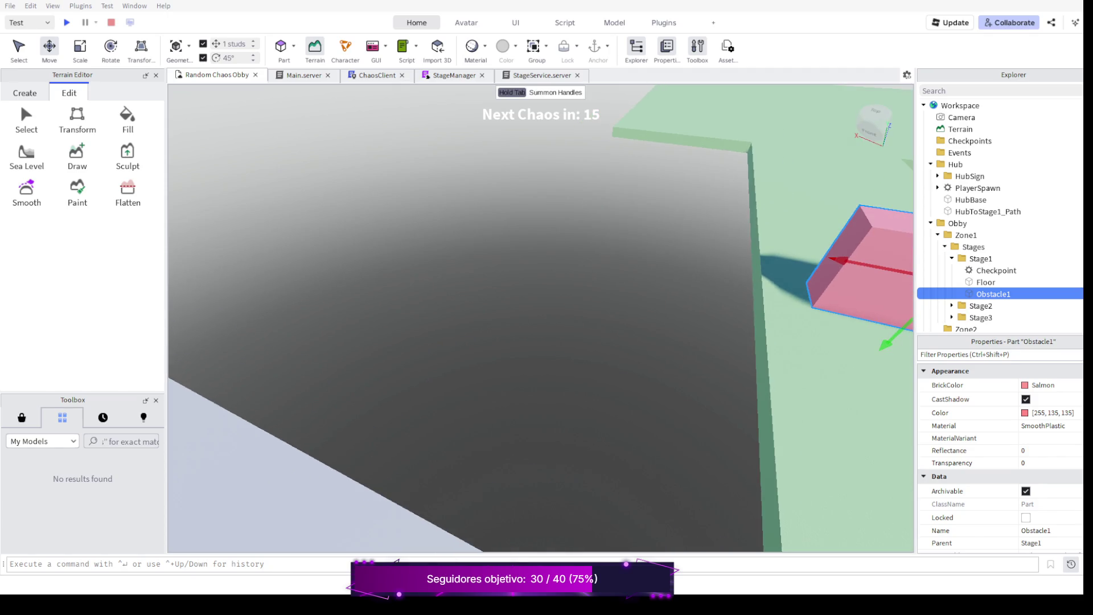
key(f)
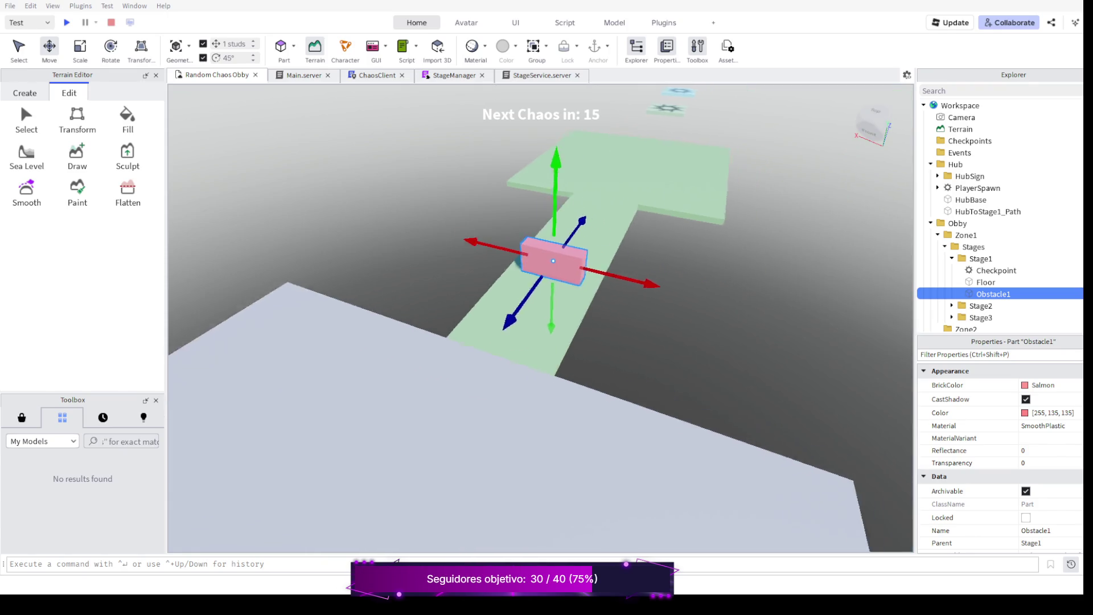
drag(615, 265, 342, 324)
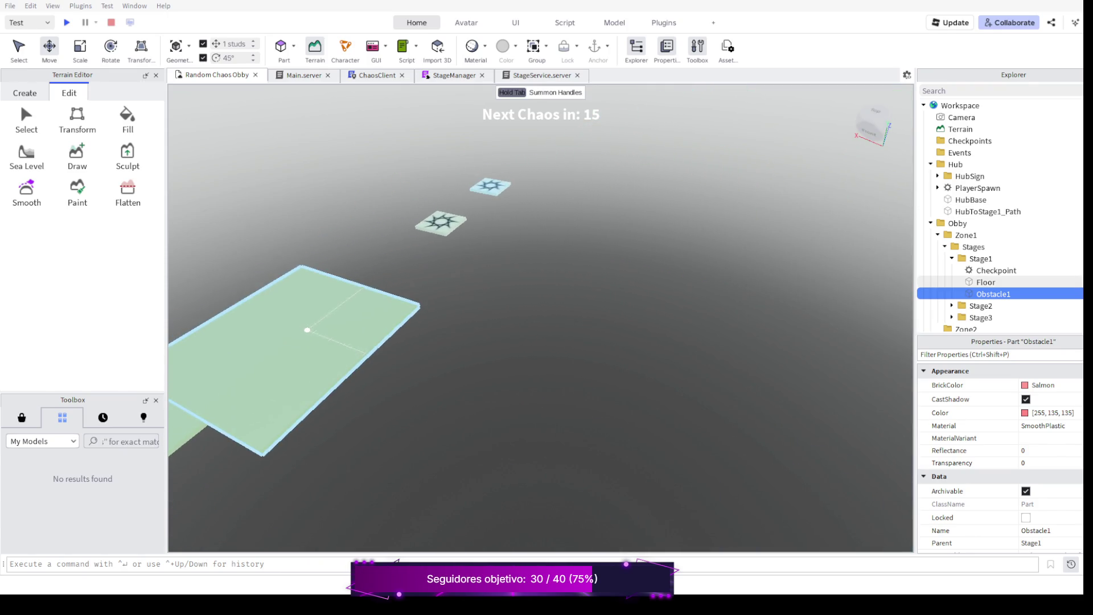
scroll(541, 320, down, 3)
scroll(541, 321, down, 3)
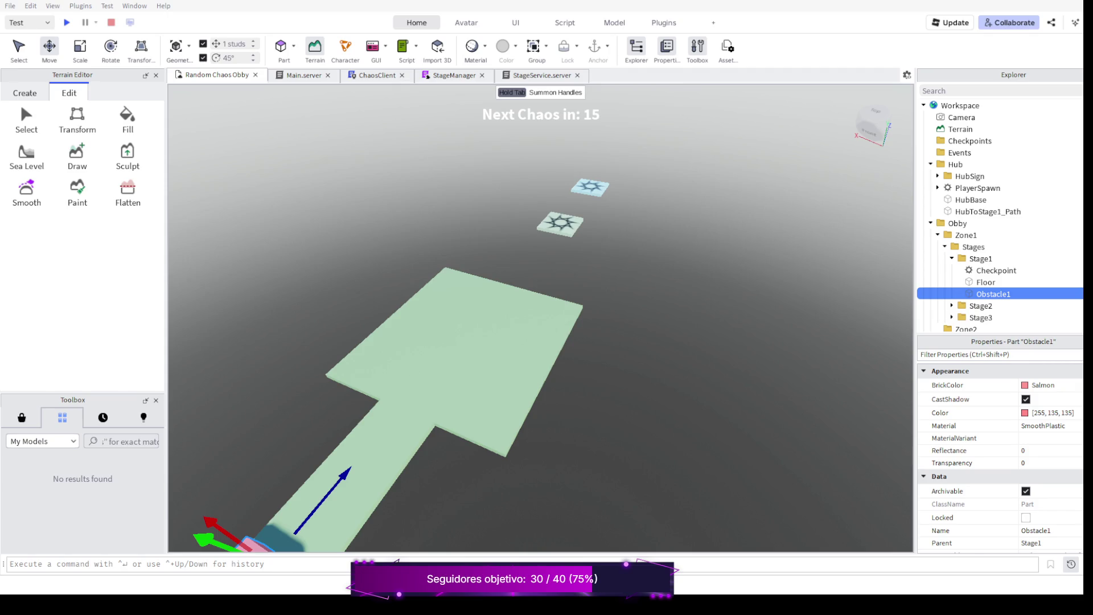
Push the Stage3 floor tile farther out along the path with the Move handle.
click(561, 224)
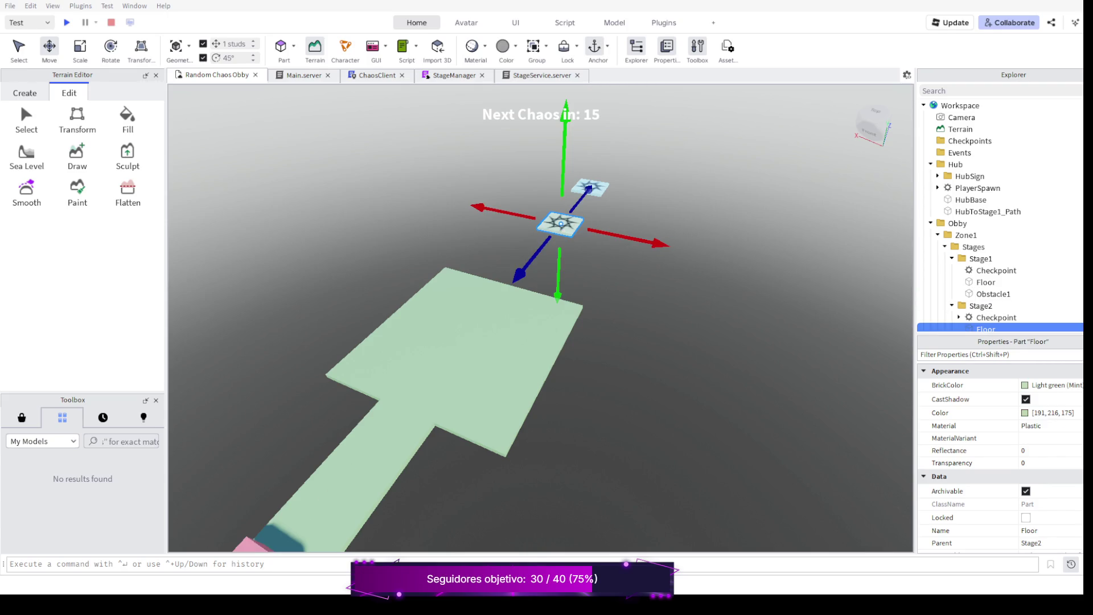
scroll(538, 325, down, 2)
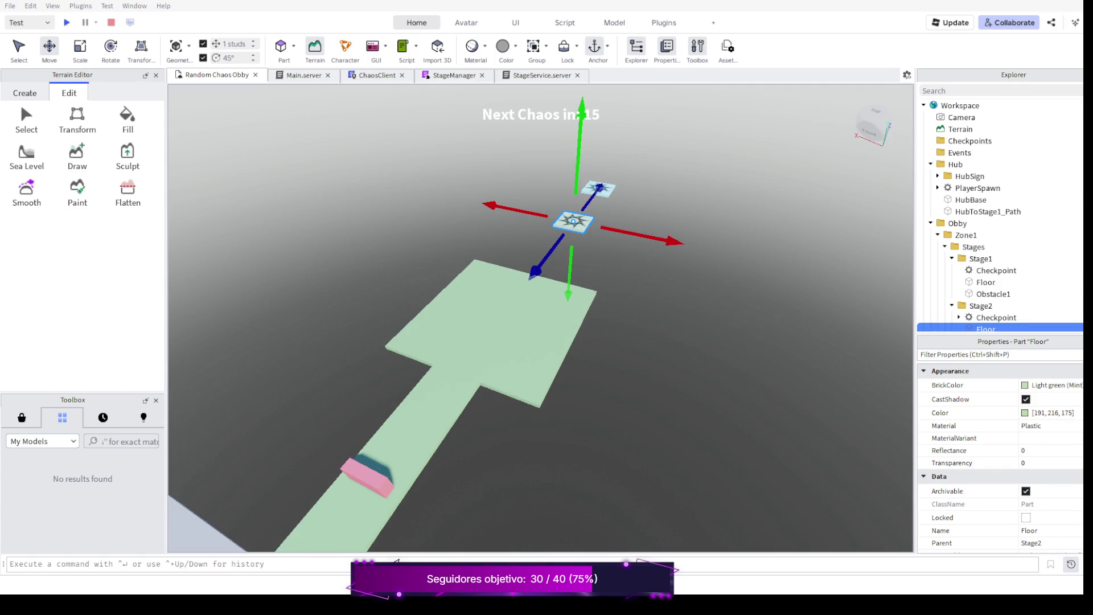
scroll(999, 215, down, 1)
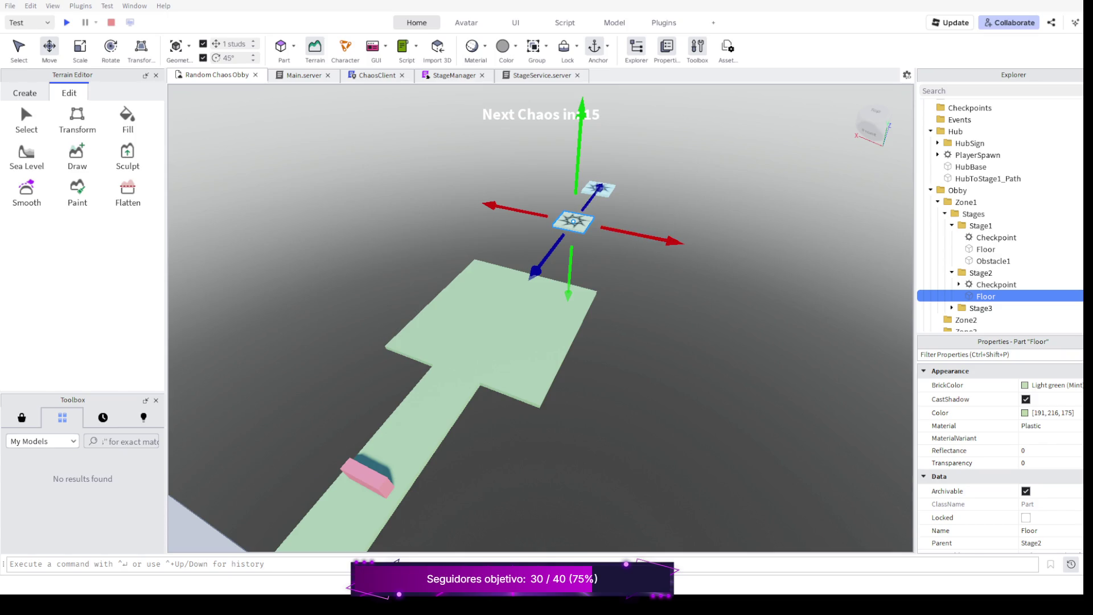
right_click(538, 316)
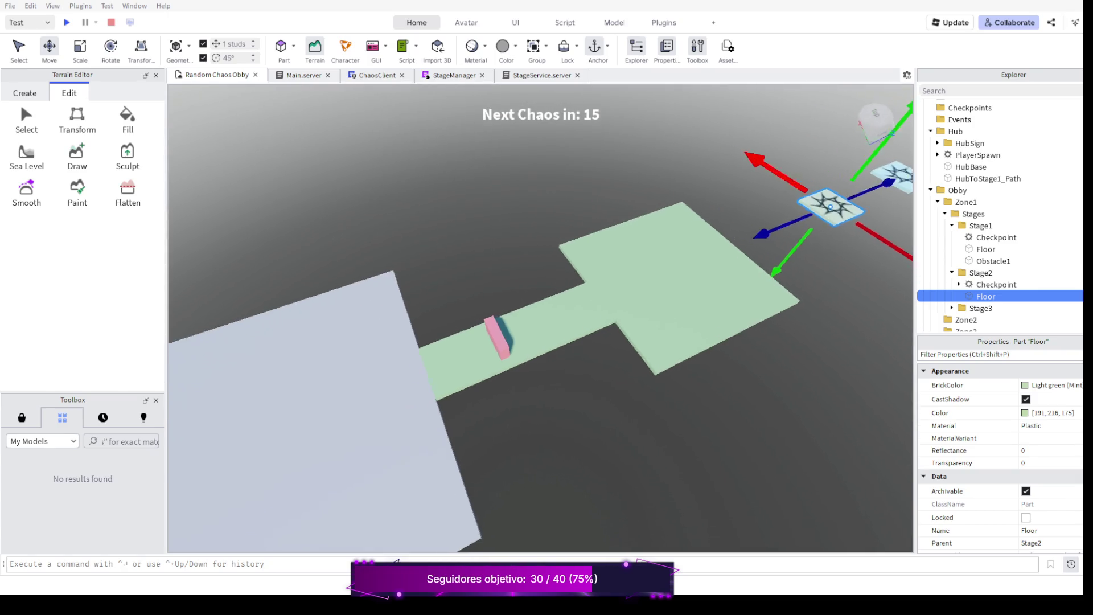
drag(538, 316, 257, 384)
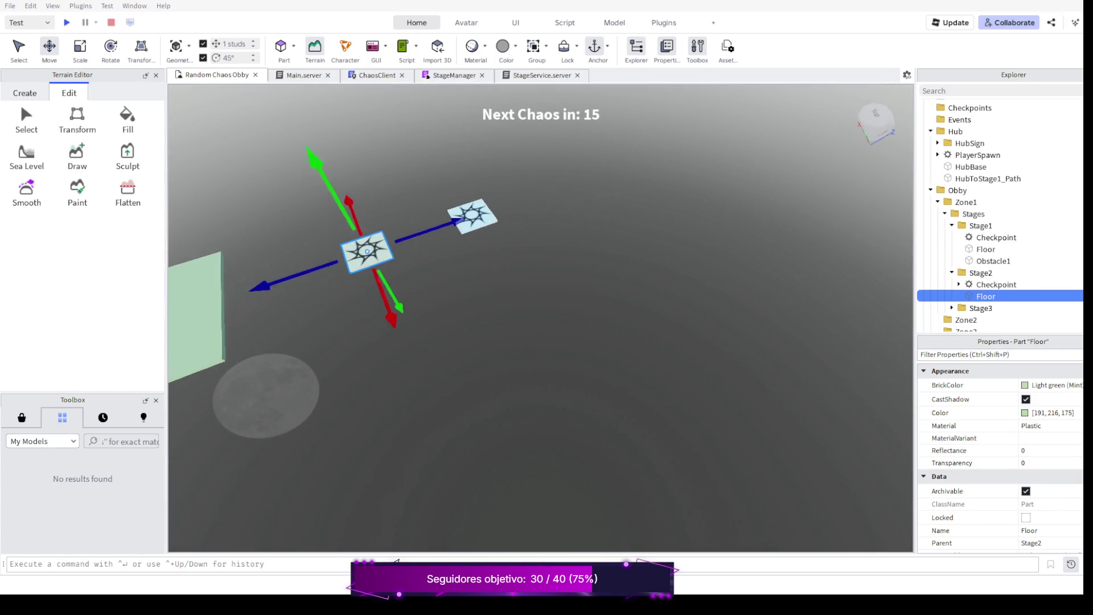
key(d)
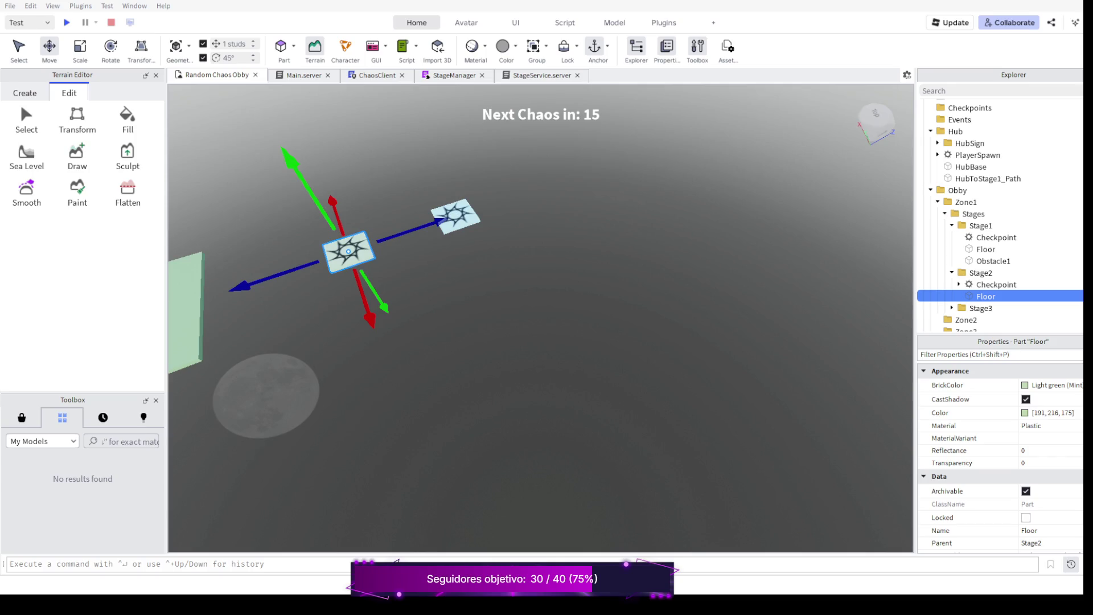
click(457, 215)
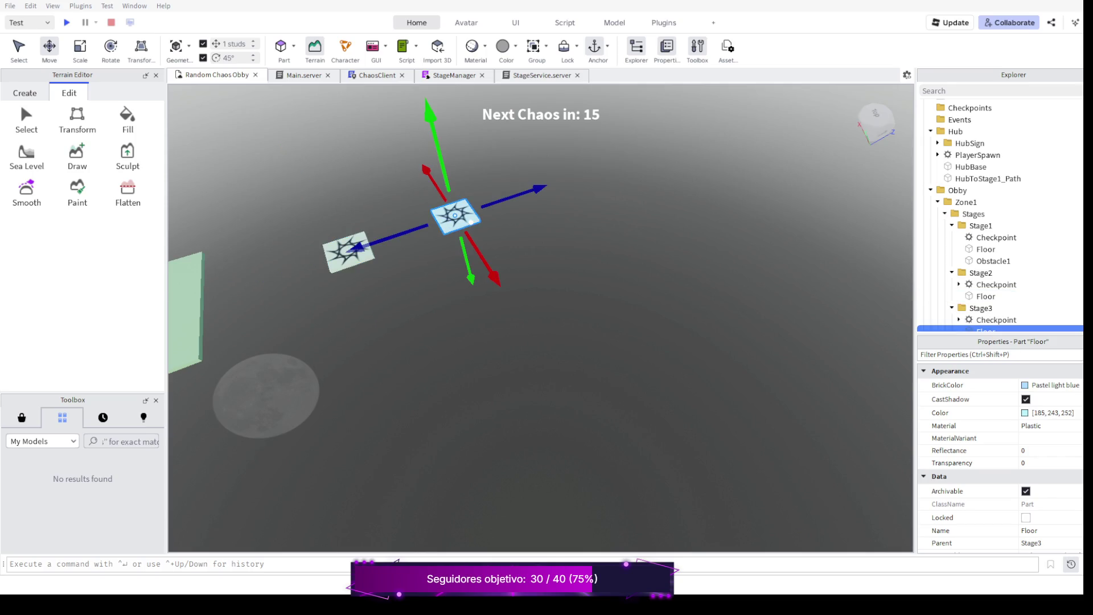
drag(534, 190, 708, 135)
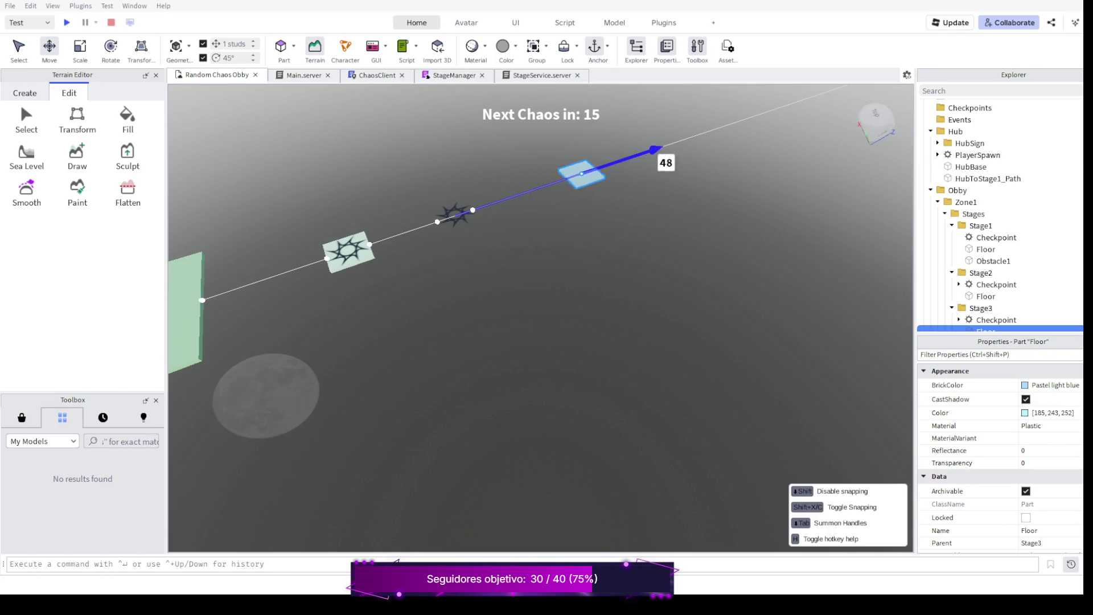
Select Stage3's checkpoint and floor together and move them much farther out.
click(456, 216)
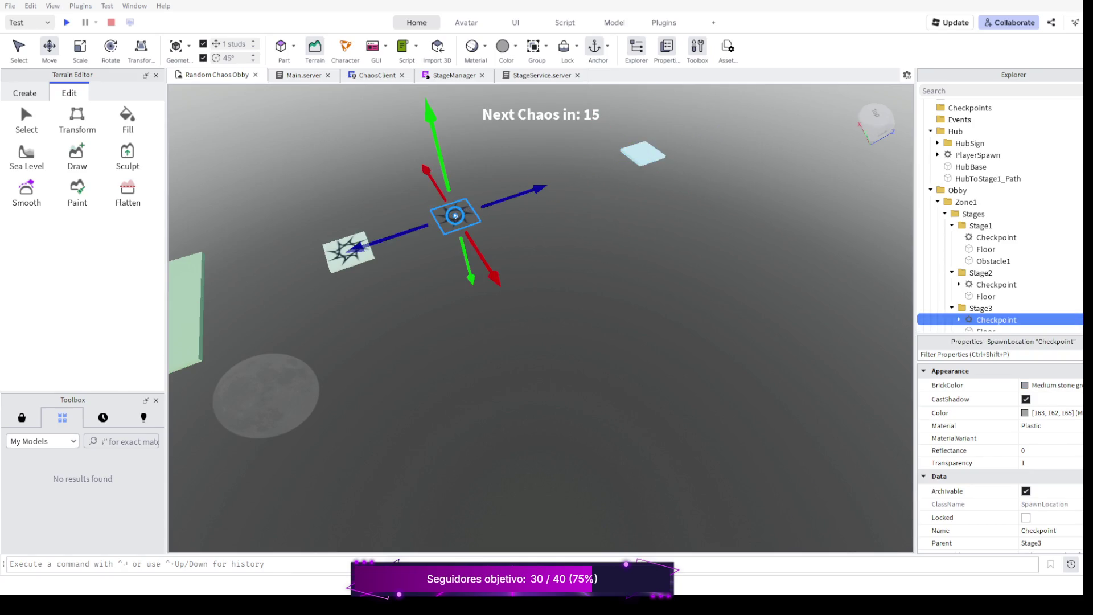
click(455, 215)
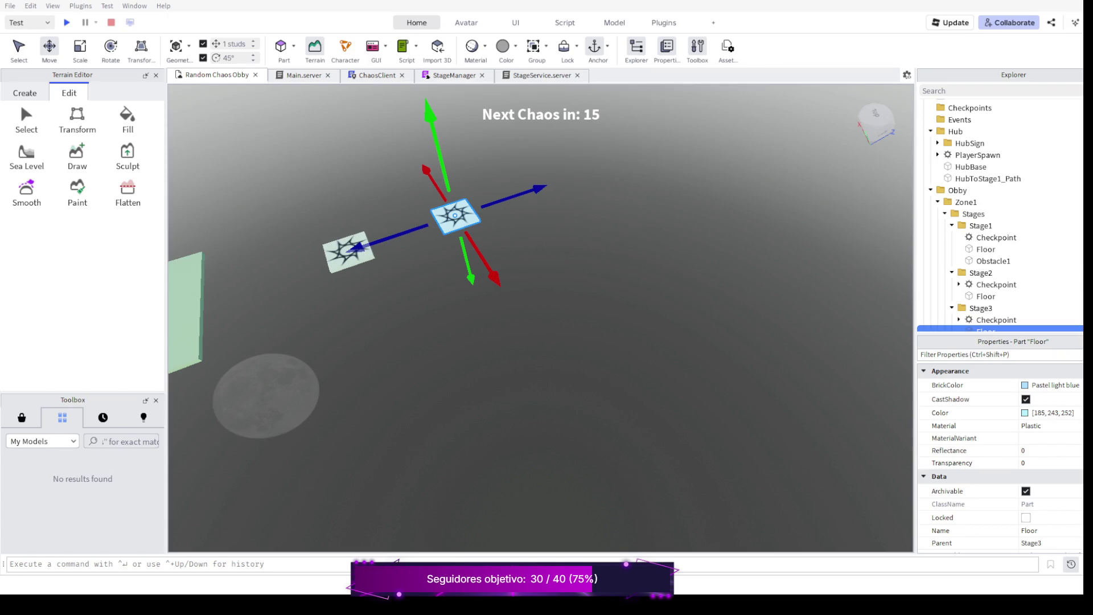
key(Escape)
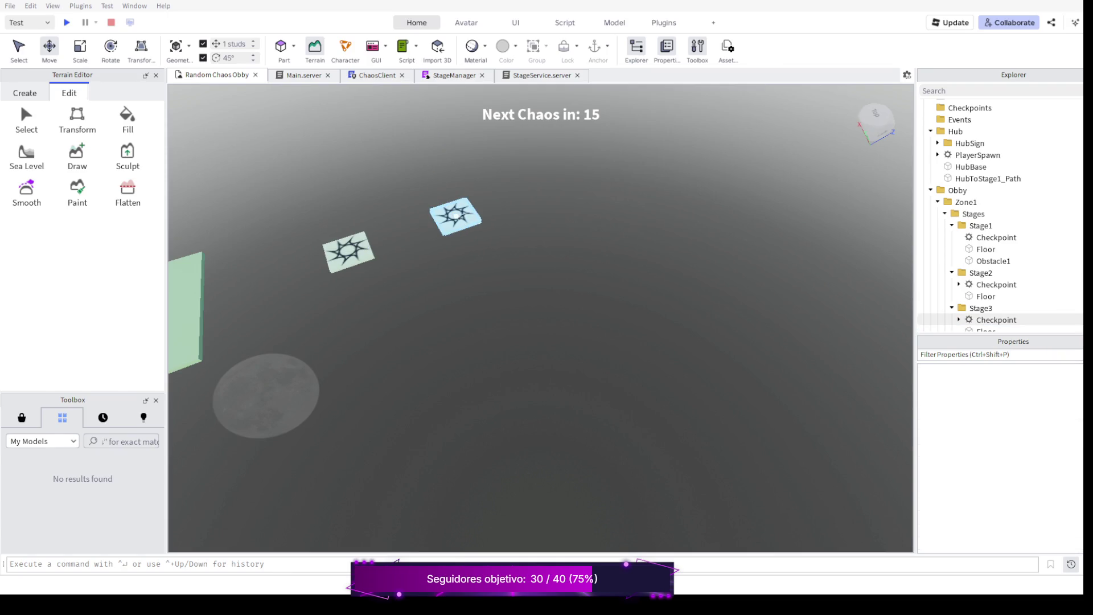
click(995, 319)
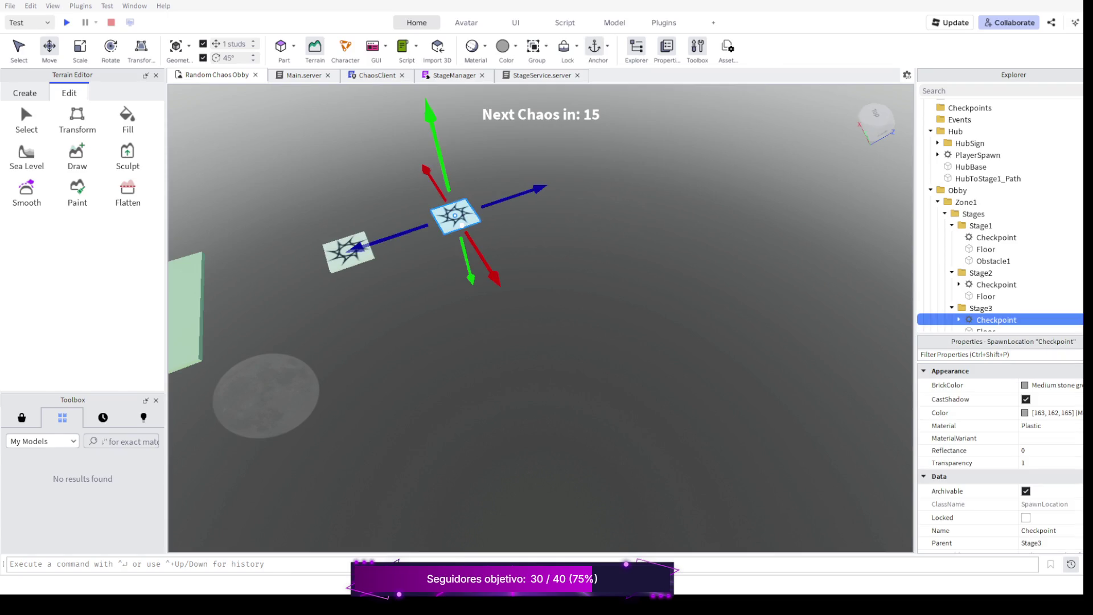
scroll(999, 257, down, 1)
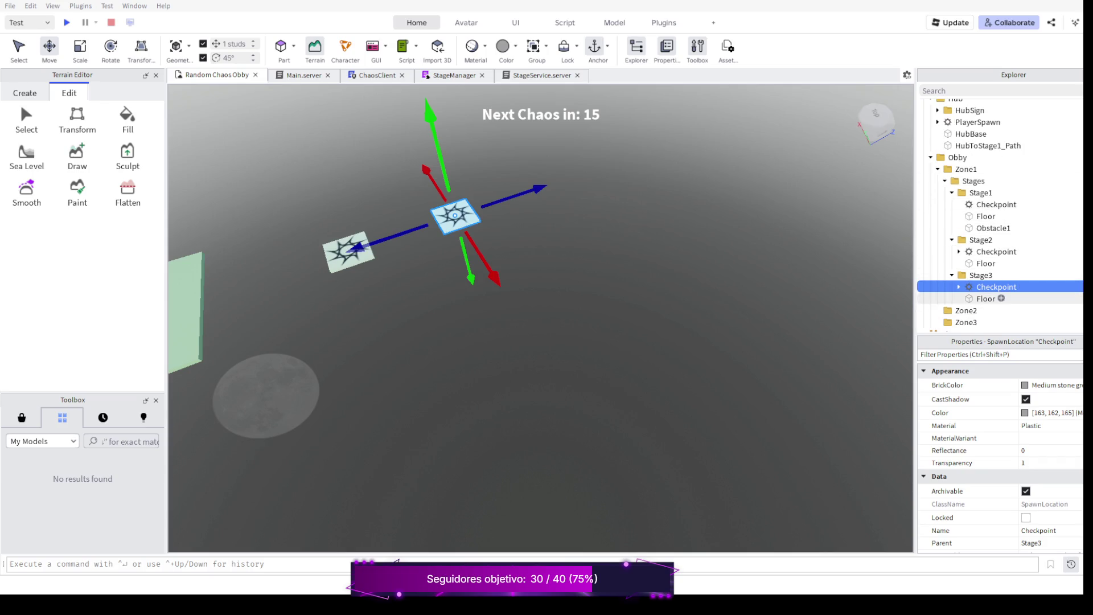
click(986, 298)
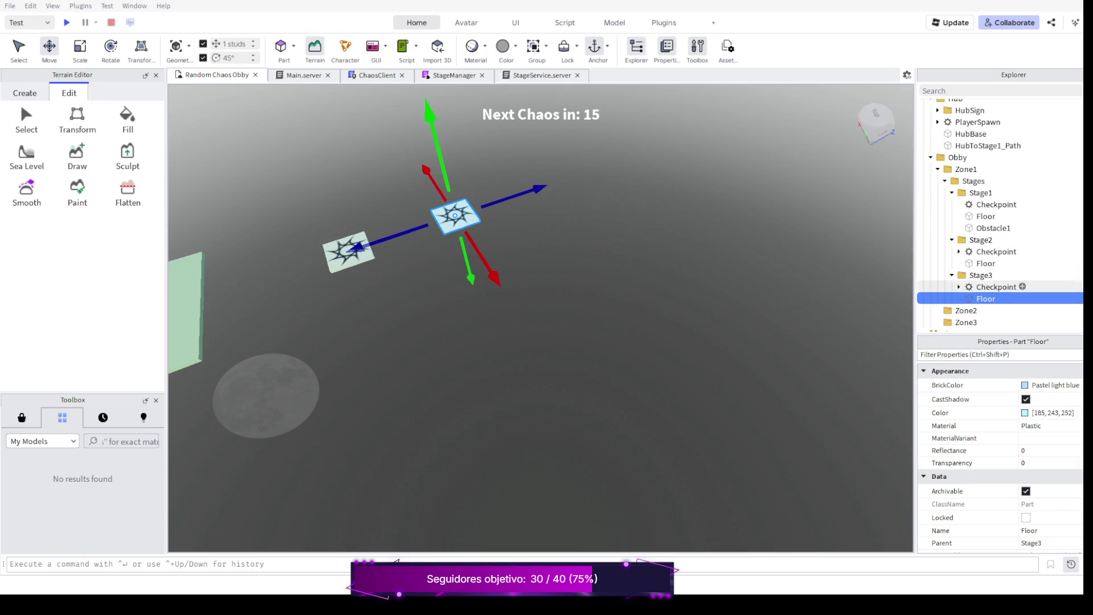
click(986, 215)
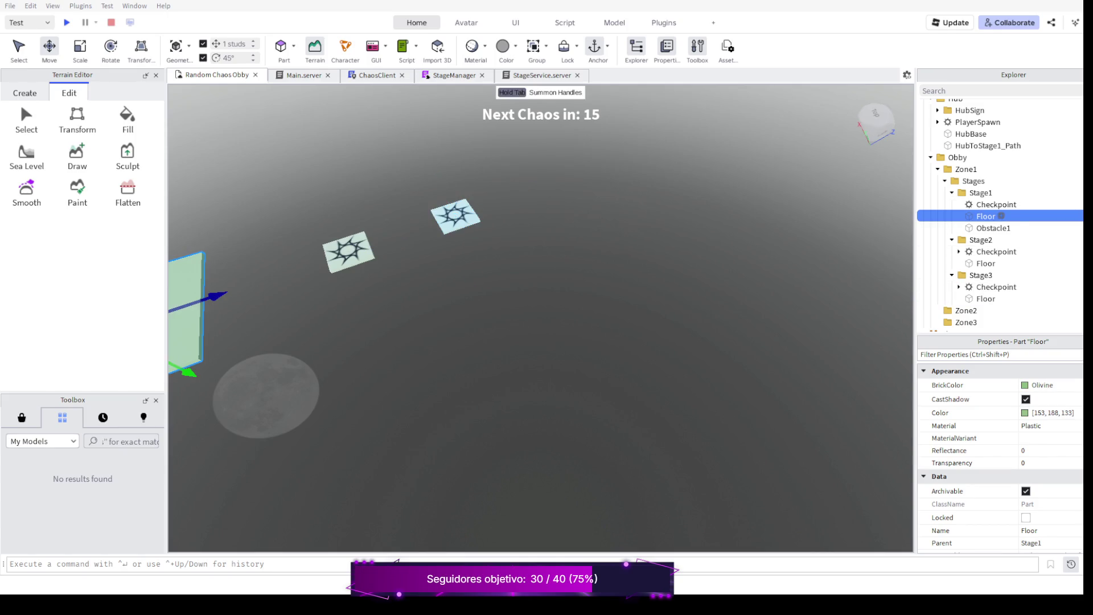
click(986, 263)
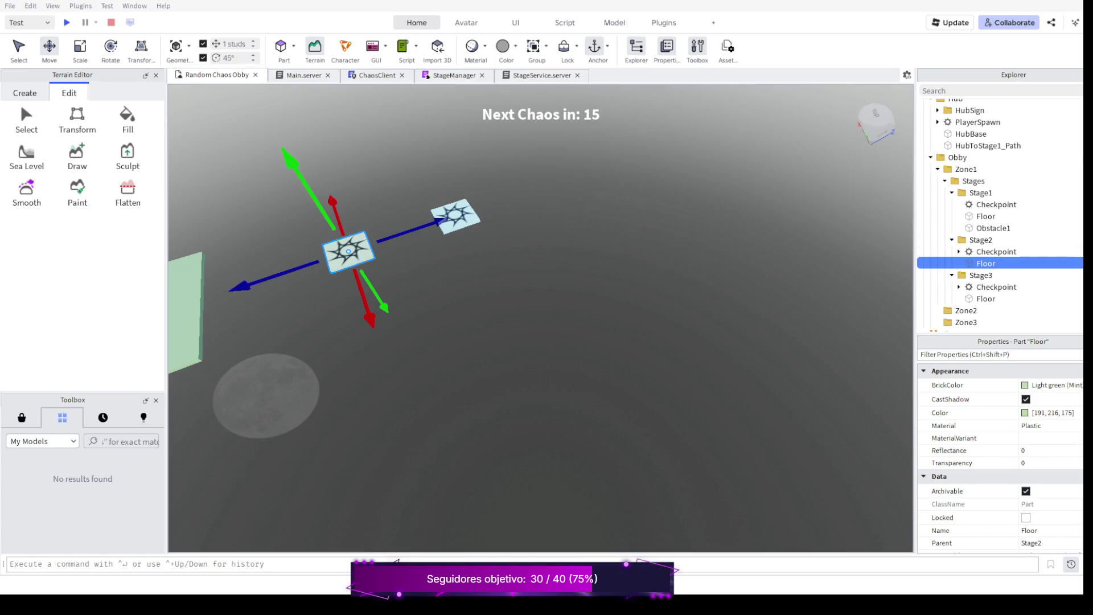
click(996, 287)
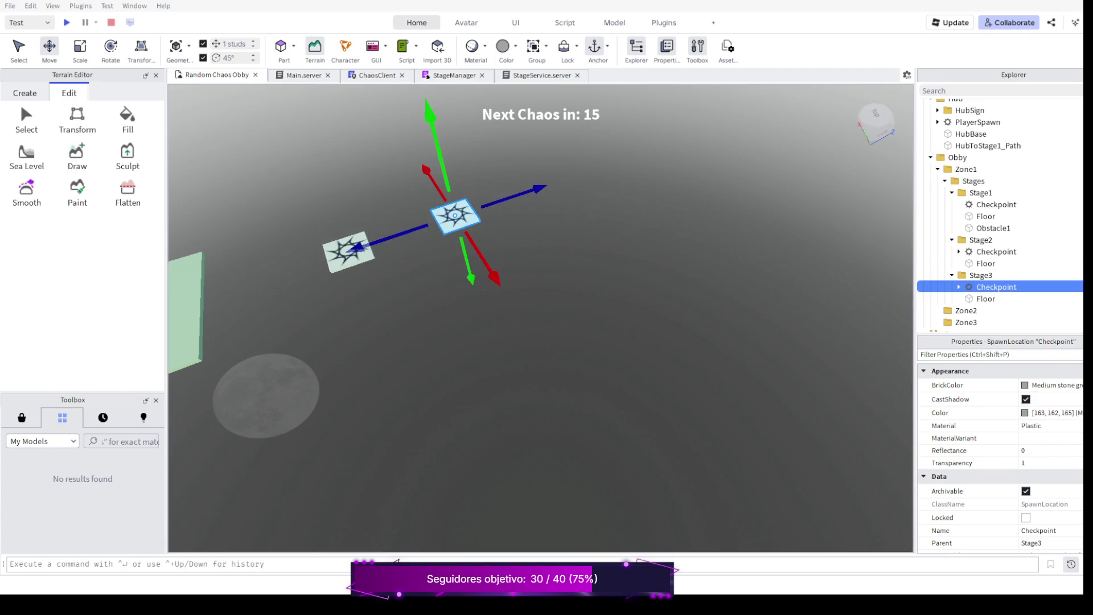
shift+click(985, 298)
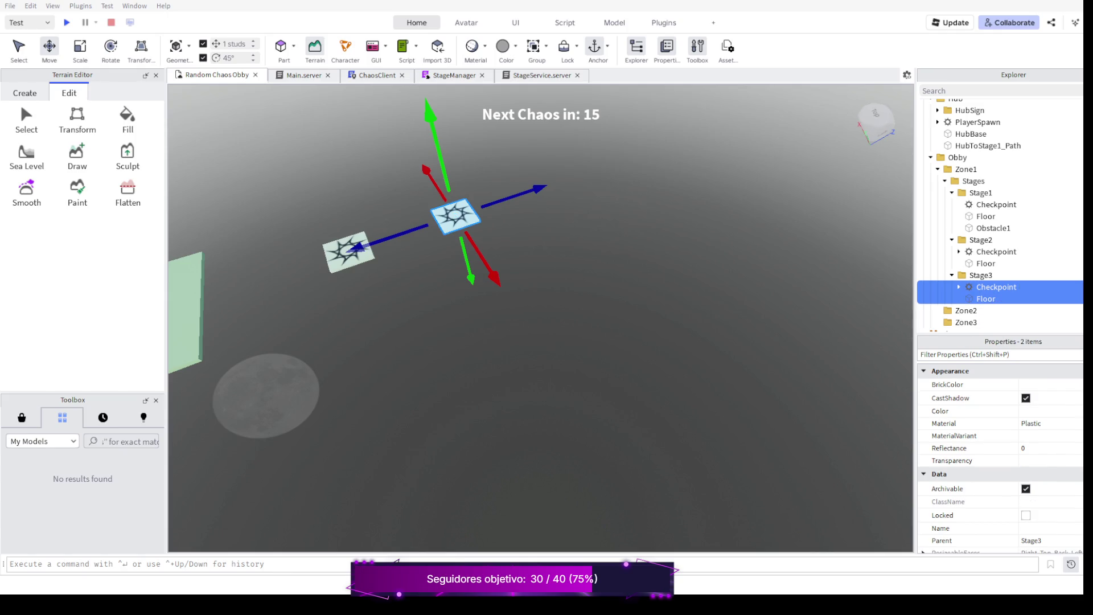
drag(538, 186, 858, 83)
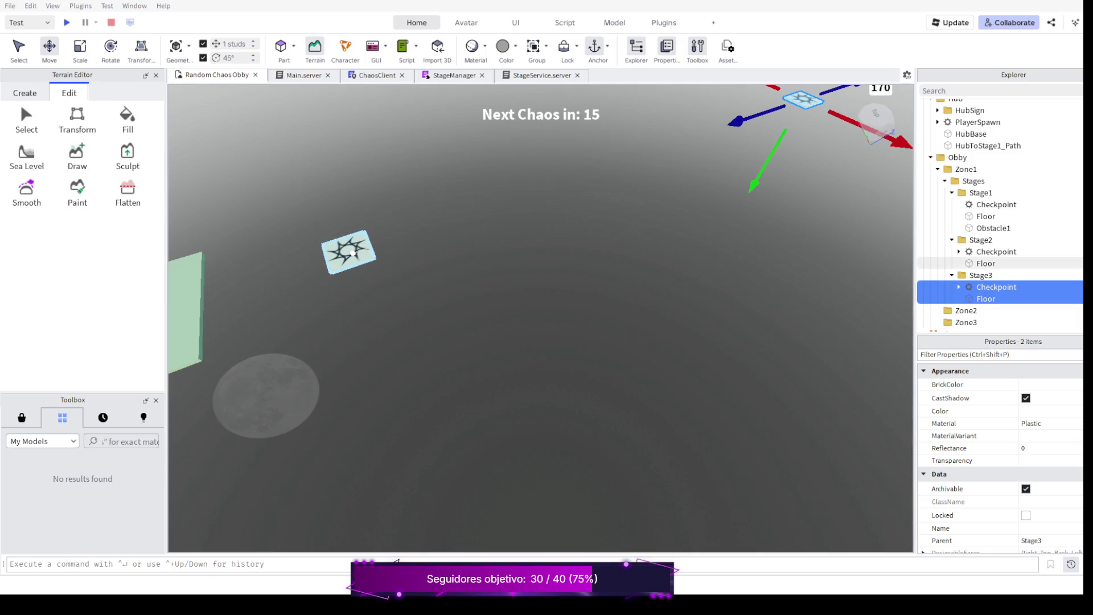
click(985, 263)
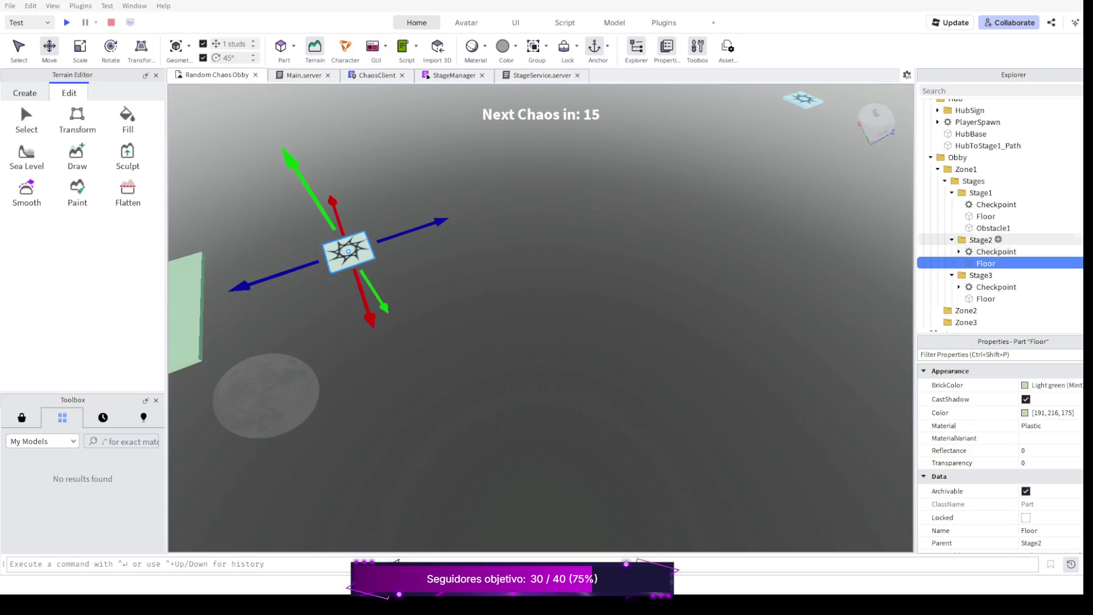
Move the Stage2 tile and checkpoint along the path to distance 90.
ctrl+click(996, 251)
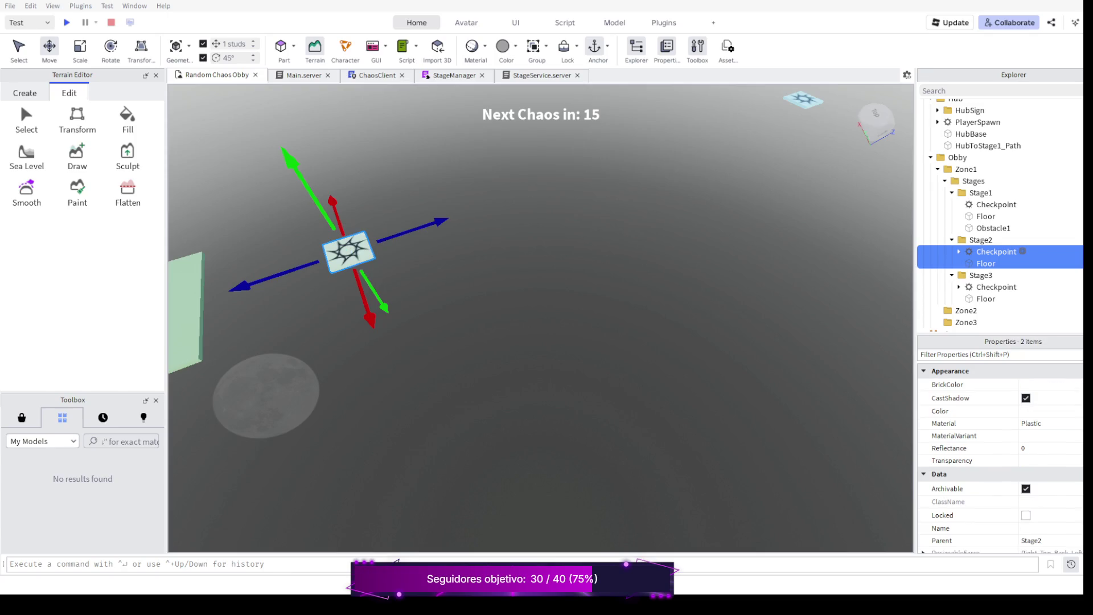
drag(438, 224, 678, 142)
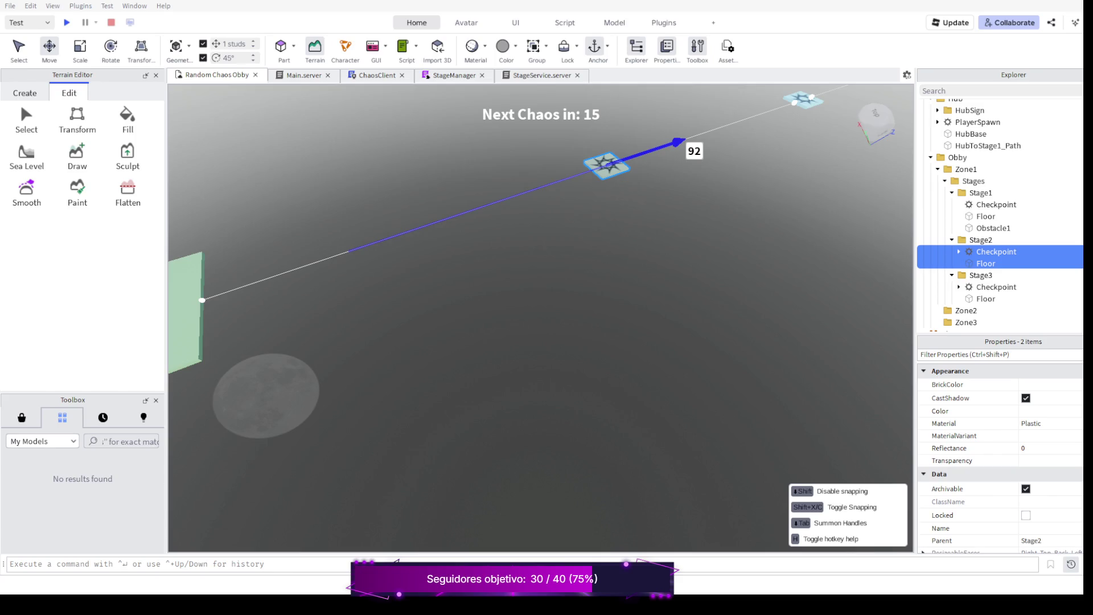
drag(677, 142, 673, 146)
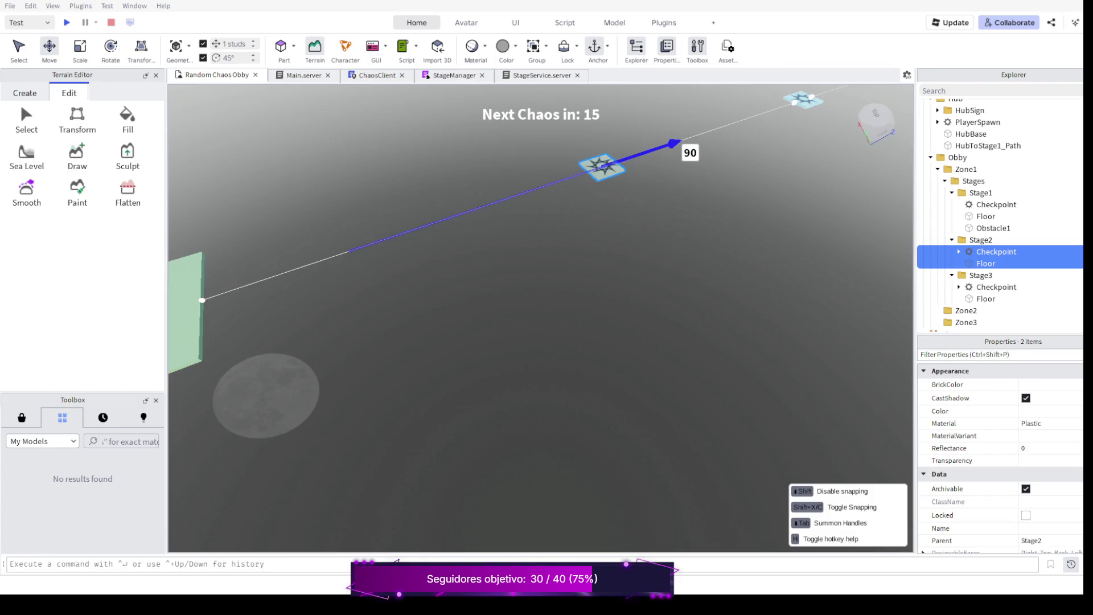
drag(672, 145, 672, 145)
right_click(547, 308)
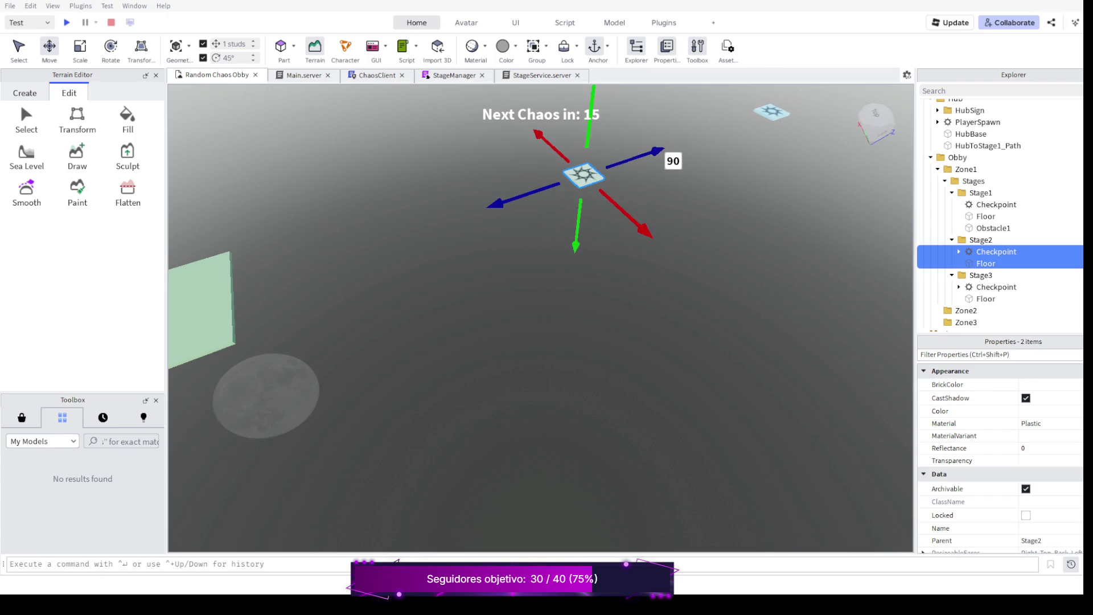
drag(547, 308, 598, 324)
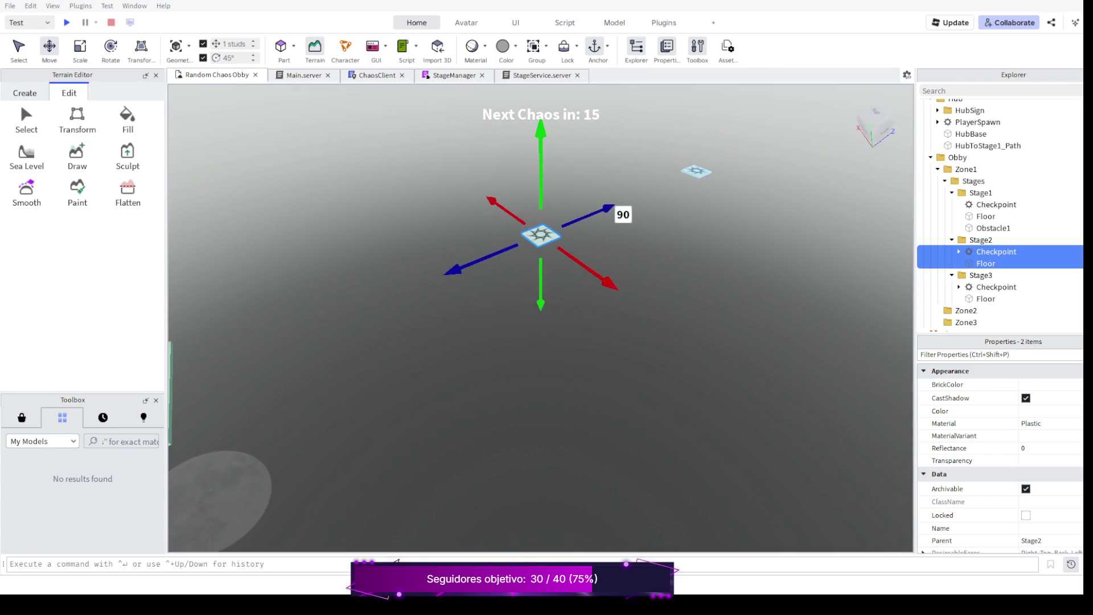
scroll(546, 307, down, 2)
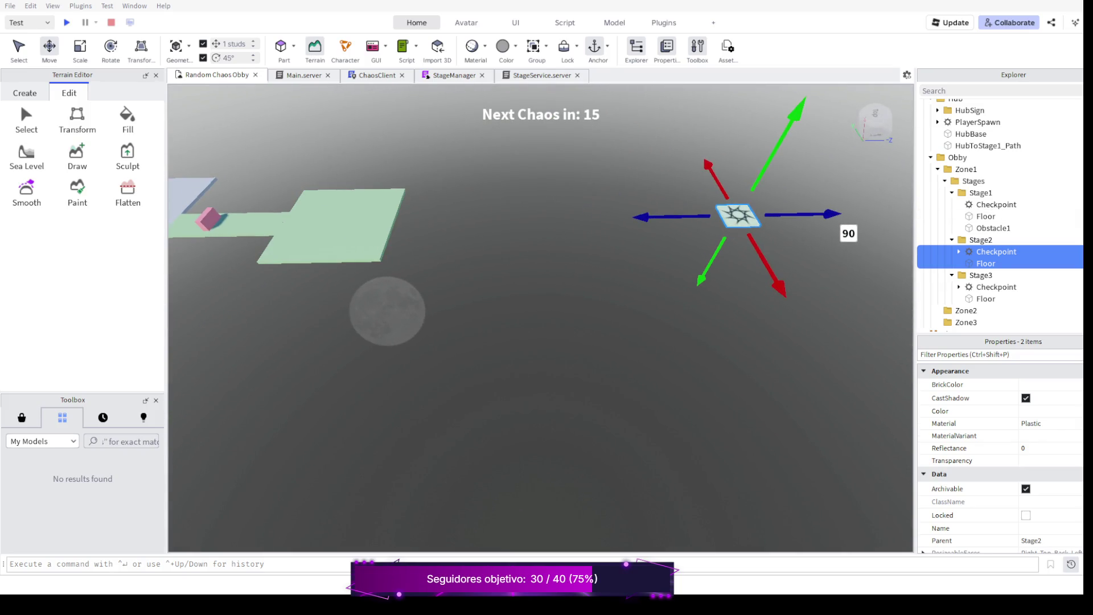
Duplicate the Stage2 Floor tile and slide the copy toward the green platform.
click(986, 263)
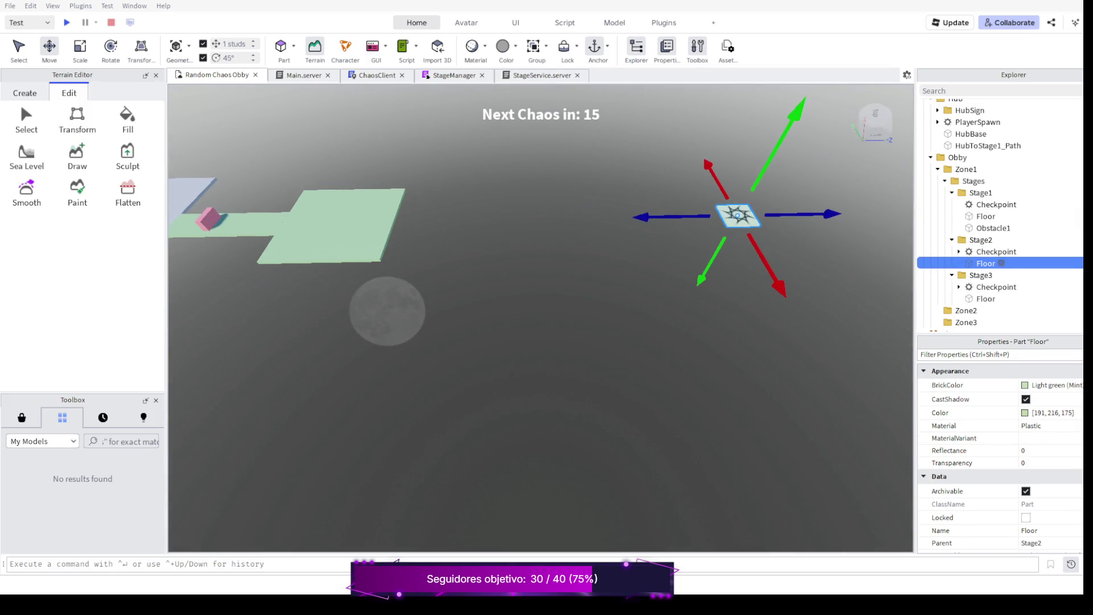
key(F2)
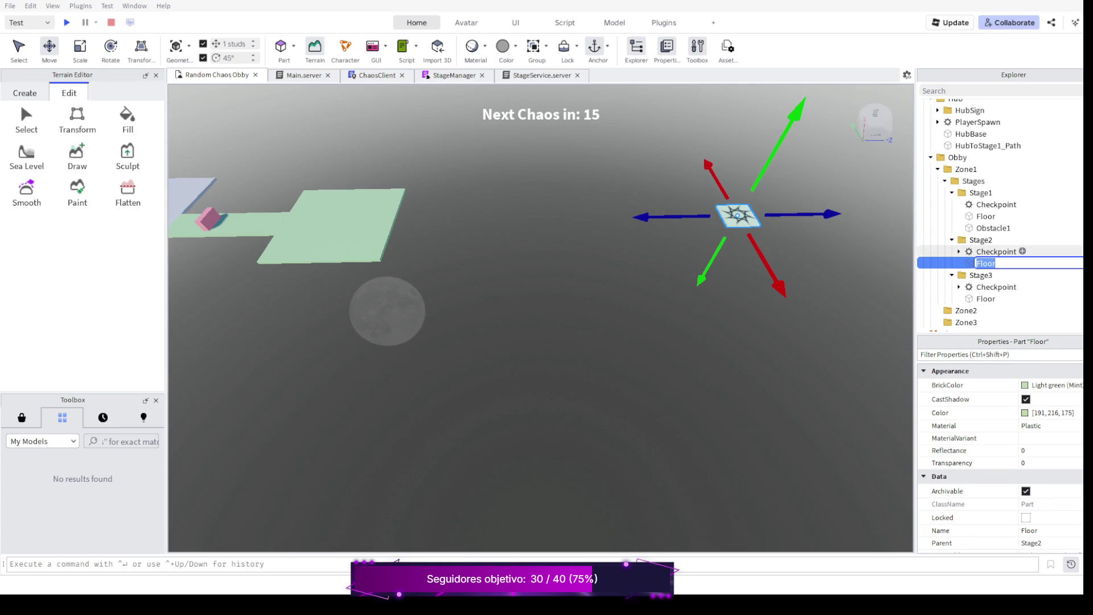
key(Escape)
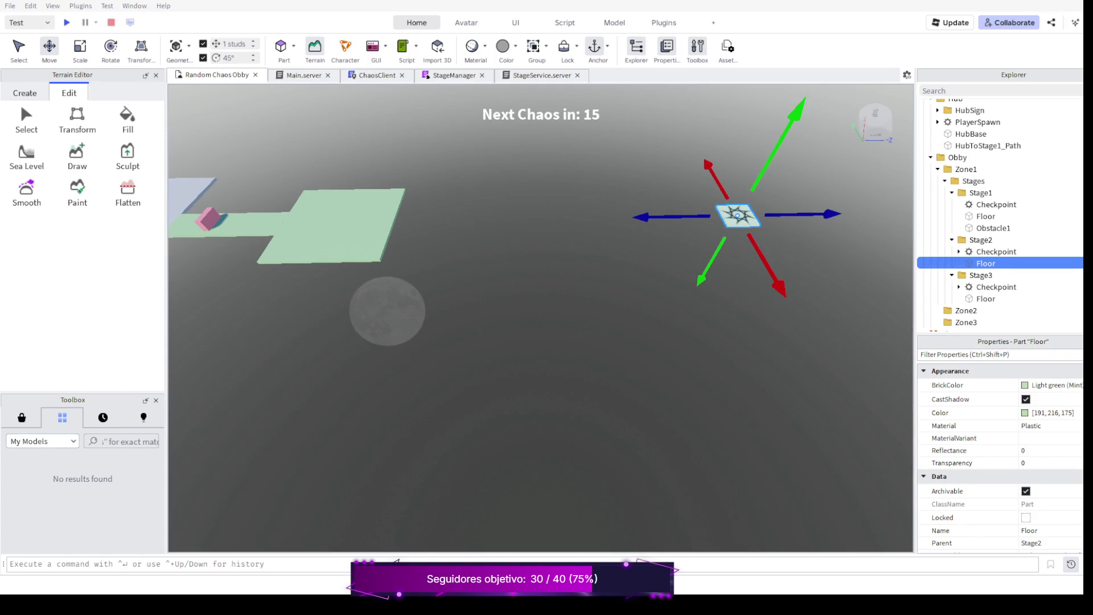
key(ctrl+d)
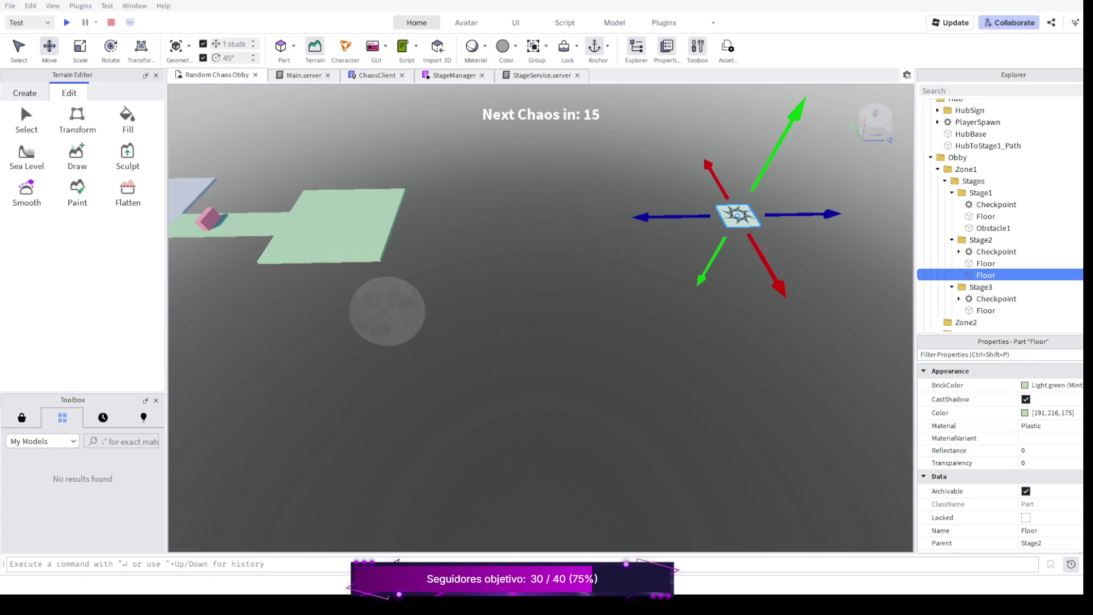
drag(646, 217, 335, 222)
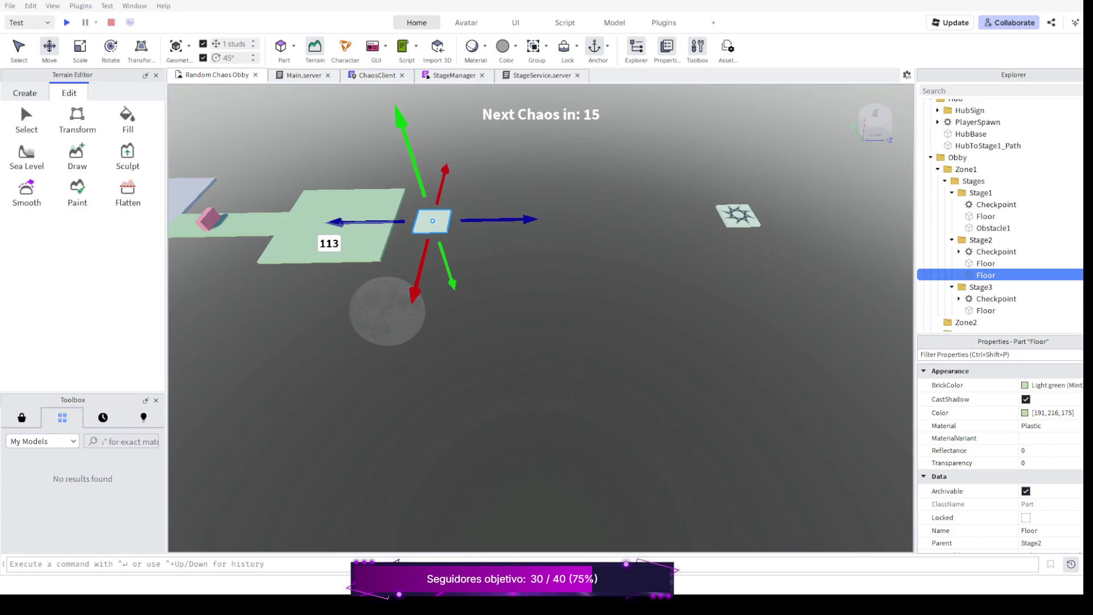
Duplicate another Floor tile and even out the spacing of the first few tiles.
key(ctrl+d)
drag(500, 221, 584, 222)
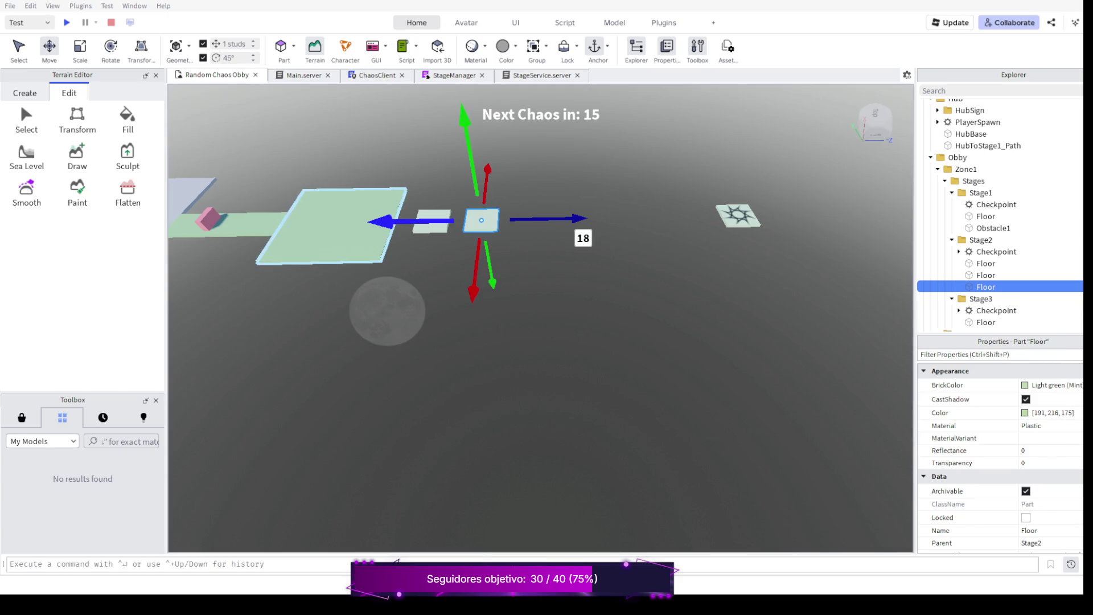
click(432, 221)
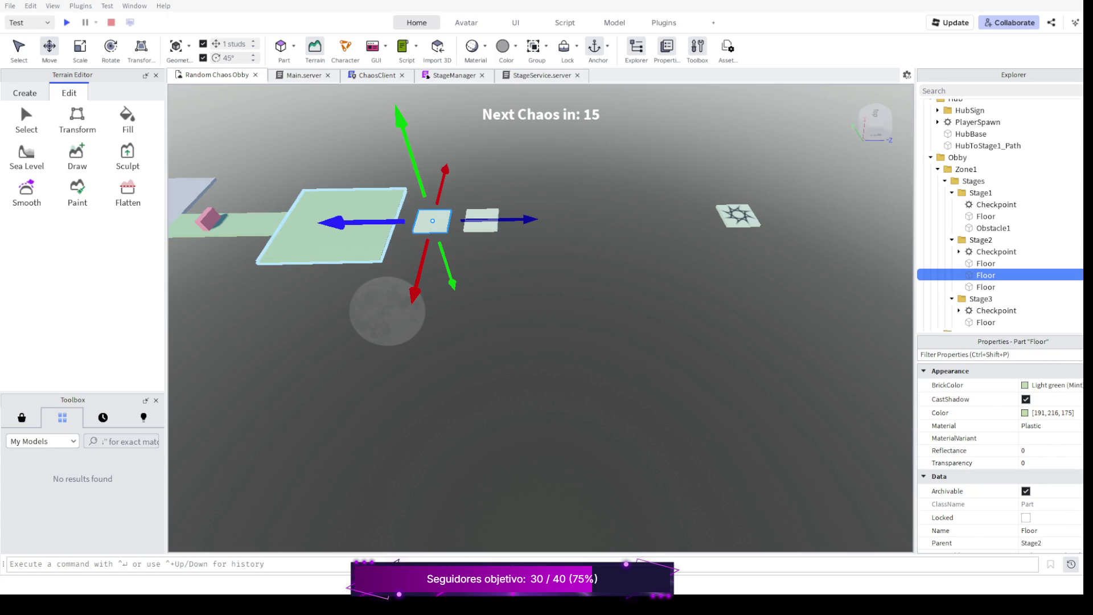
mouse_move(530, 221)
mouse_down()
mouse_move(506, 221)
mouse_move(527, 221)
mouse_up()
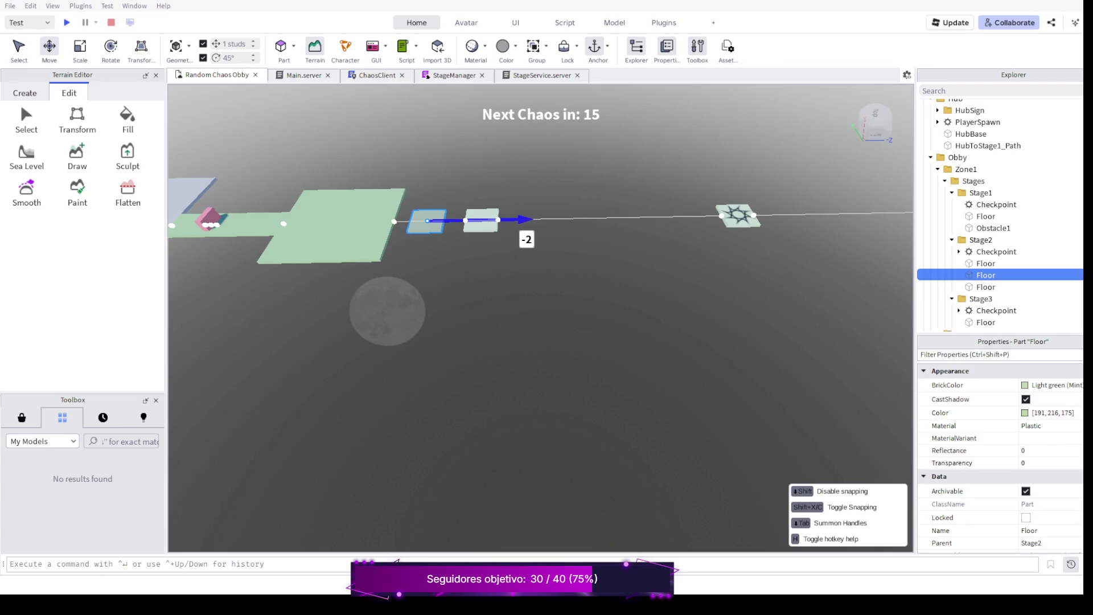
drag(528, 221, 528, 221)
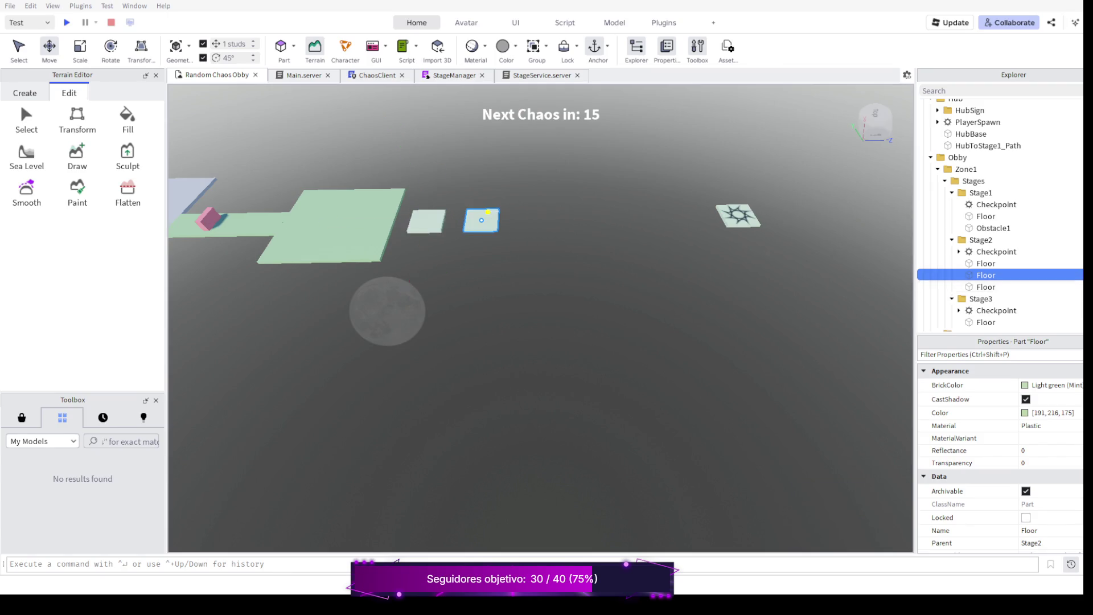
click(483, 221)
mouse_move(581, 221)
mouse_down()
mouse_move(556, 220)
mouse_move(579, 220)
mouse_up()
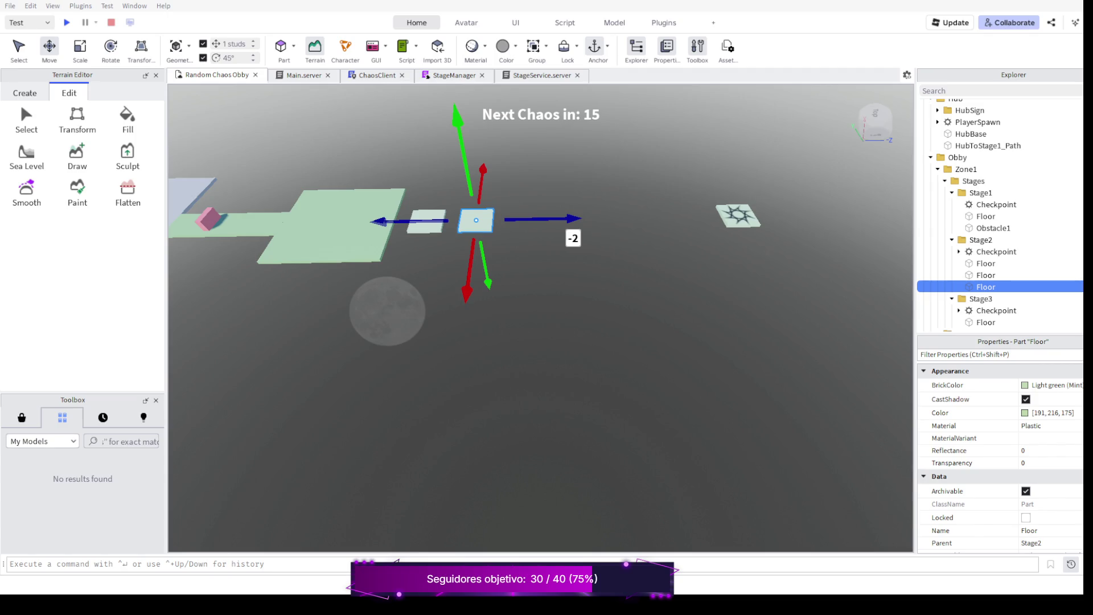
Duplicate four more Floor tiles spaced along the row up to the Stage2 checkpoint, then start a playtest.
key(ctrl+d)
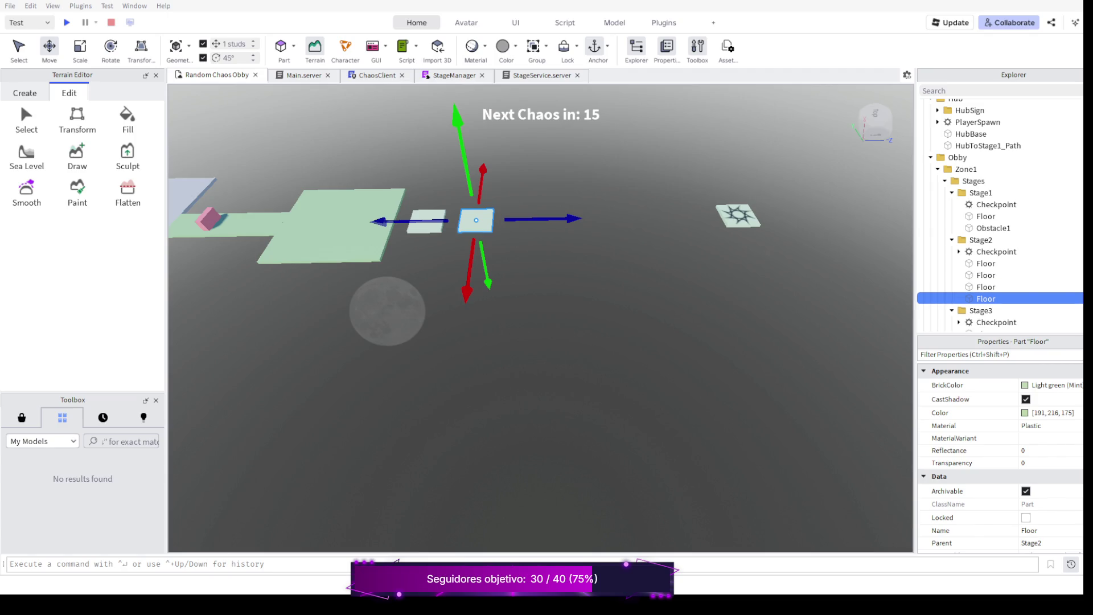
drag(568, 220, 604, 220)
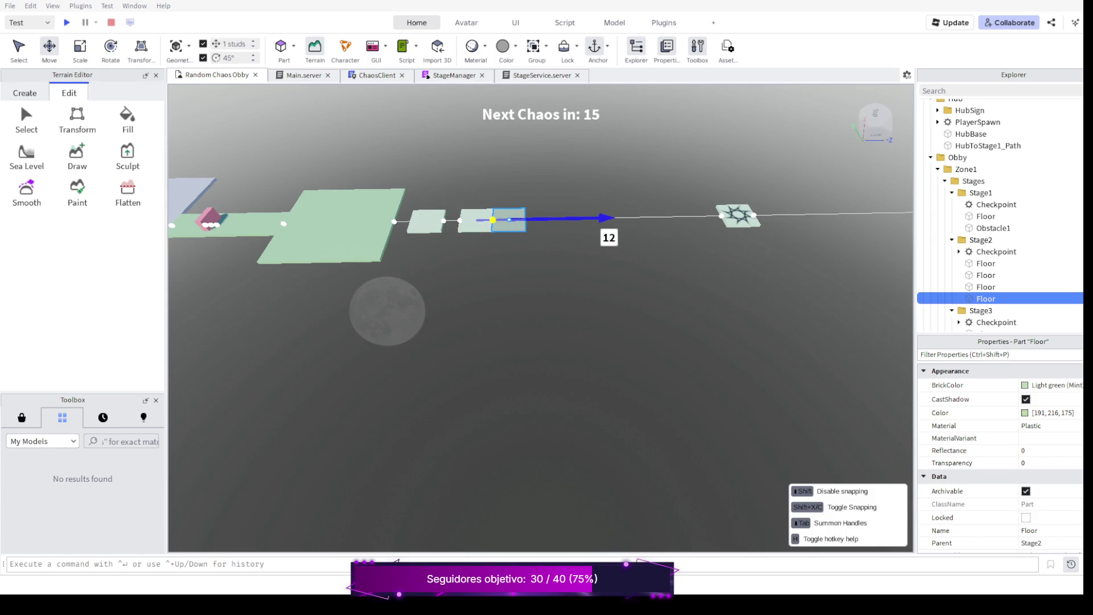
drag(604, 220, 627, 220)
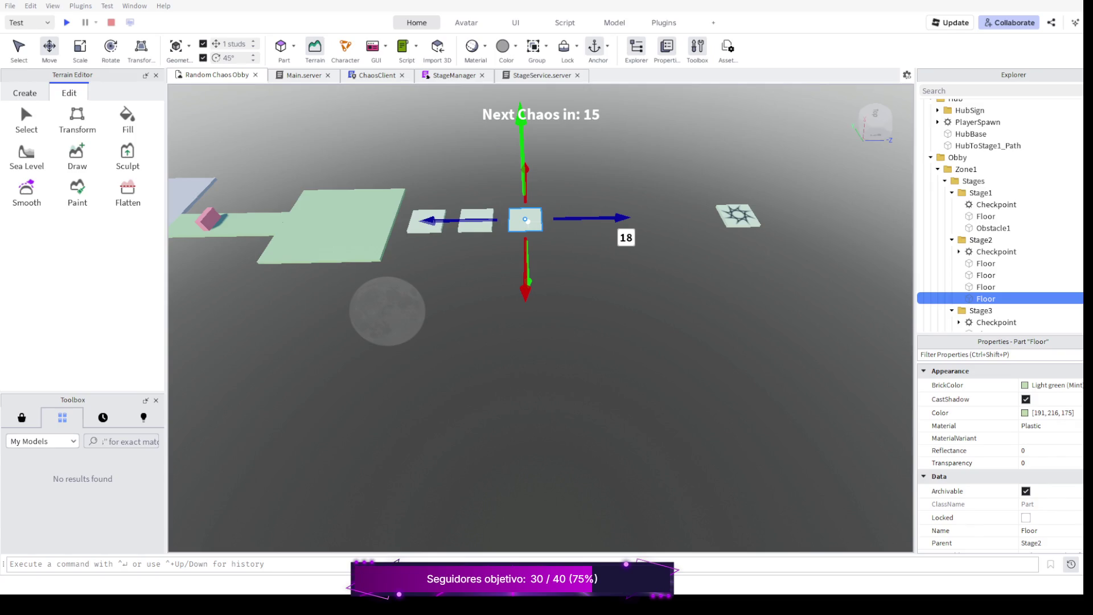
key(ctrl+d)
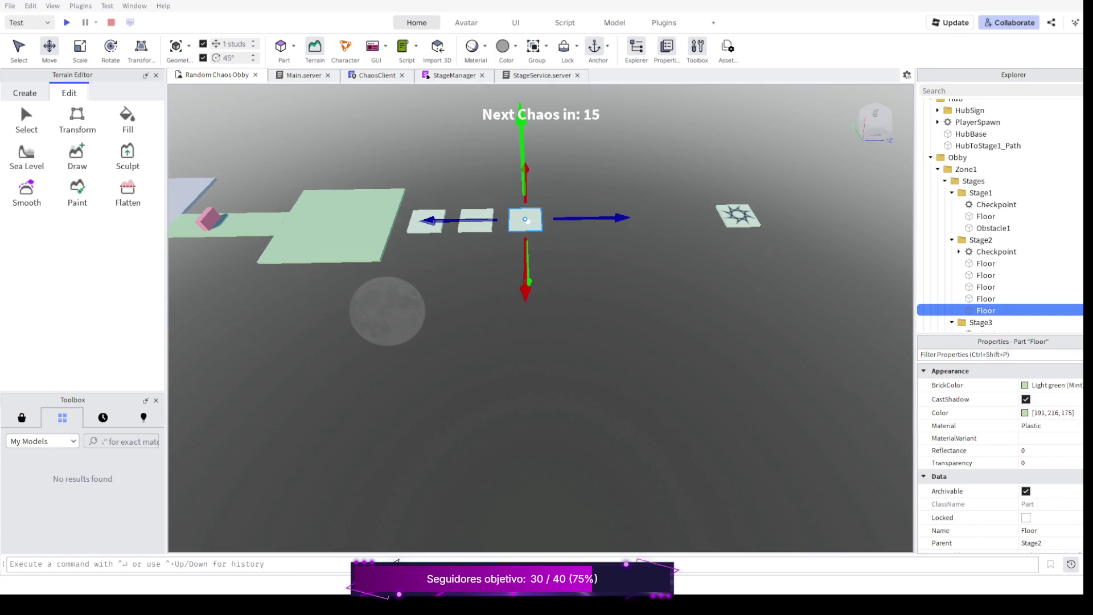
drag(597, 221, 675, 221)
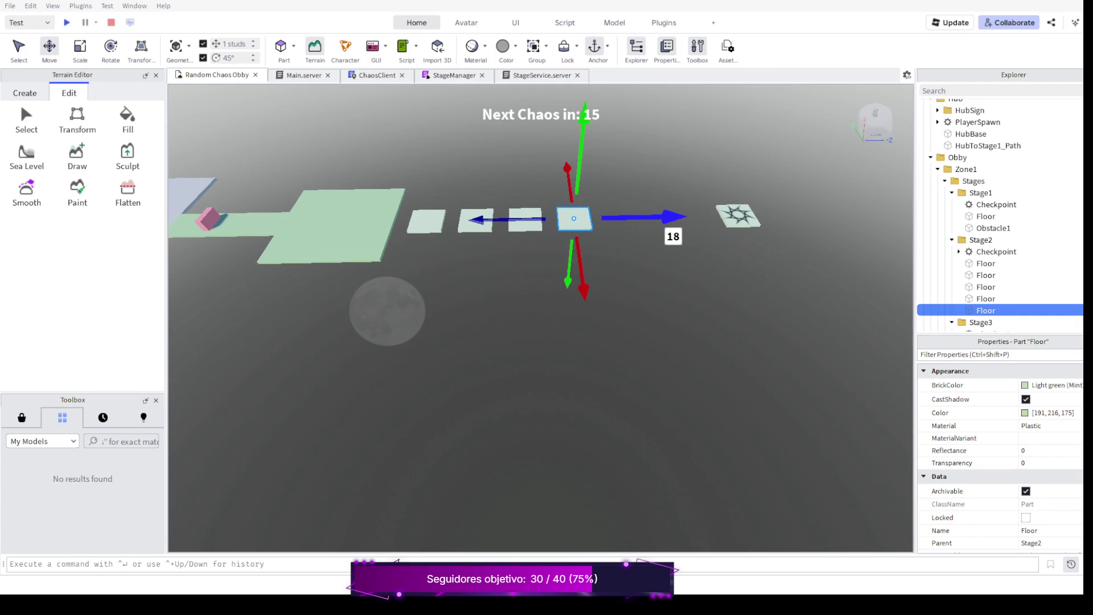
key(ctrl+d)
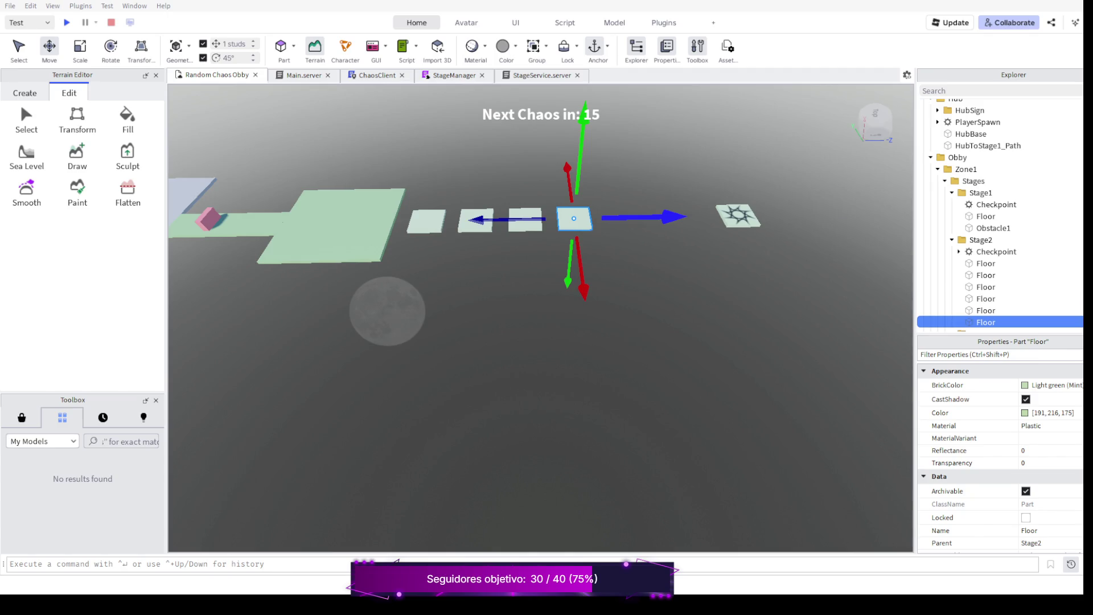
mouse_move(649, 221)
mouse_down()
mouse_move(675, 220)
mouse_move(613, 220)
mouse_move(624, 219)
mouse_up()
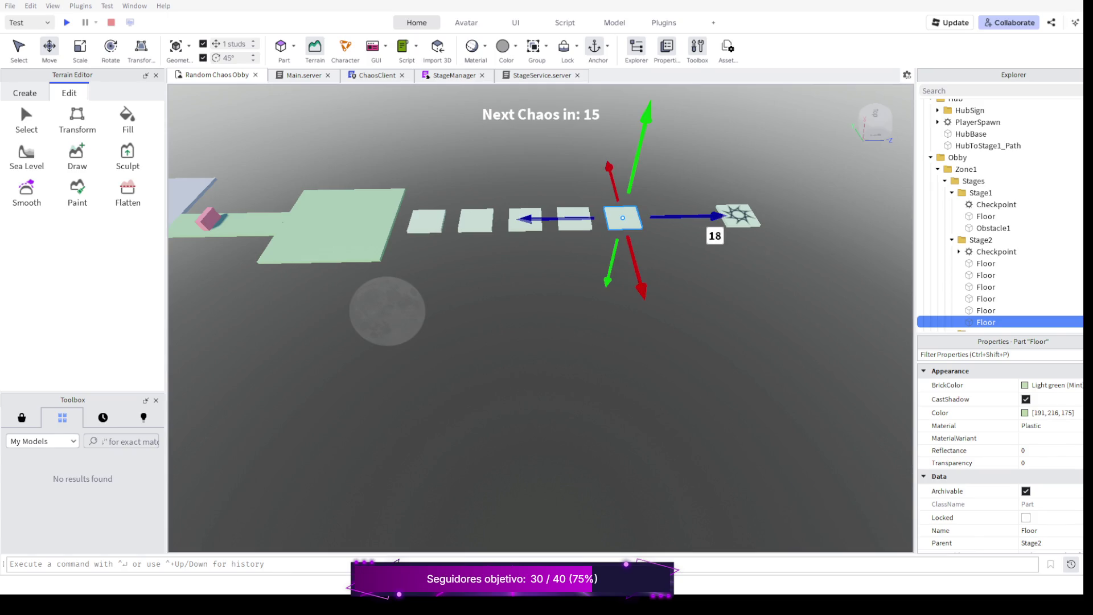
key(ctrl+d)
drag(622, 219, 680, 216)
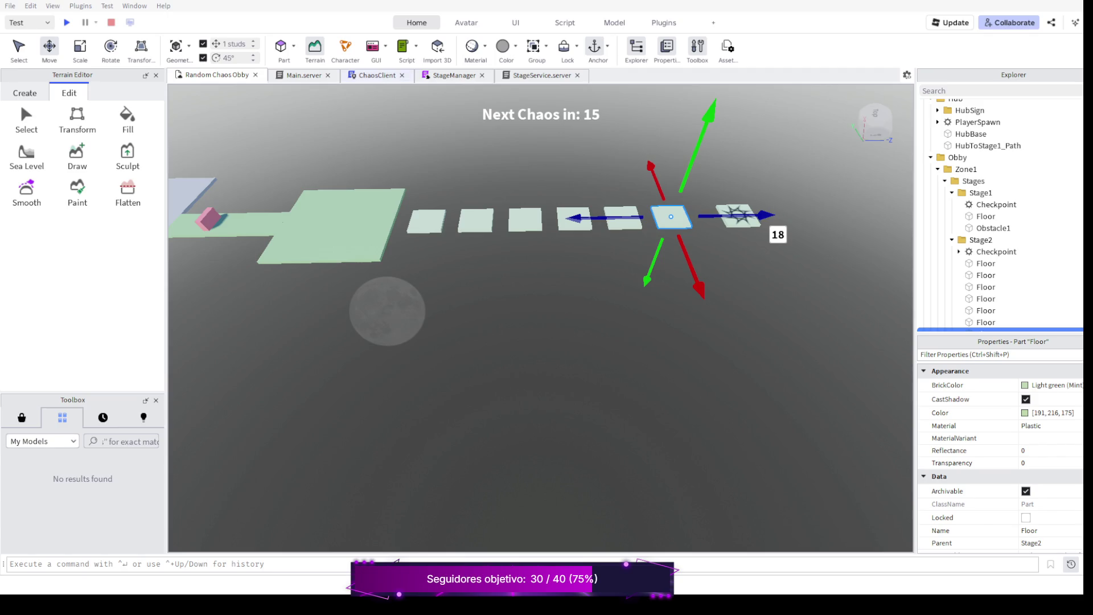
key(F5)
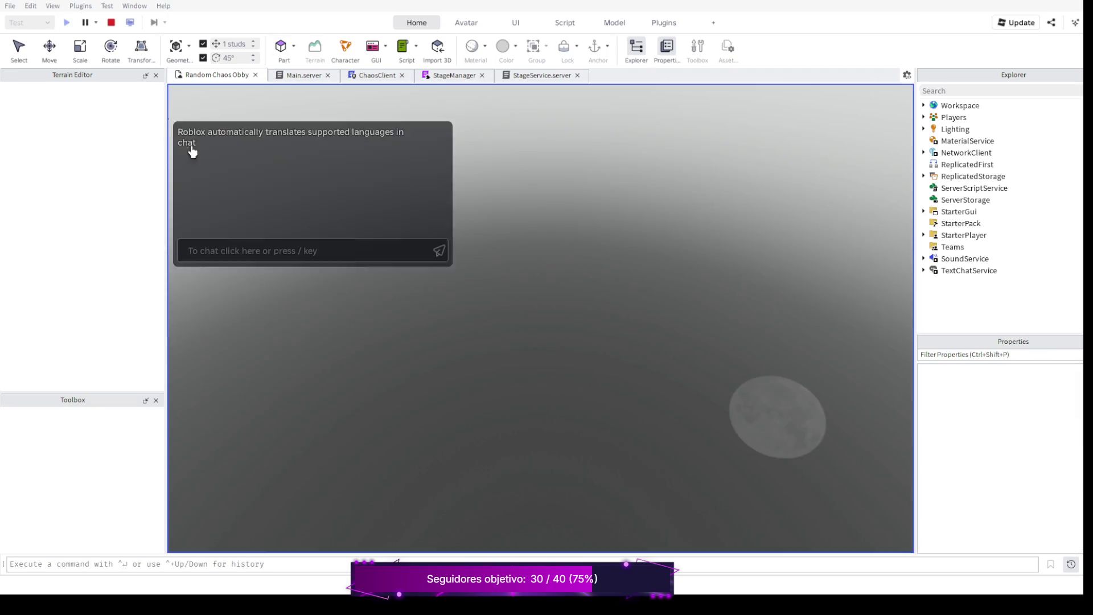
Run the avatar over the pink block and hop across the Stage2 stepping tiles.
key(w)
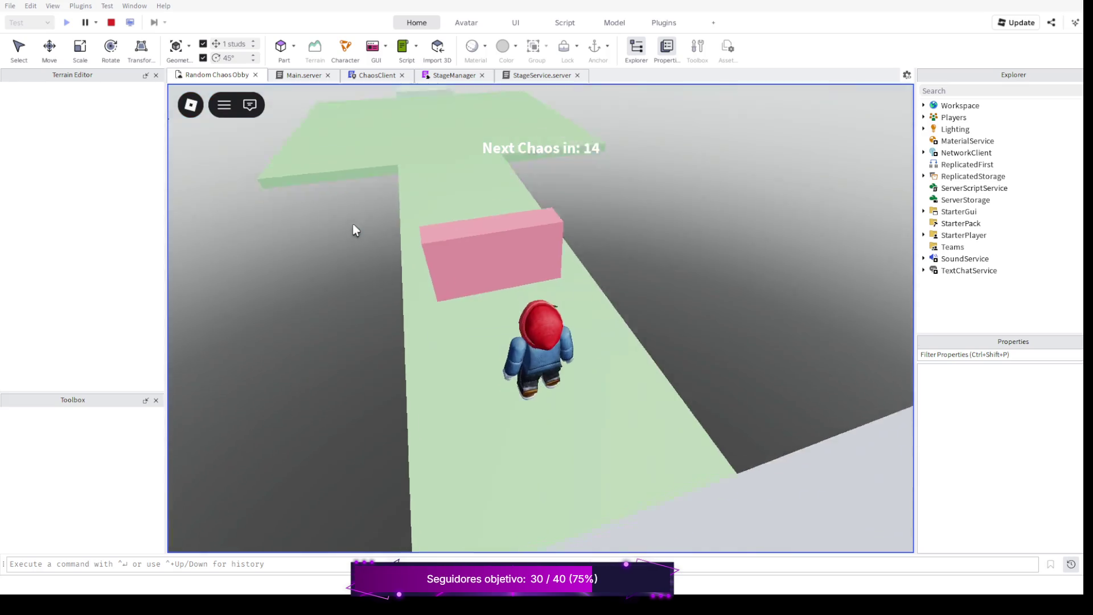
key(space)
key(w)
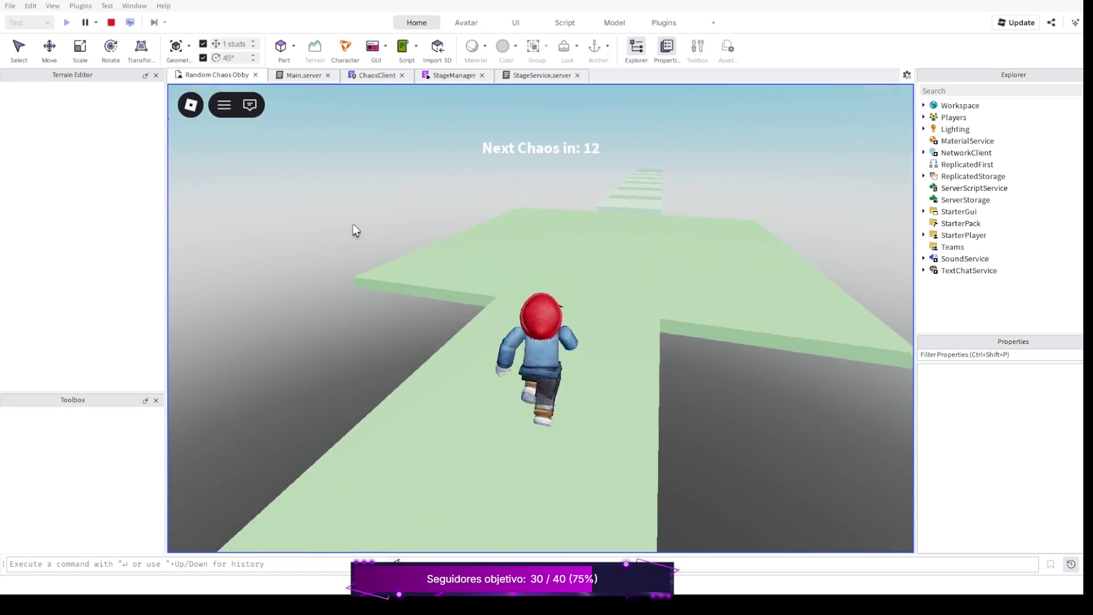
key(w)
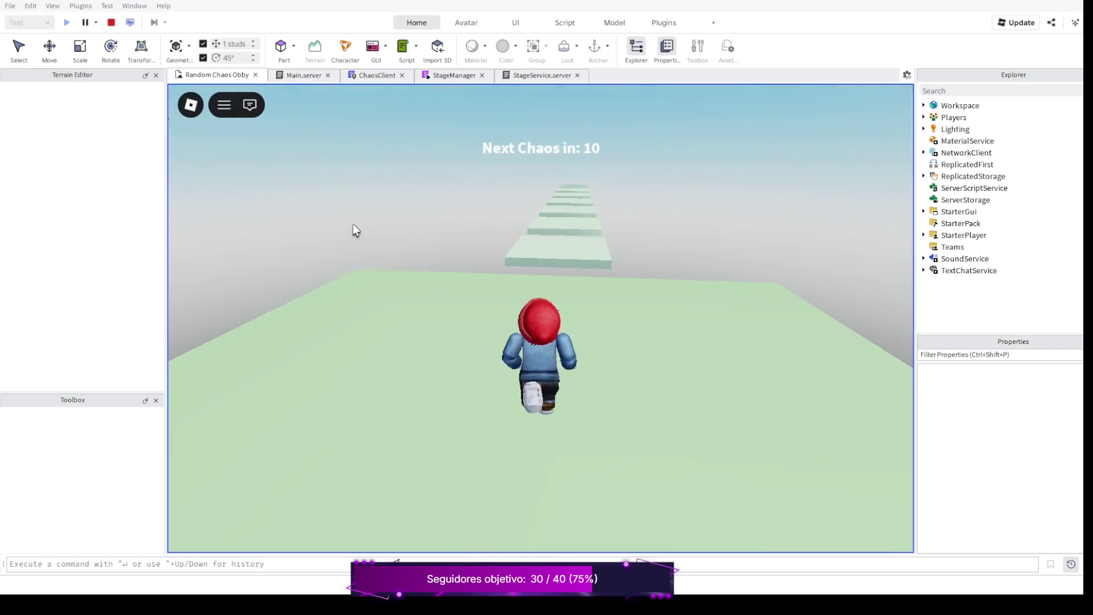
key(w)
key(space)
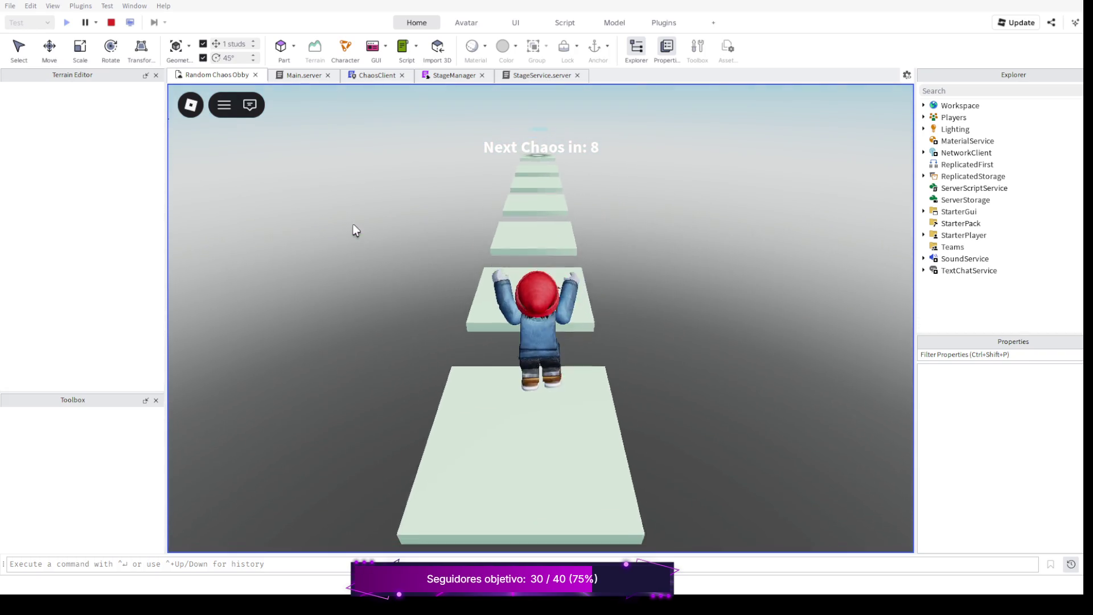
key(w)
key(space)
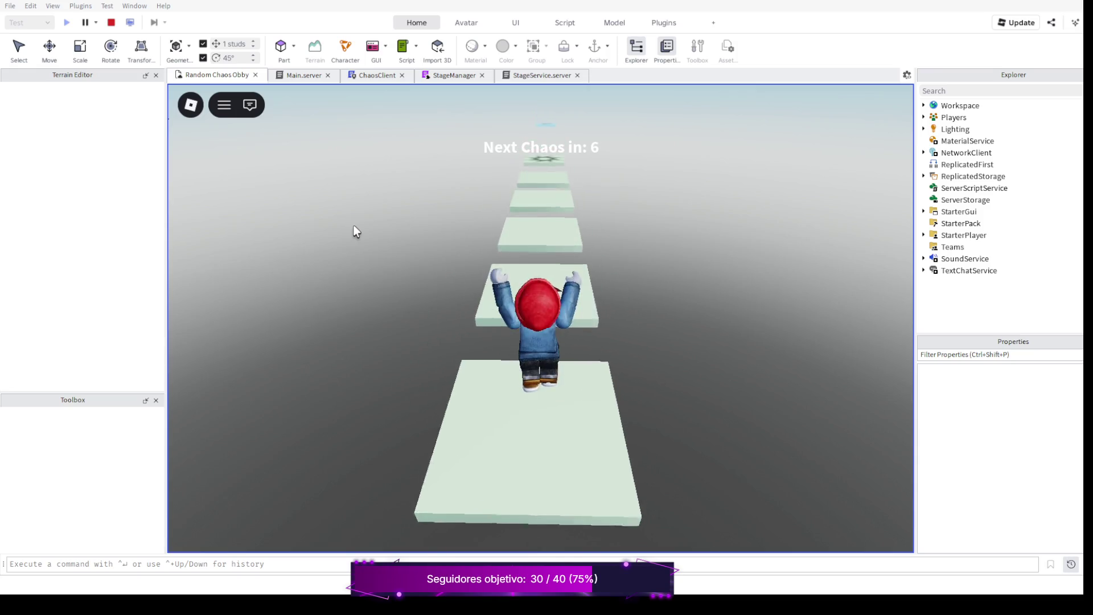
key(w)
drag(355, 232, 540, 249)
key(w)
key(space)
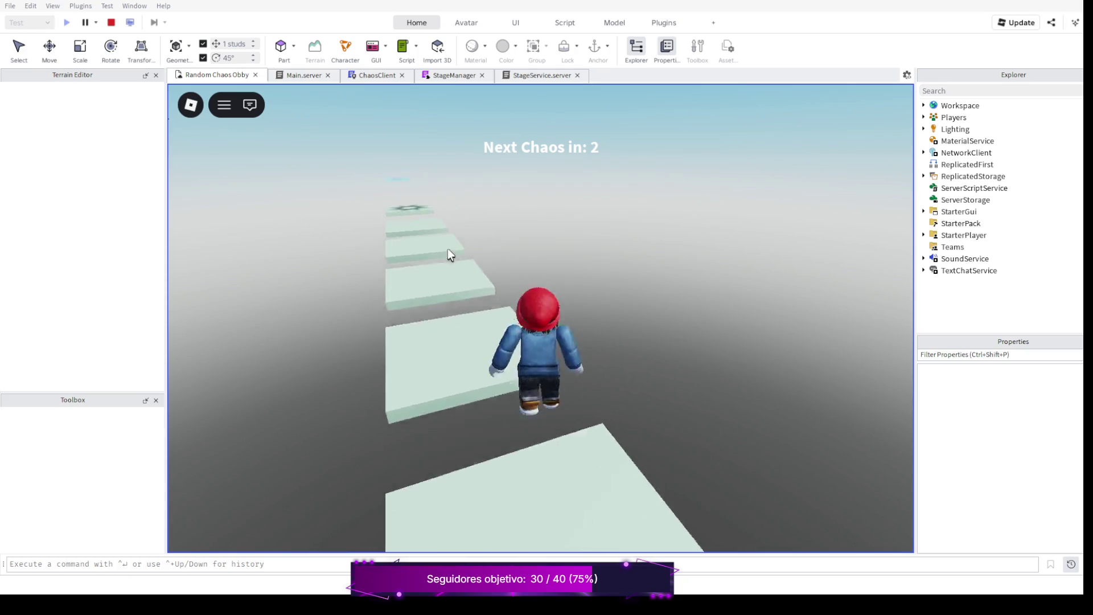
drag(447, 248, 293, 266)
key(w)
key(space)
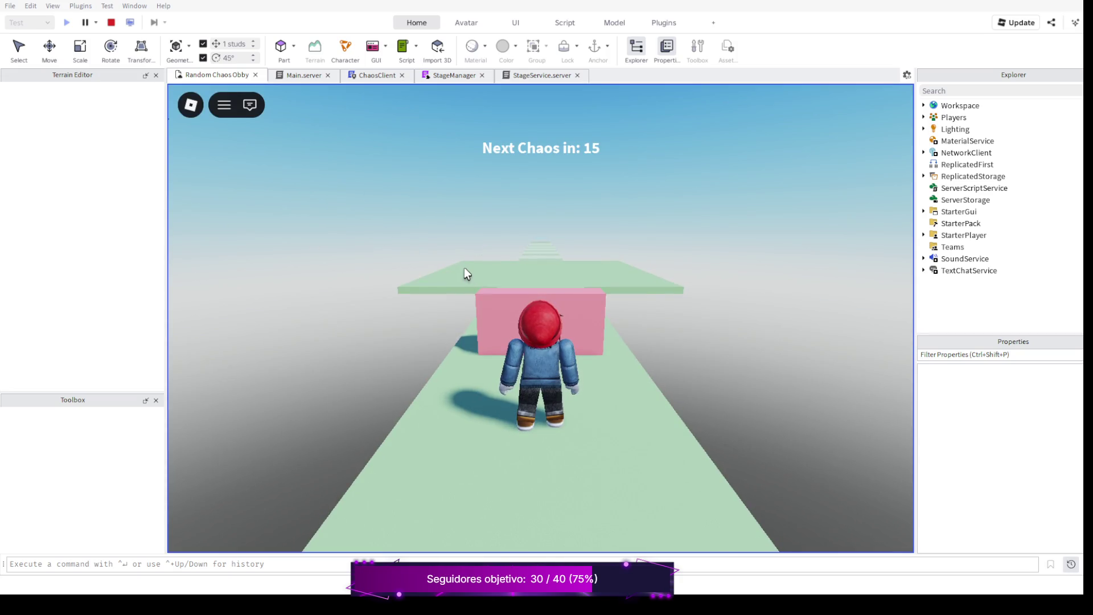
Jump over the pink block and run onto the floating stepping tiles, respawning after a fall.
key(w)
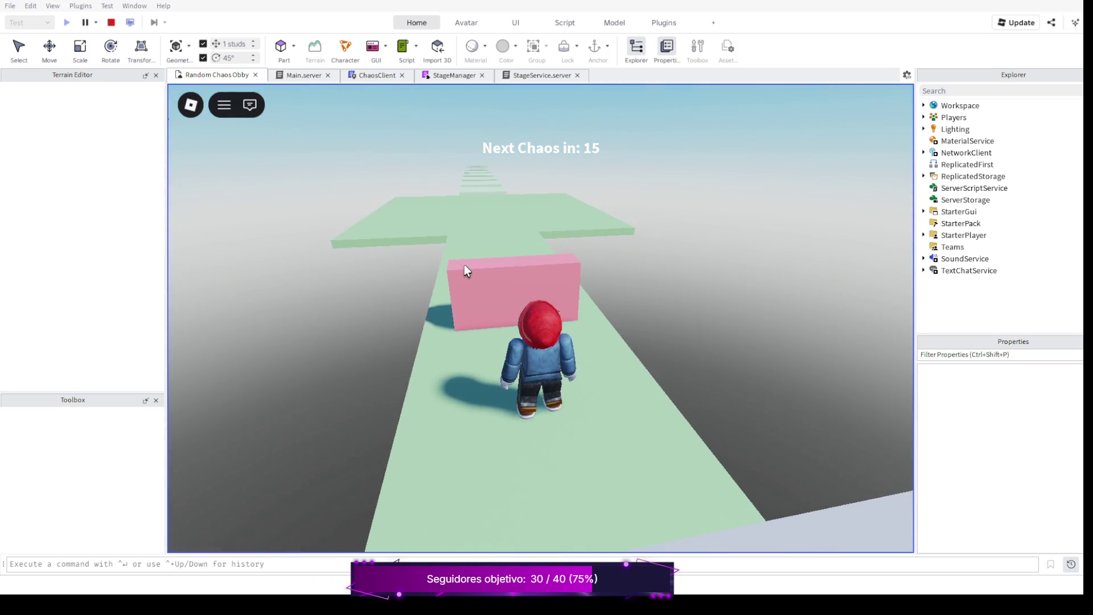
key(space)
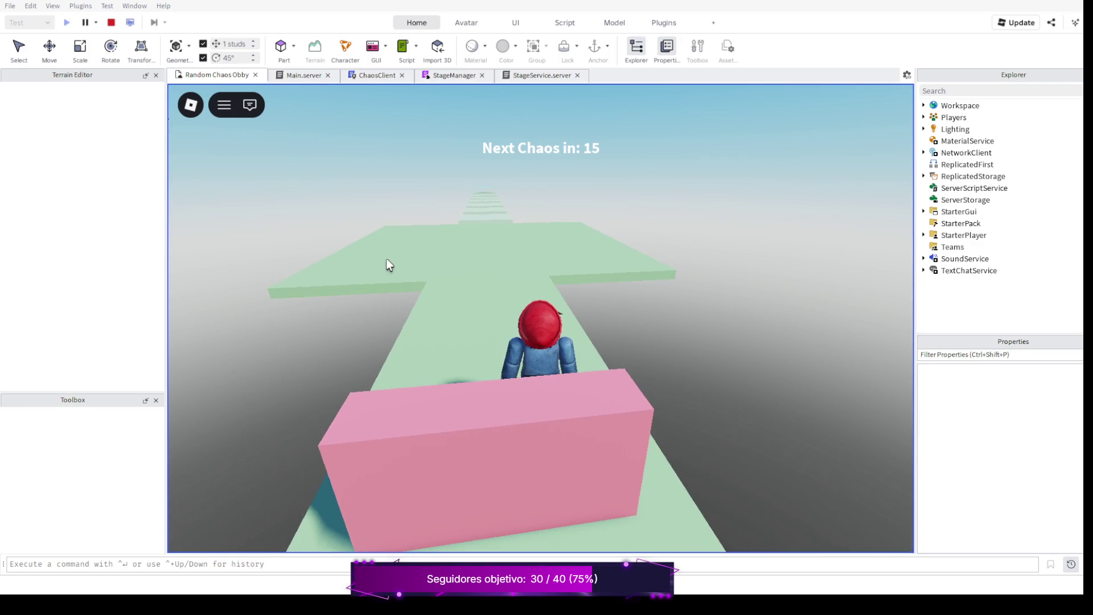
key(w)
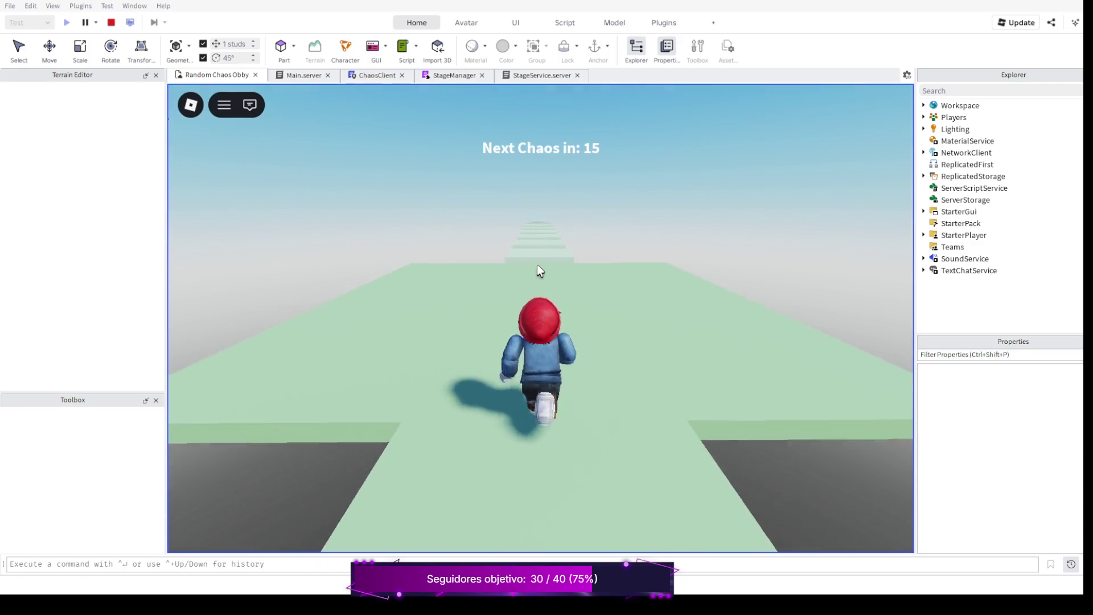
key(w)
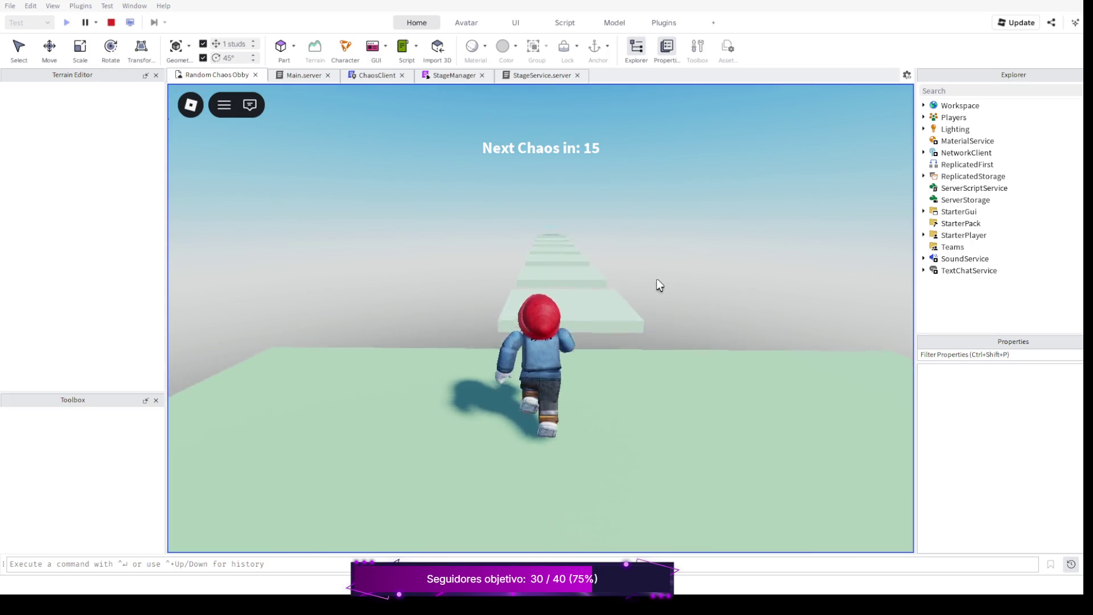
key(w)
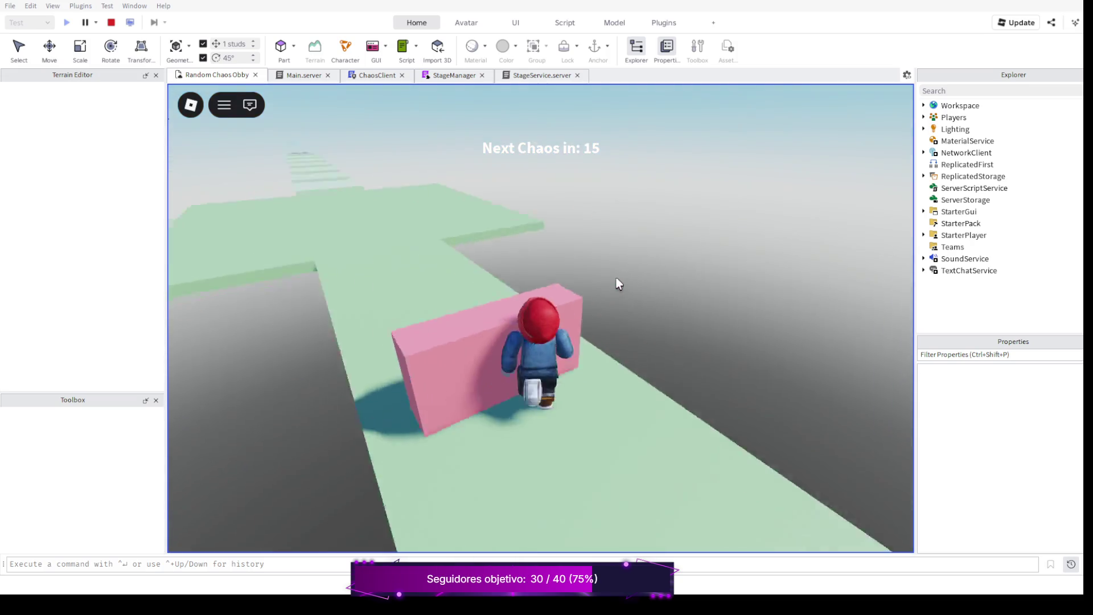
key(w)
key(space)
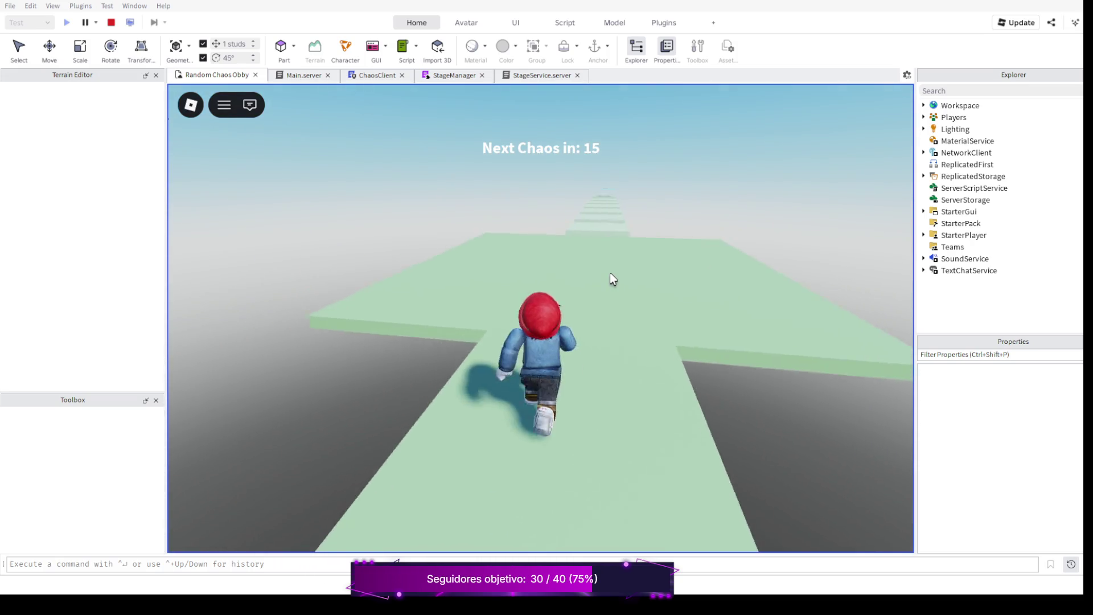
key(w)
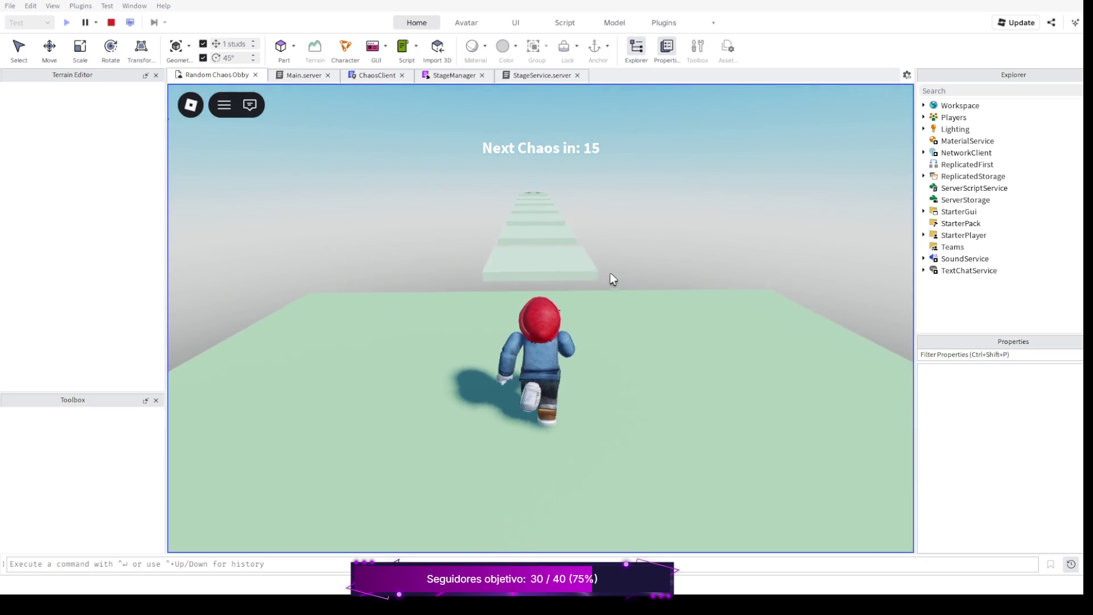
key(w)
key(space)
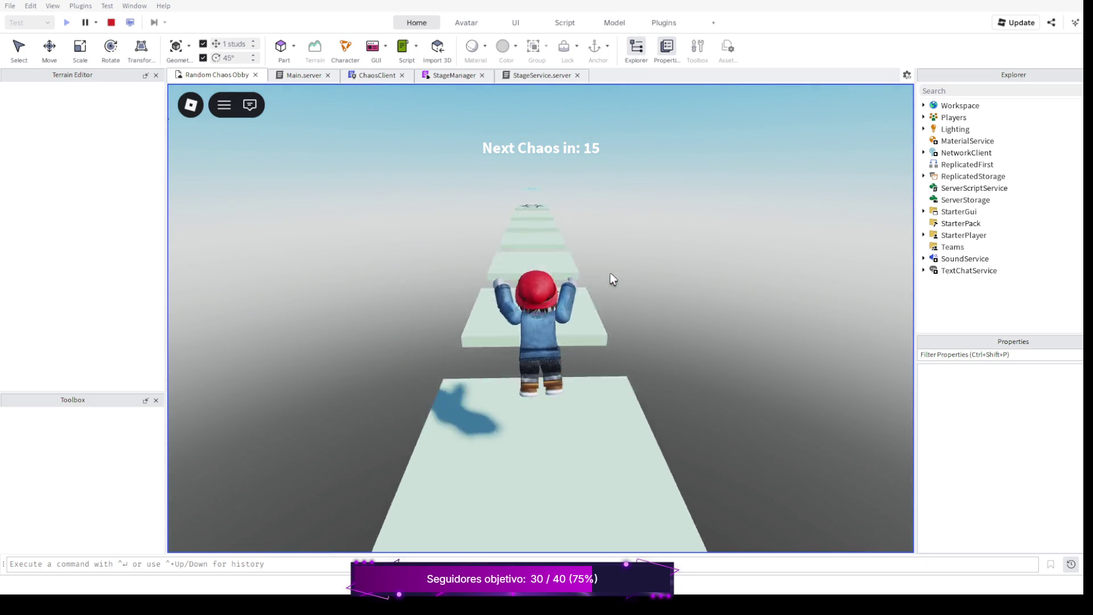
key(space)
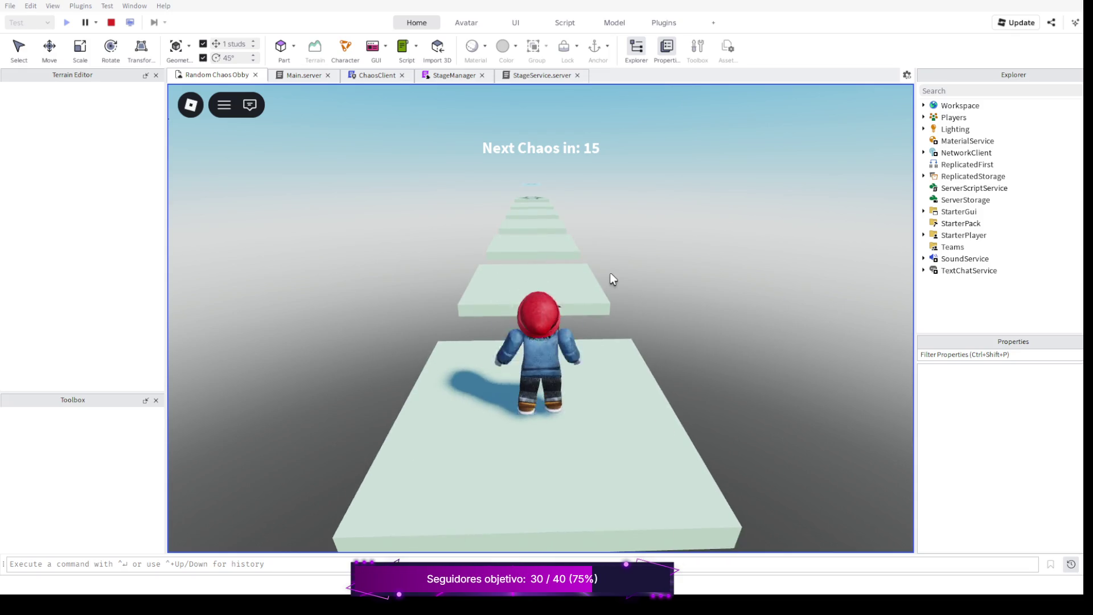
Turn around, jump back onto the green platform, then stop the playtest.
key(Right)
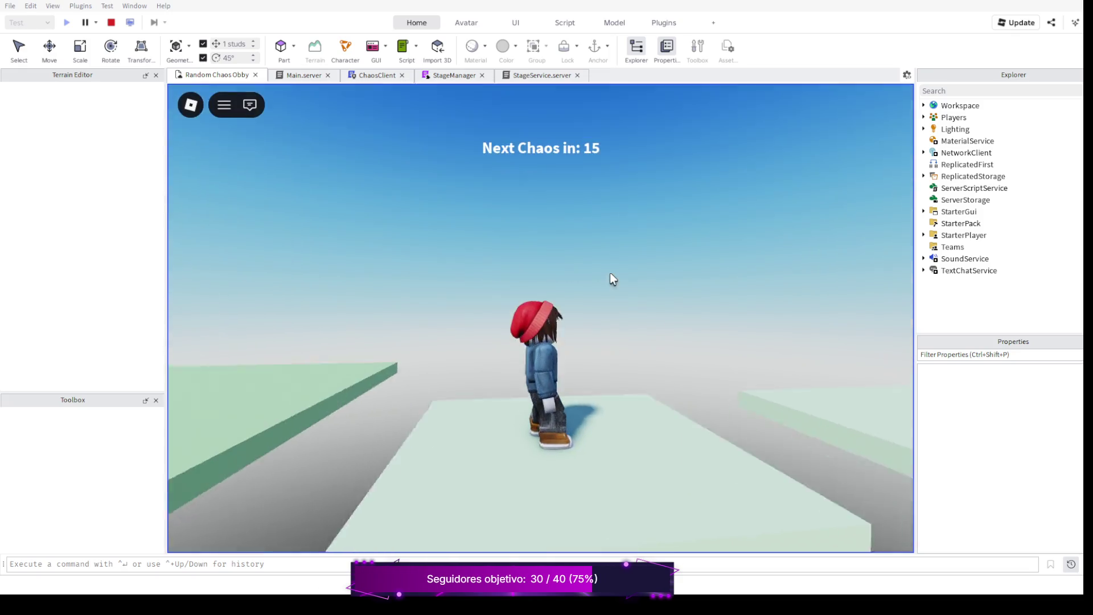
key(Right)
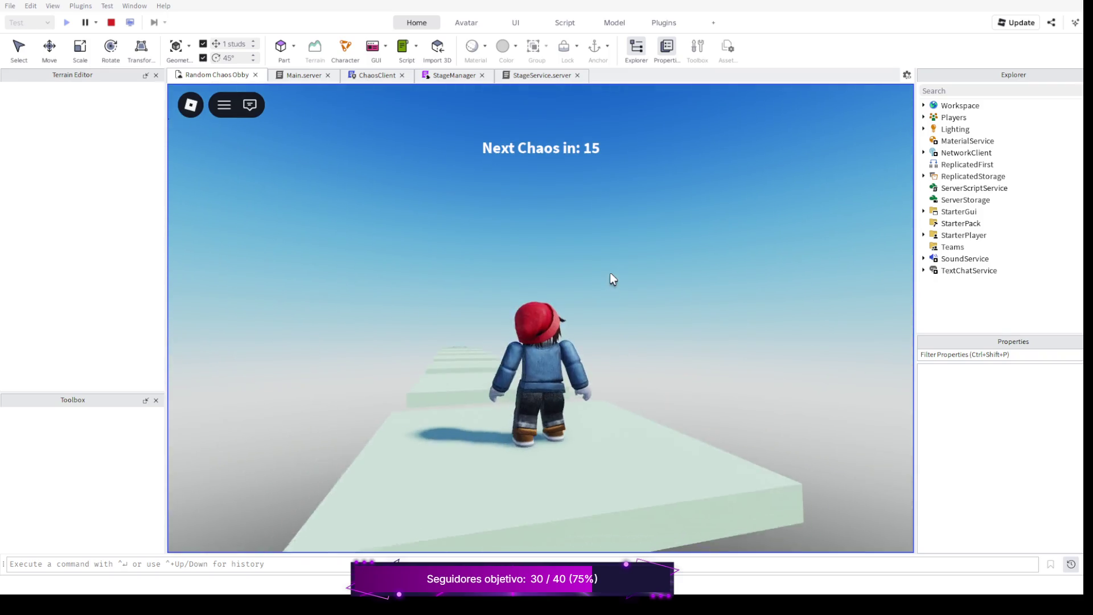
key(w)
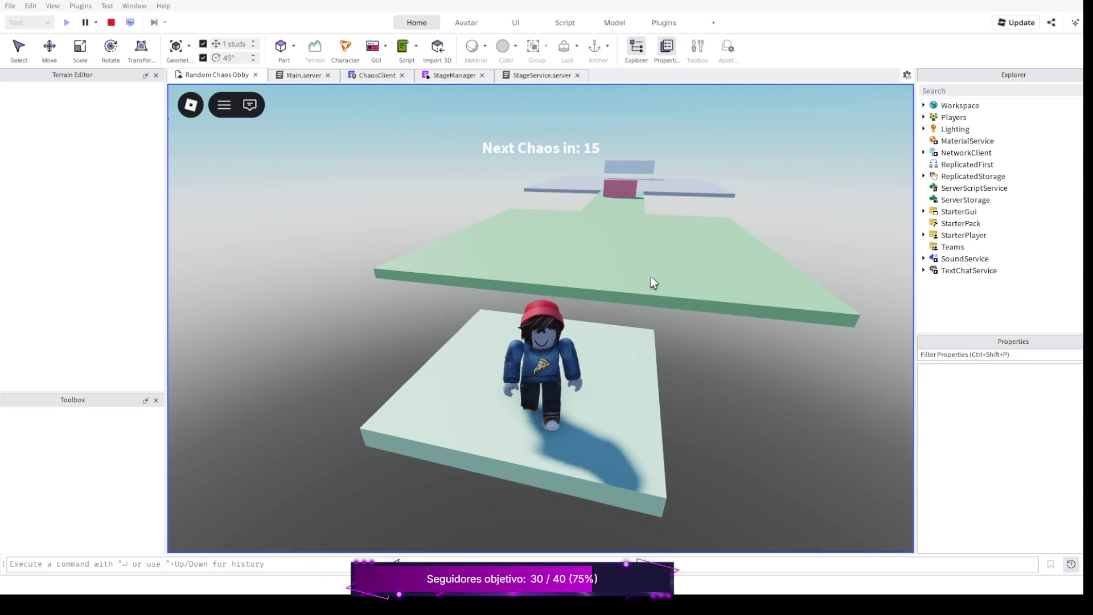
key(w)
key(space)
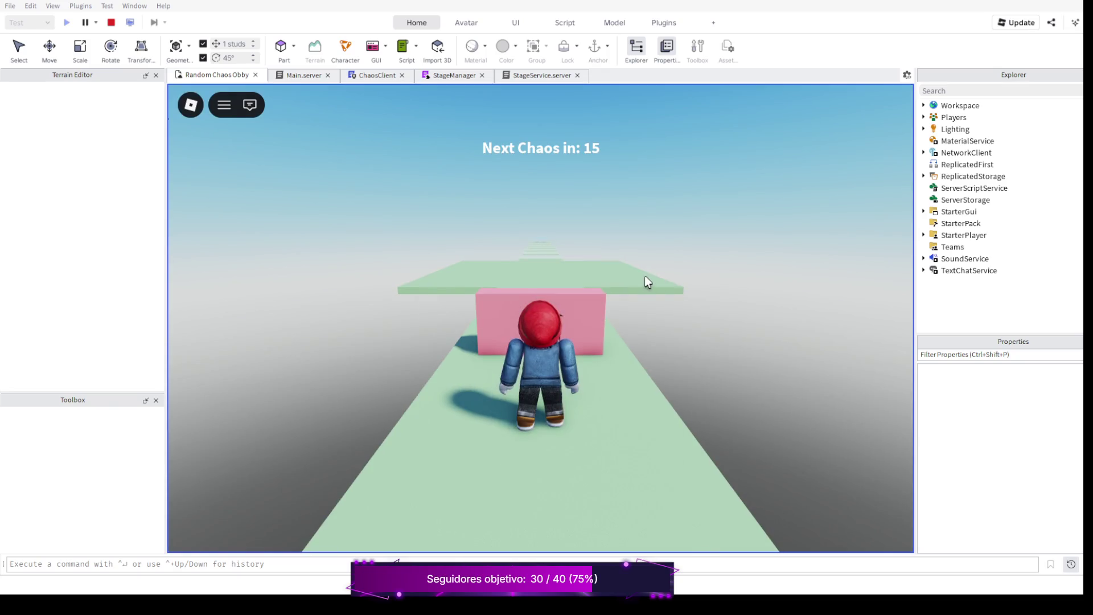
right_click(678, 285)
right_click(645, 276)
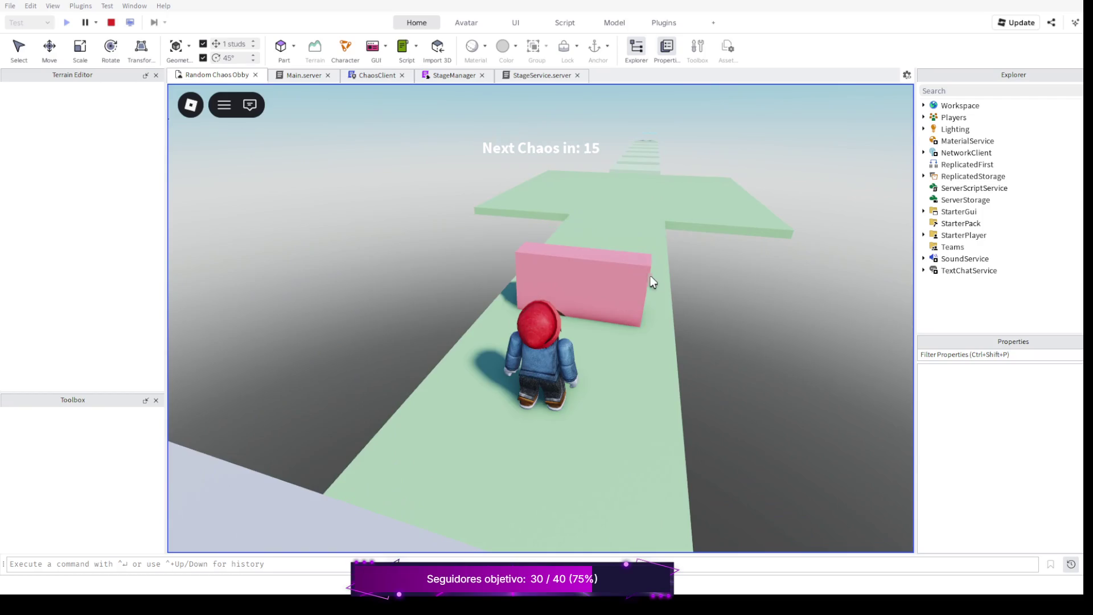
click(111, 23)
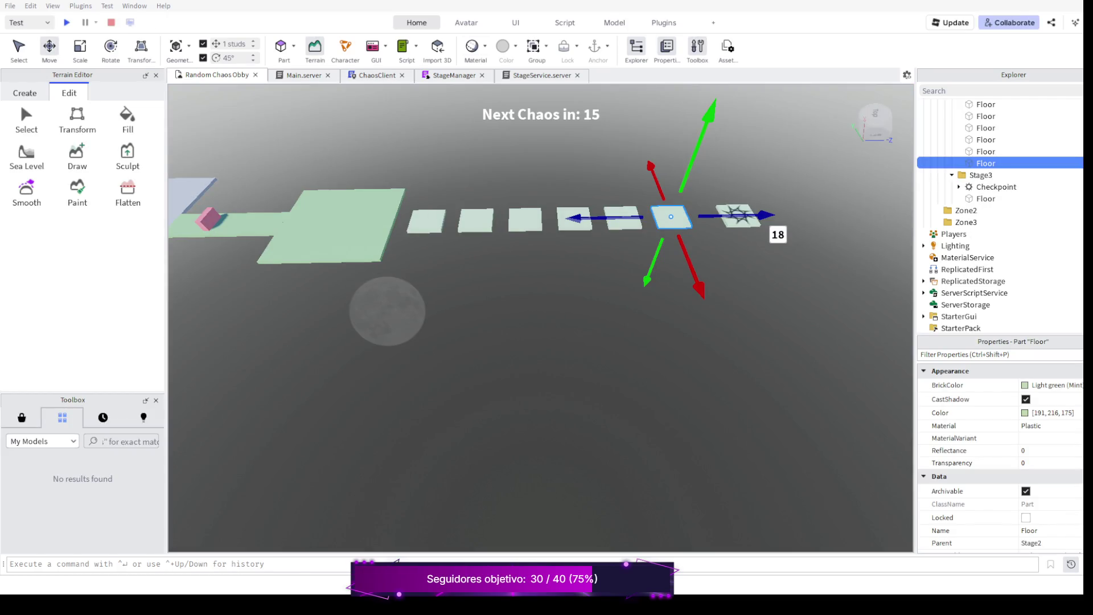
right_click(538, 342)
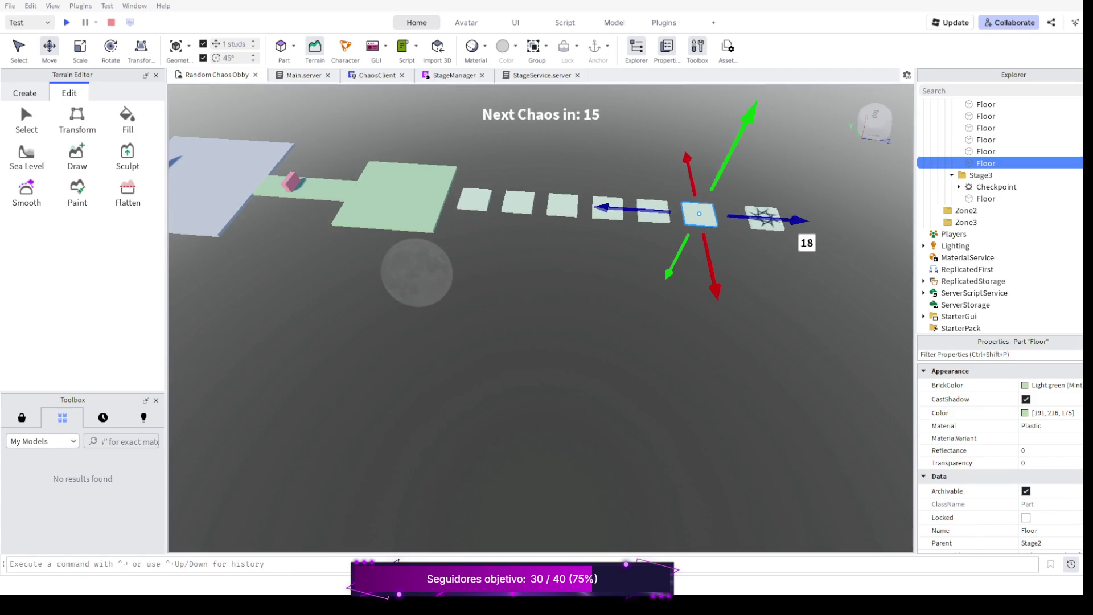
drag(538, 342, 478, 299)
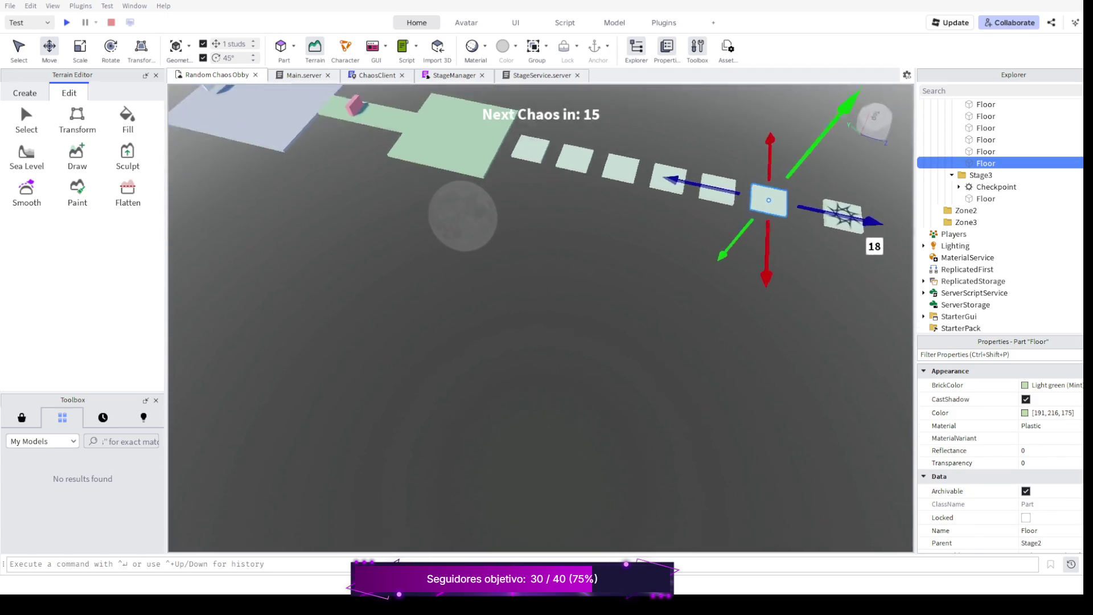
scroll(539, 256, down, 3)
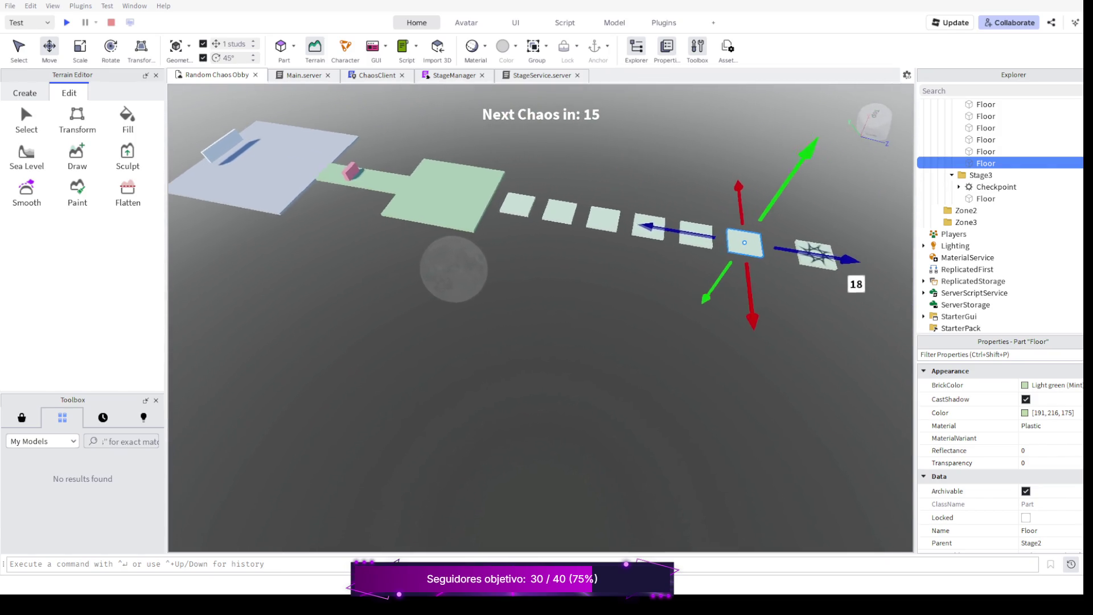
scroll(539, 256, down, 1)
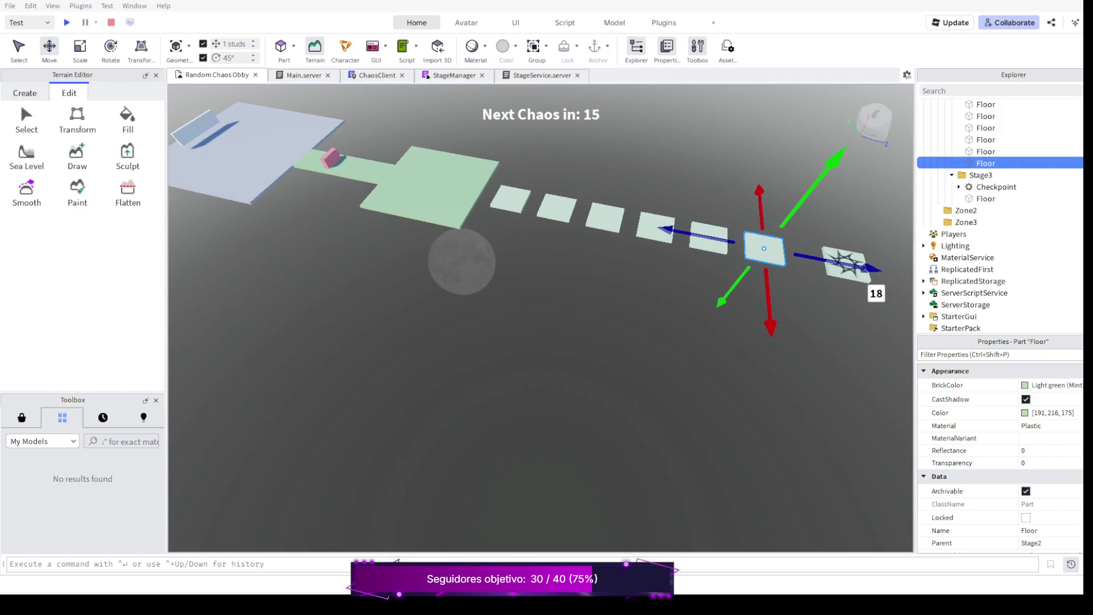
right_click(539, 342)
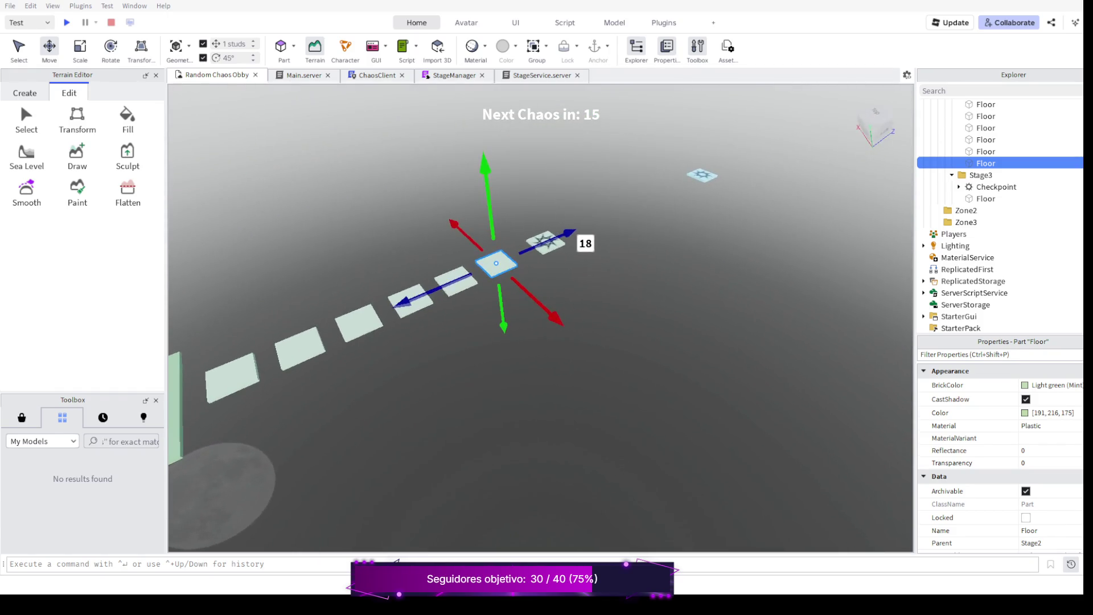
drag(538, 342, 427, 300)
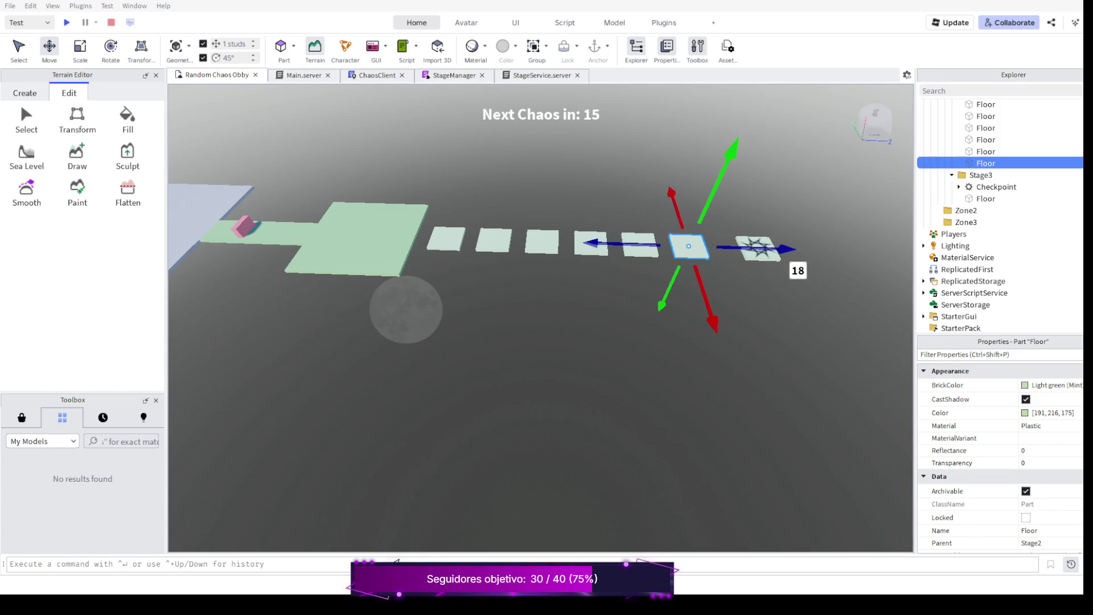
scroll(538, 256, up, 4)
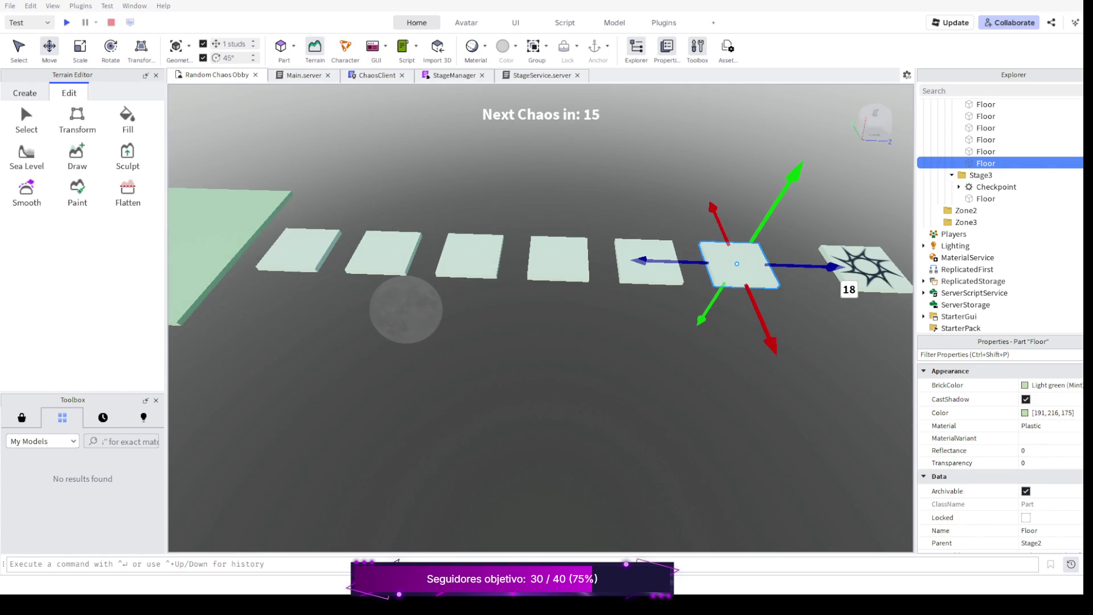
scroll(538, 256, down, 2)
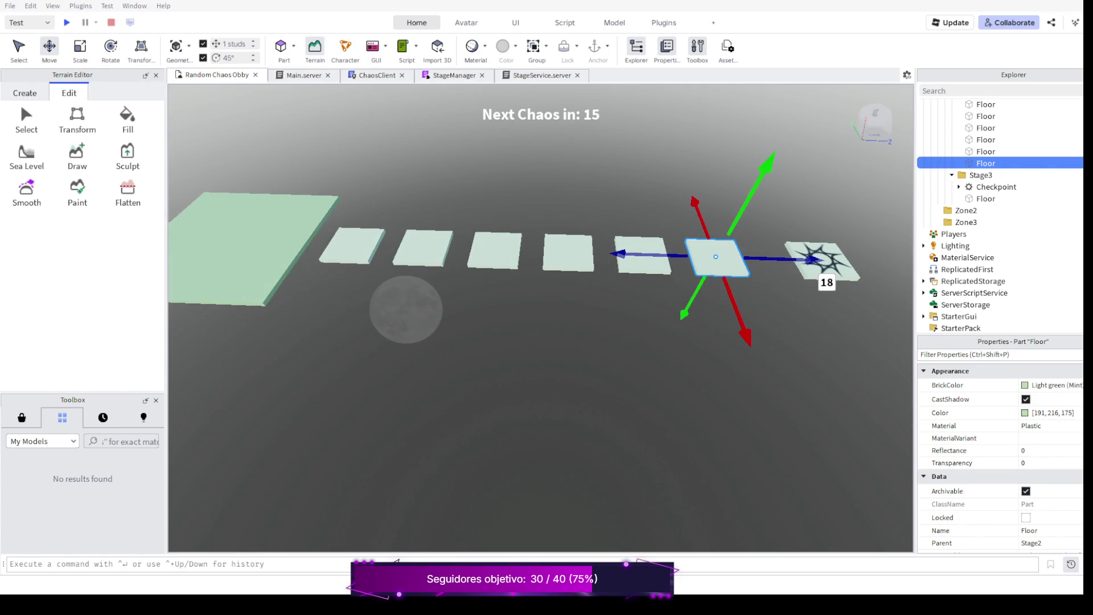
scroll(538, 257, down, 2)
scroll(538, 256, down, 2)
scroll(539, 257, down, 1)
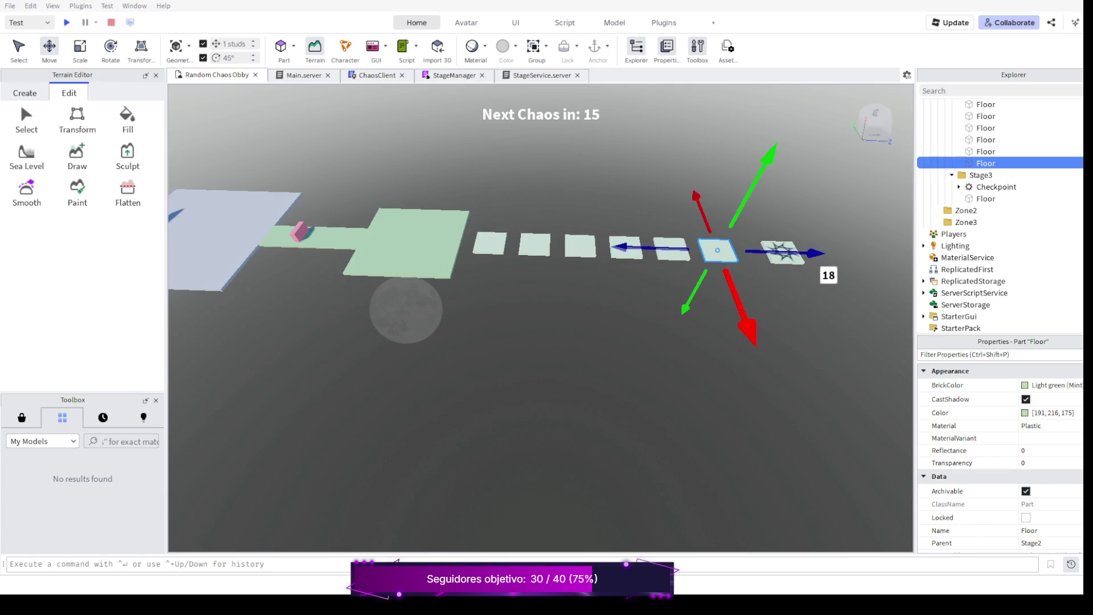
scroll(539, 256, down, 1)
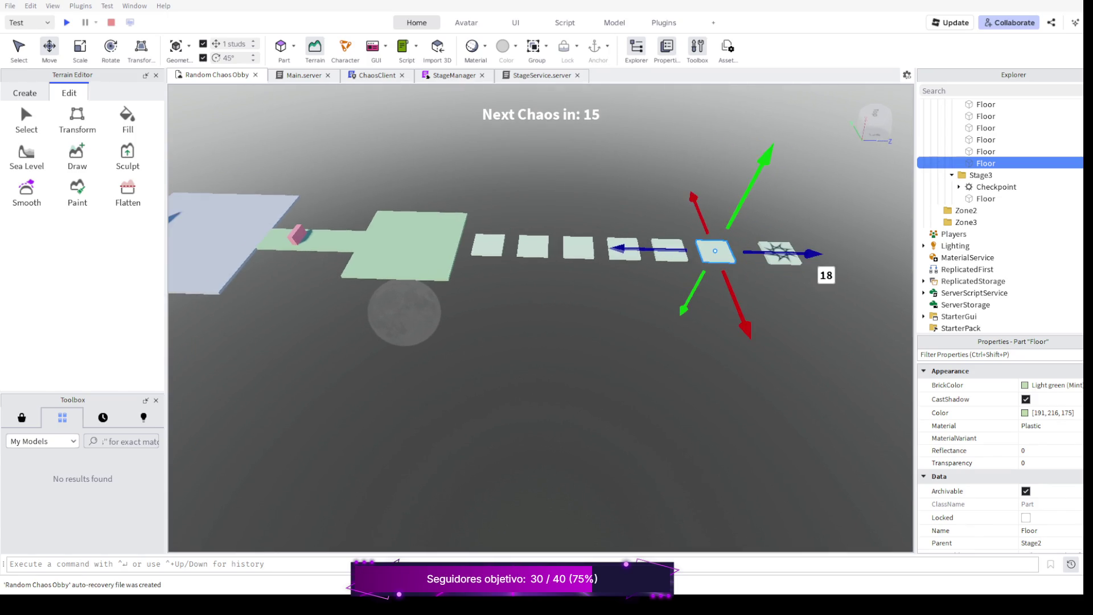
key(d)
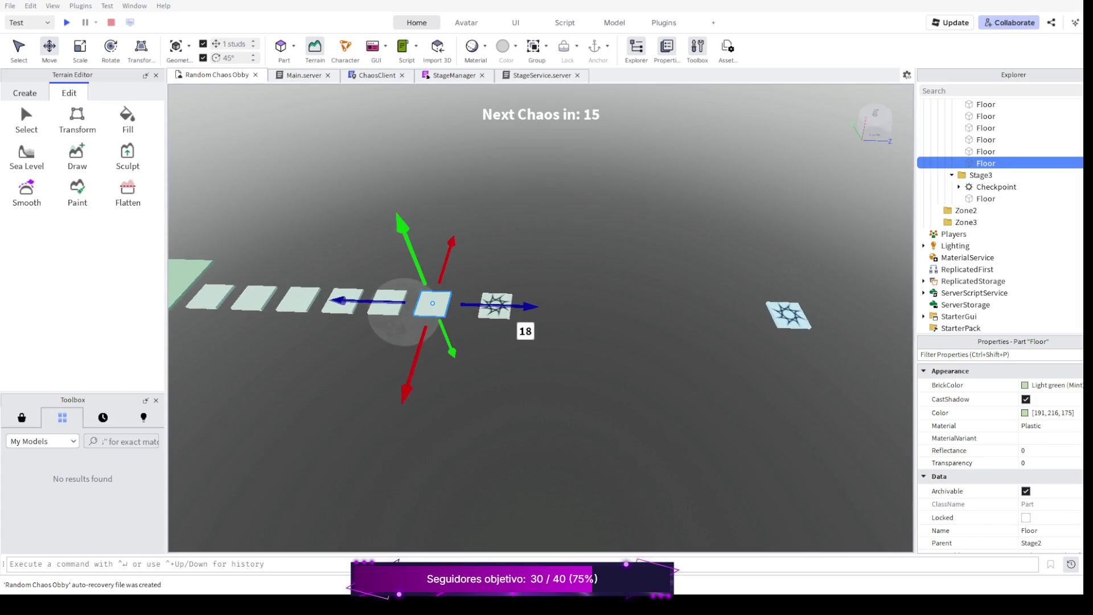
drag(538, 257, 479, 282)
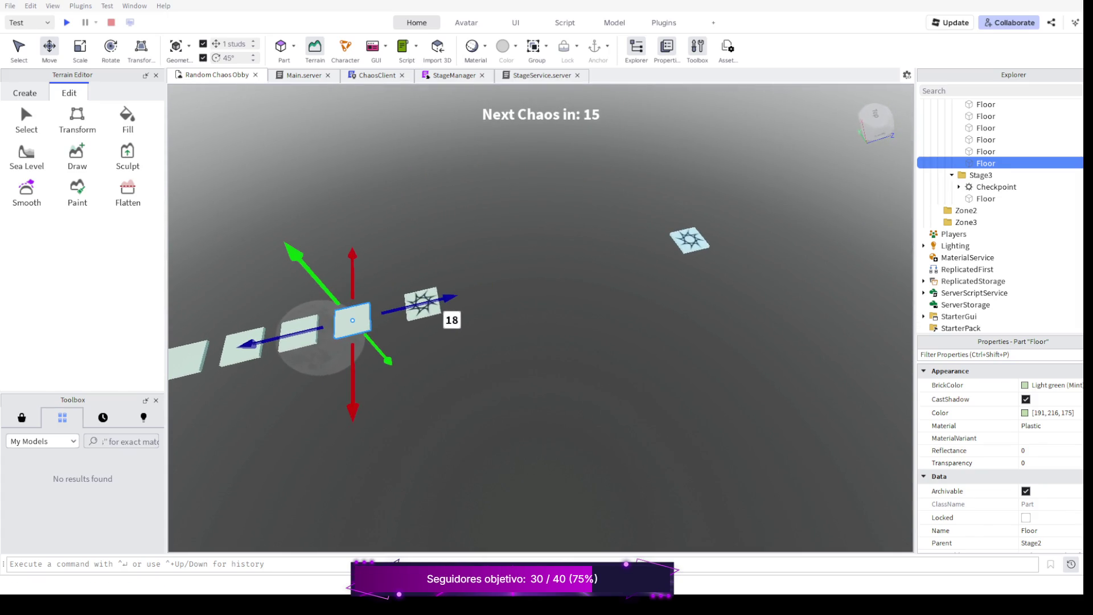
scroll(538, 257, up, 3)
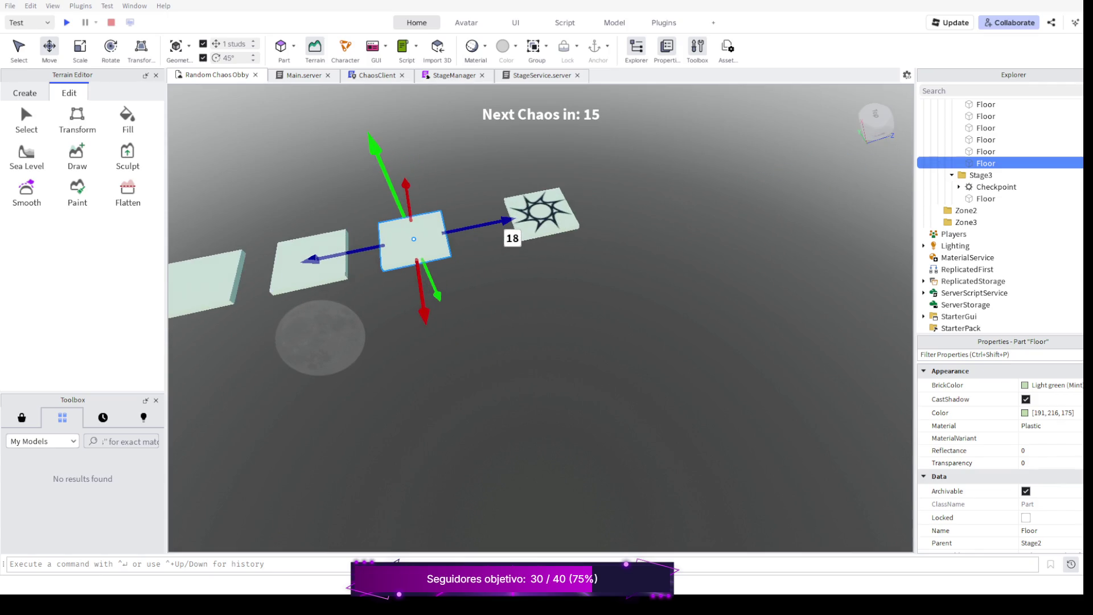
scroll(538, 257, up, 1)
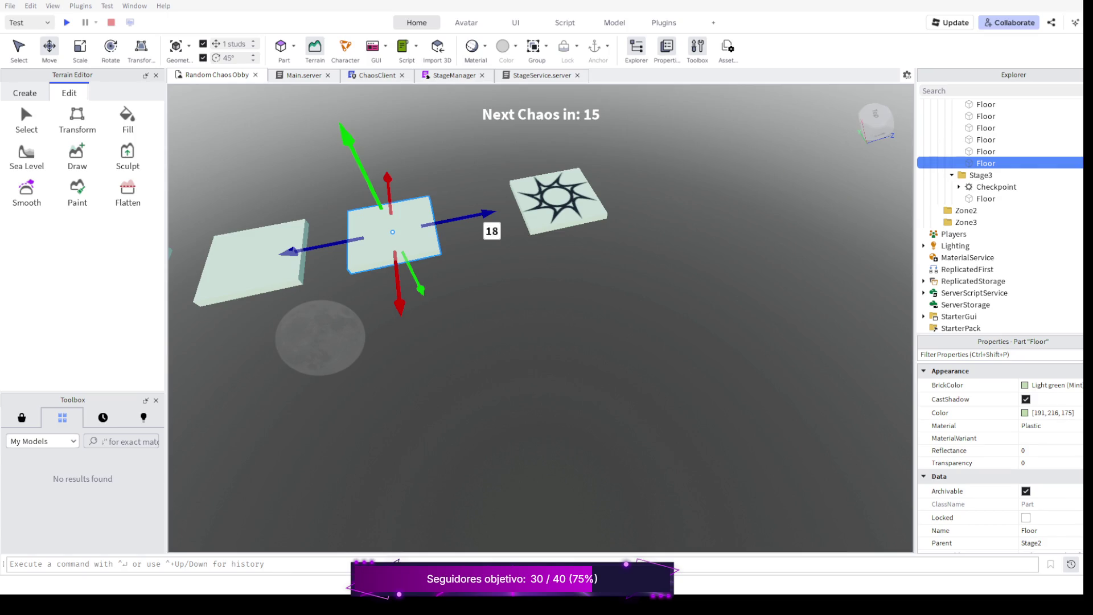
drag(539, 384, 546, 410)
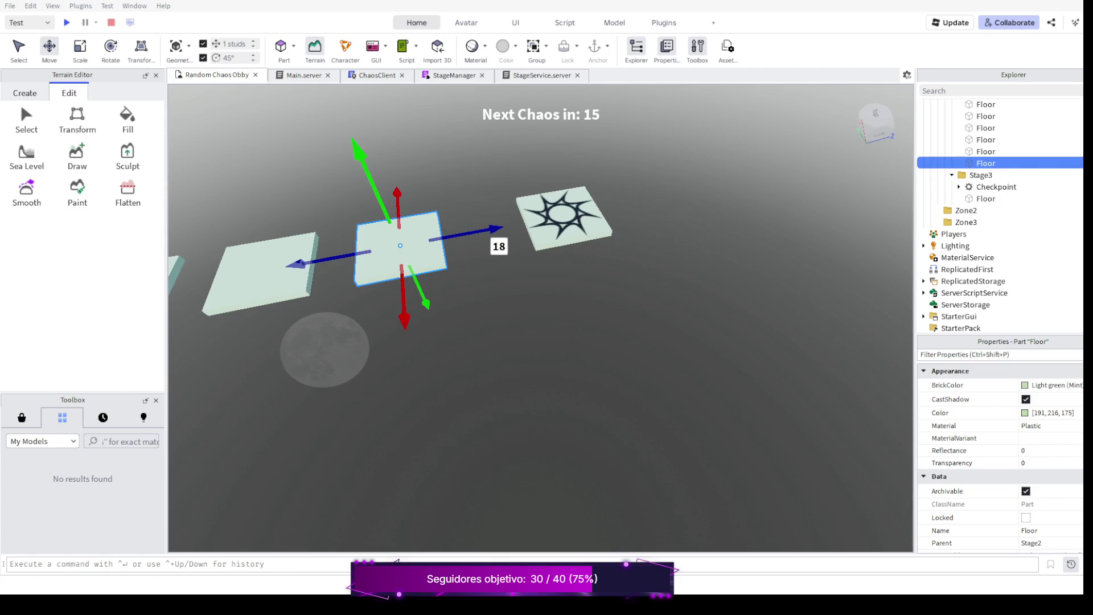
scroll(538, 256, down, 3)
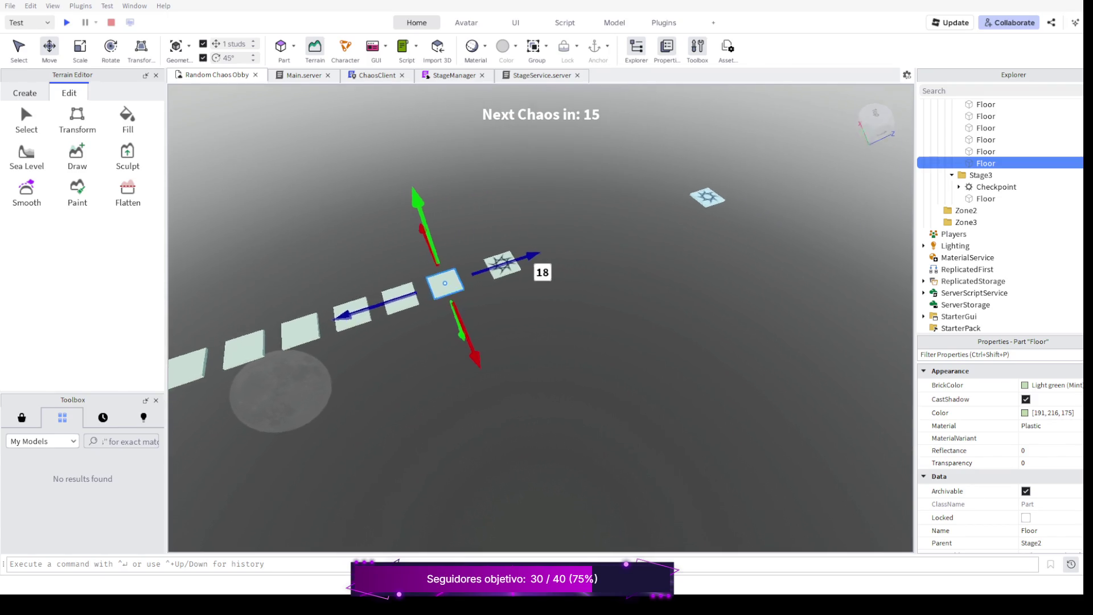
Nudge the selected floor tile closer and sideways relative to the row.
right_click(538, 299)
scroll(538, 298, down, 2)
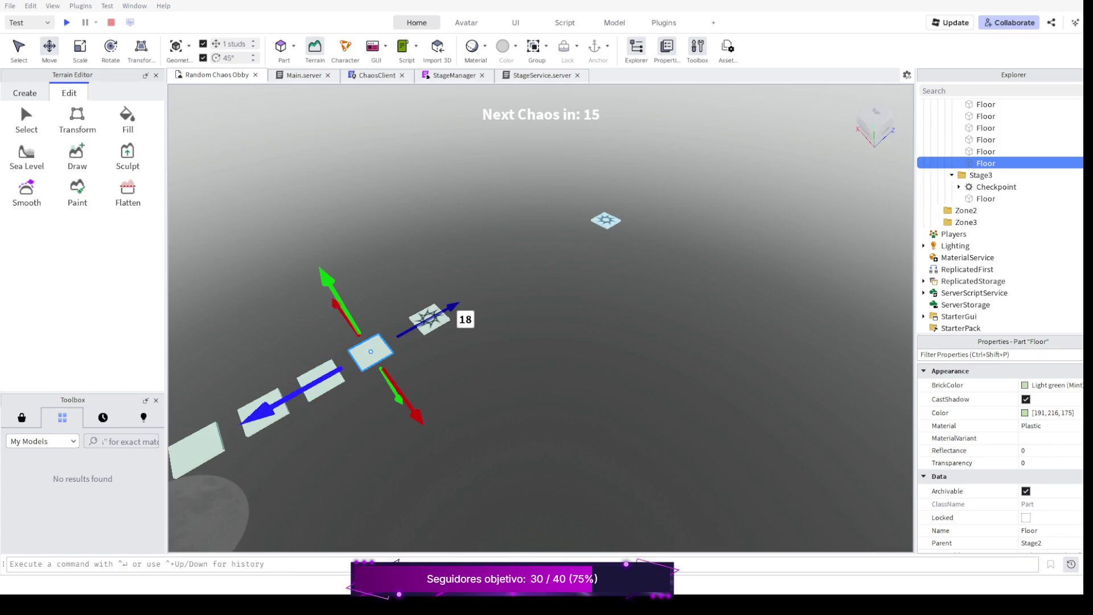
mouse_move(450, 309)
mouse_down()
mouse_move(215, 462)
mouse_move(205, 445)
mouse_up()
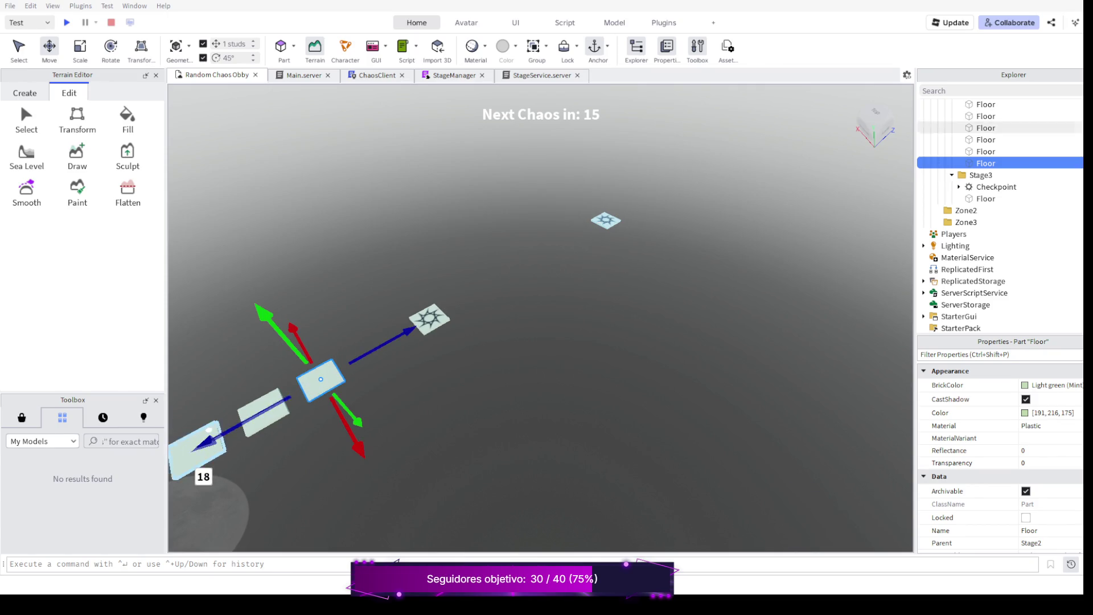
drag(360, 445, 336, 410)
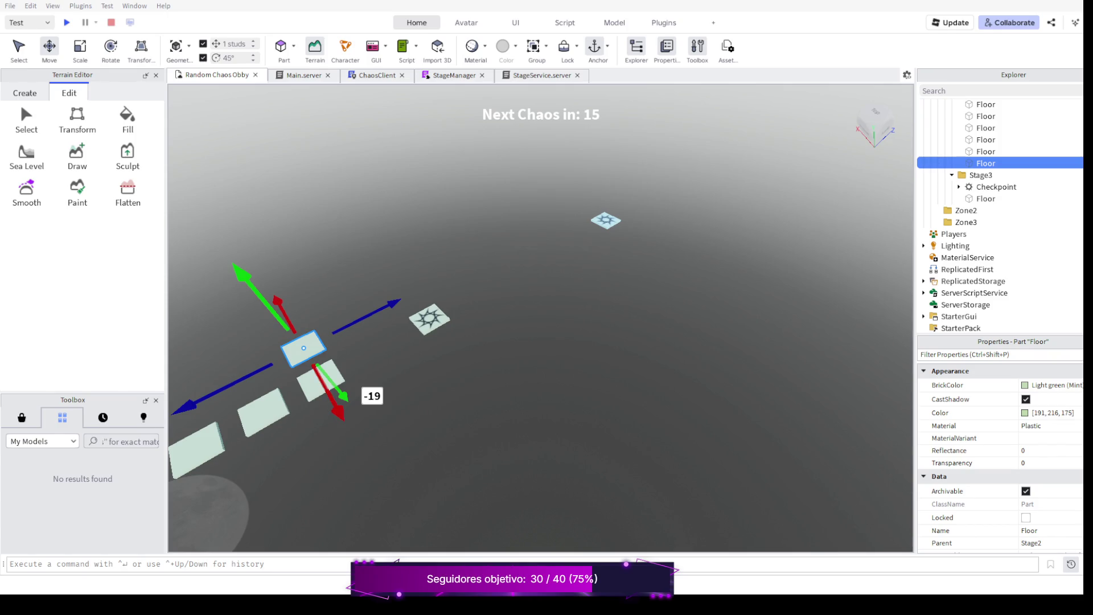
scroll(538, 342, down, 1)
scroll(538, 342, down, 1)
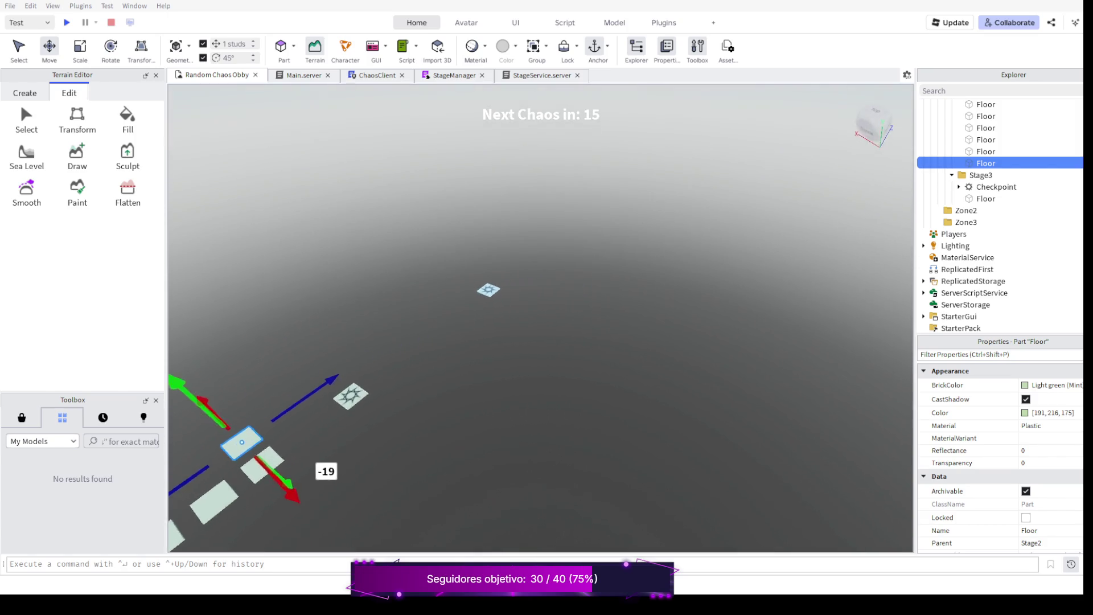
right_click(513, 342)
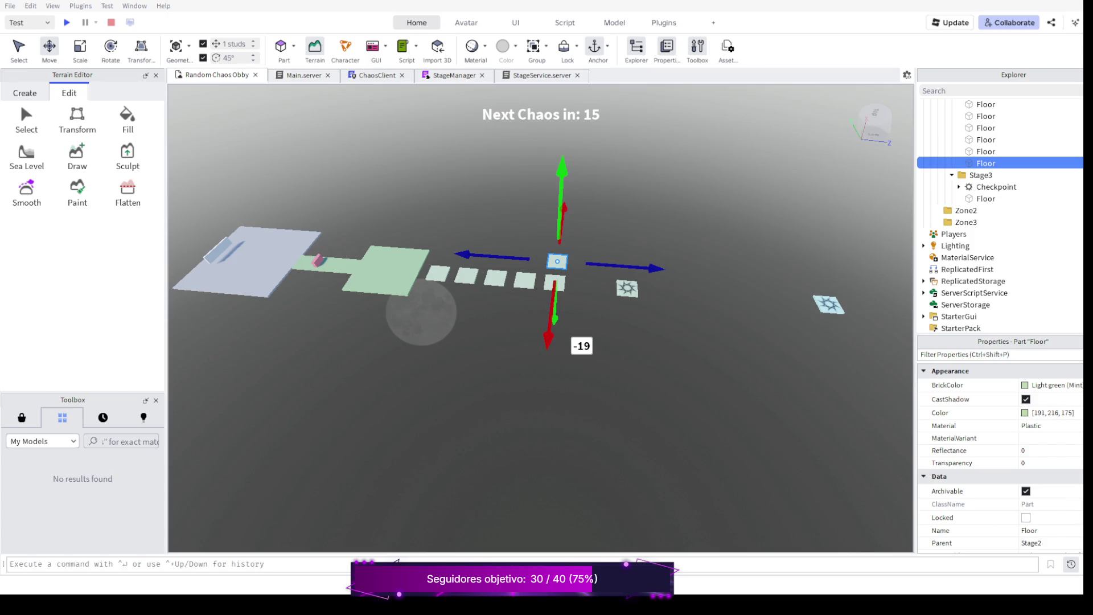
scroll(538, 298, up, 3)
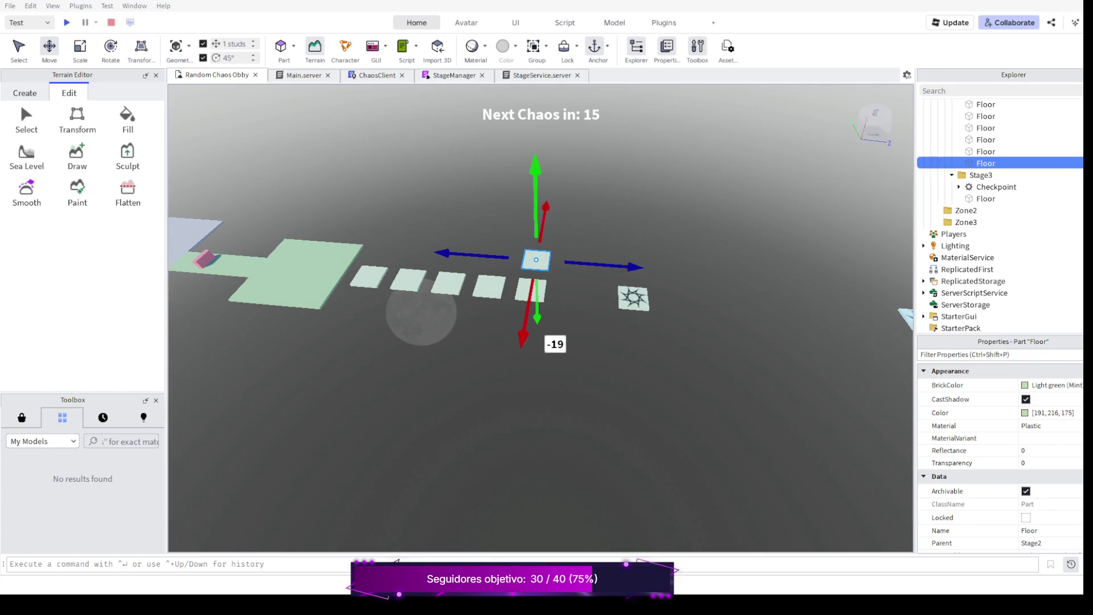
Duplicate the Floor tile and move the copy sideways to sit beside the row.
key(ctrl+d)
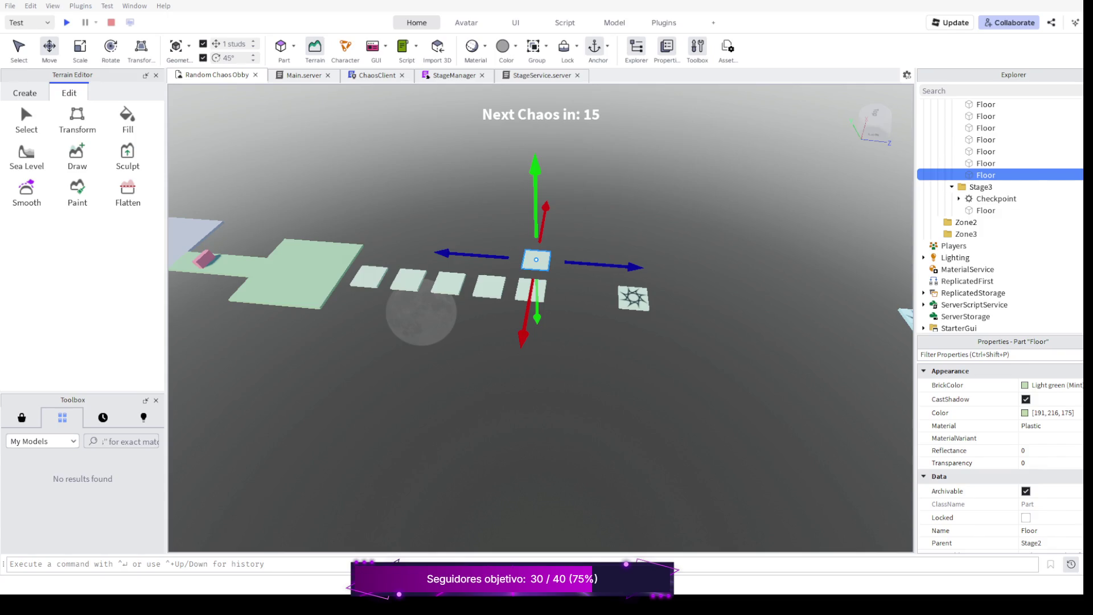
drag(523, 338, 527, 318)
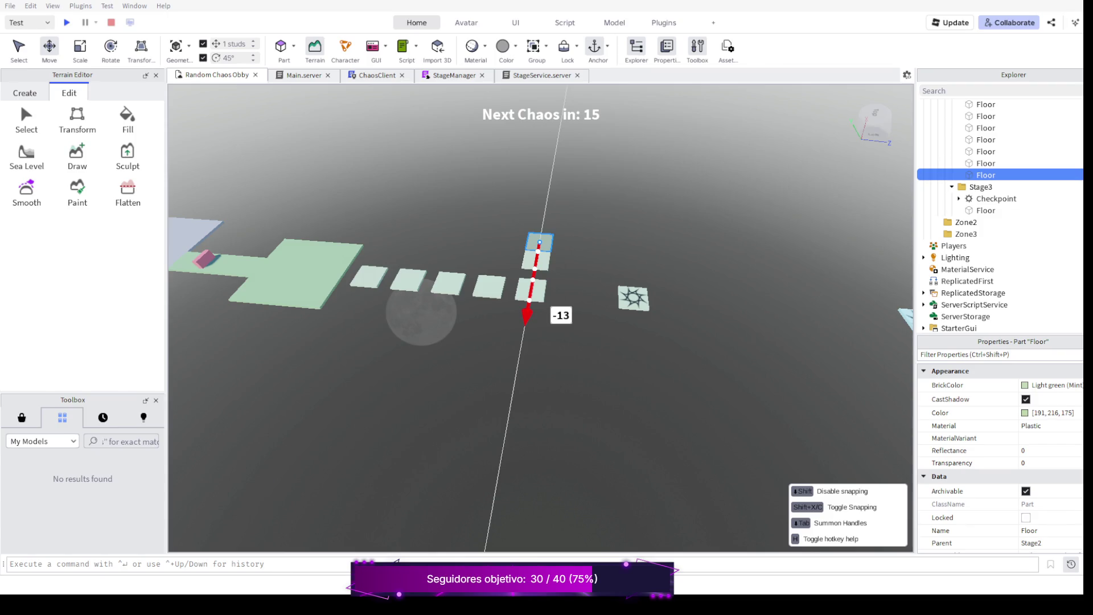
drag(527, 317, 522, 341)
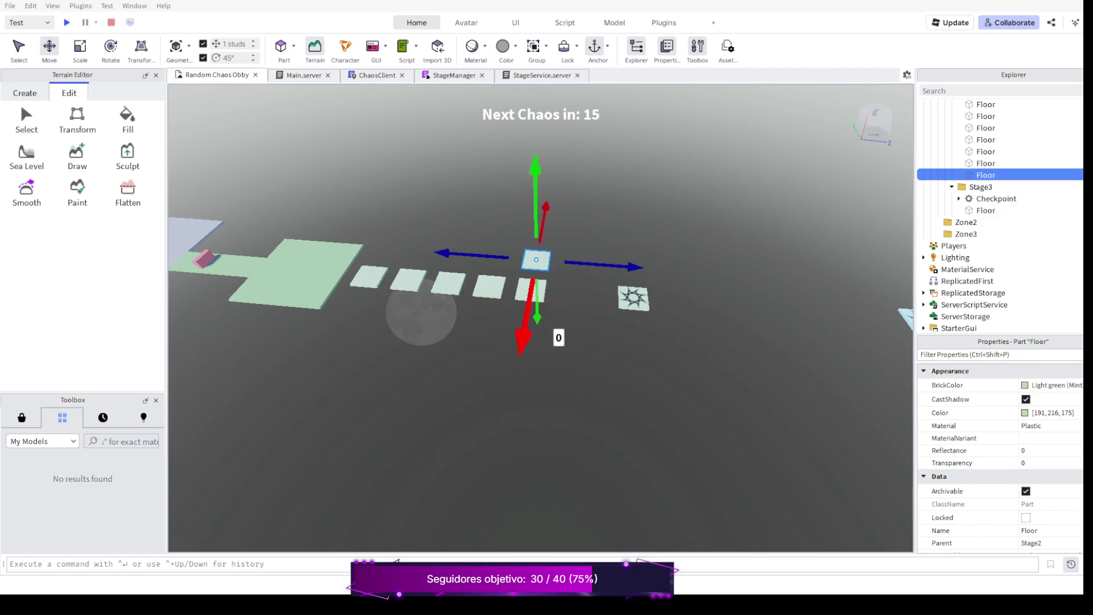
scroll(422, 321, up, 3)
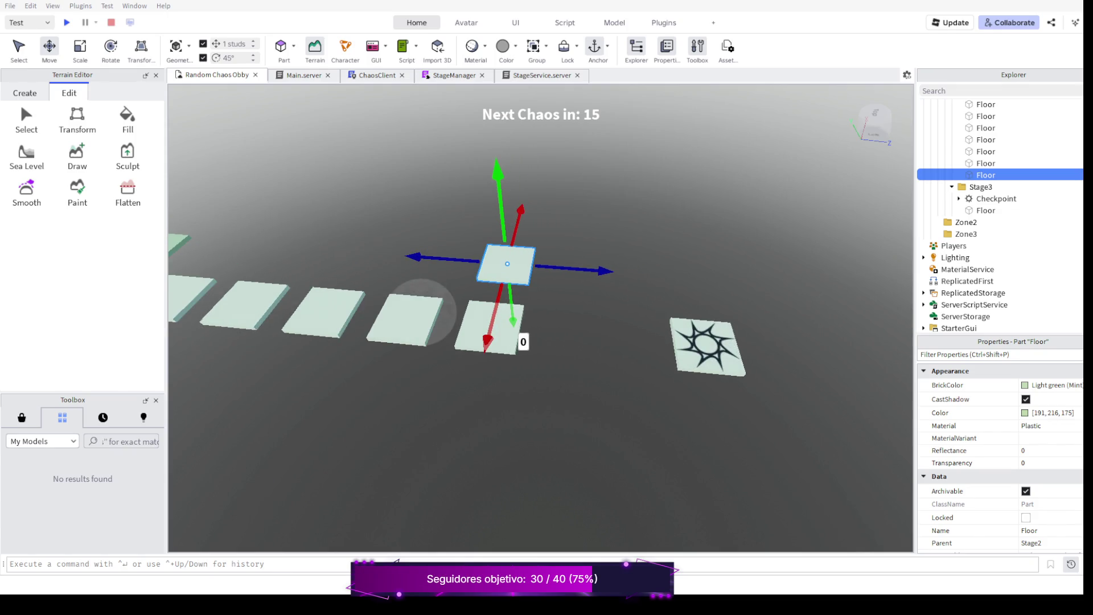
mouse_move(423, 321)
mouse_down()
mouse_move(738, 271)
mouse_move(787, 389)
mouse_up()
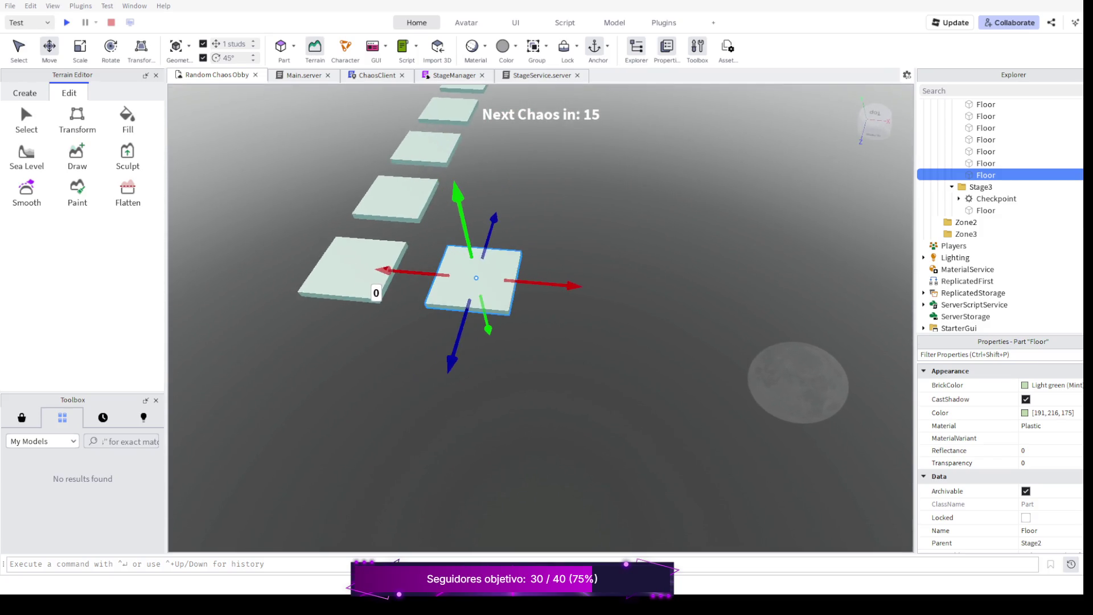
drag(564, 278, 693, 293)
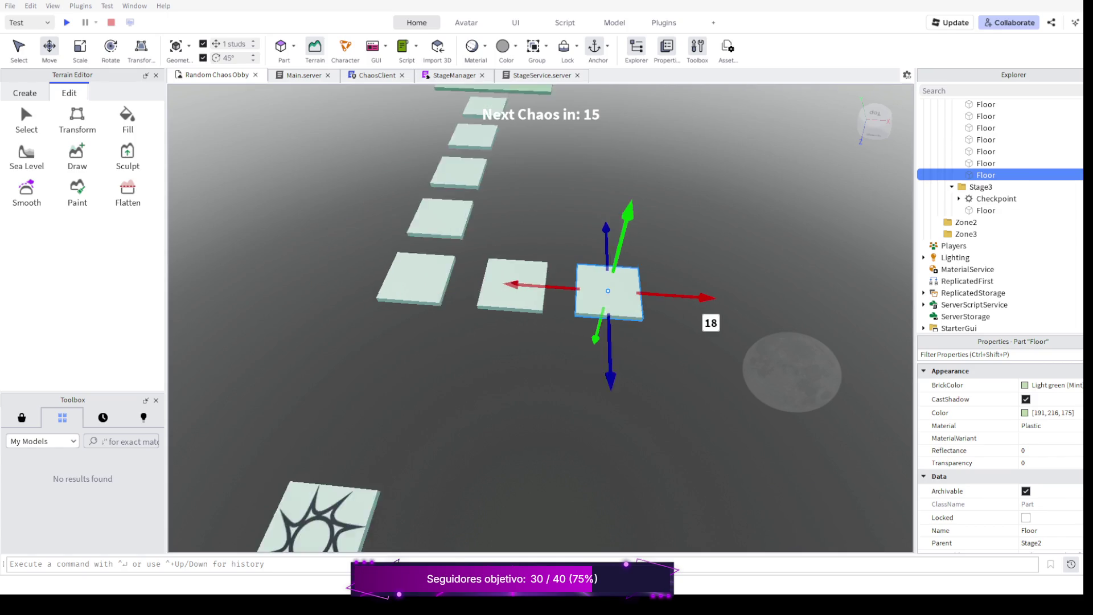
scroll(547, 308, down, 2)
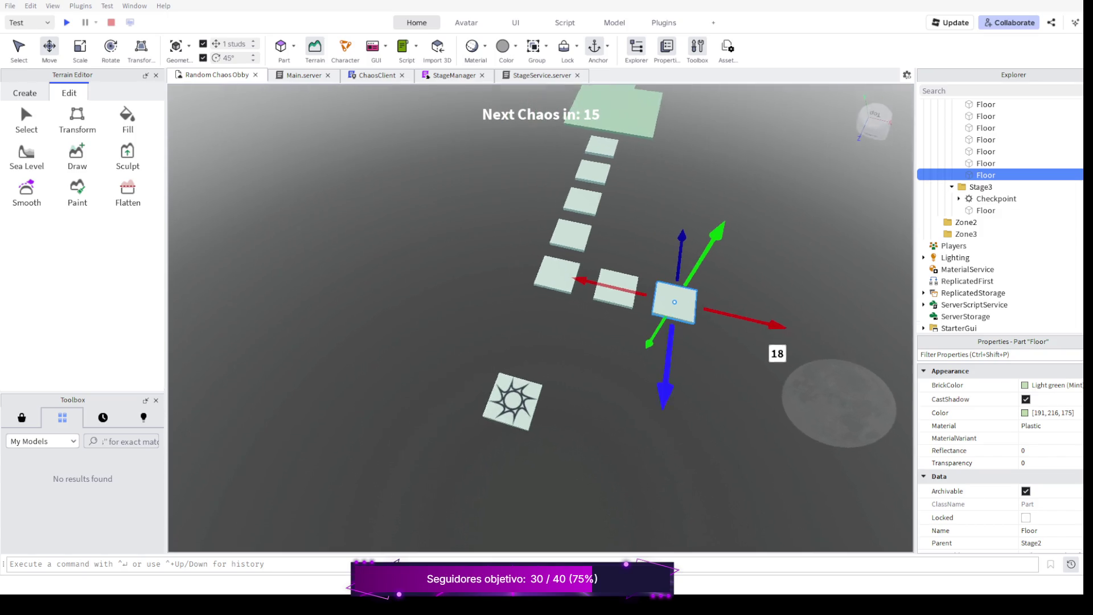
scroll(541, 299, down, 3)
scroll(540, 299, up, 3)
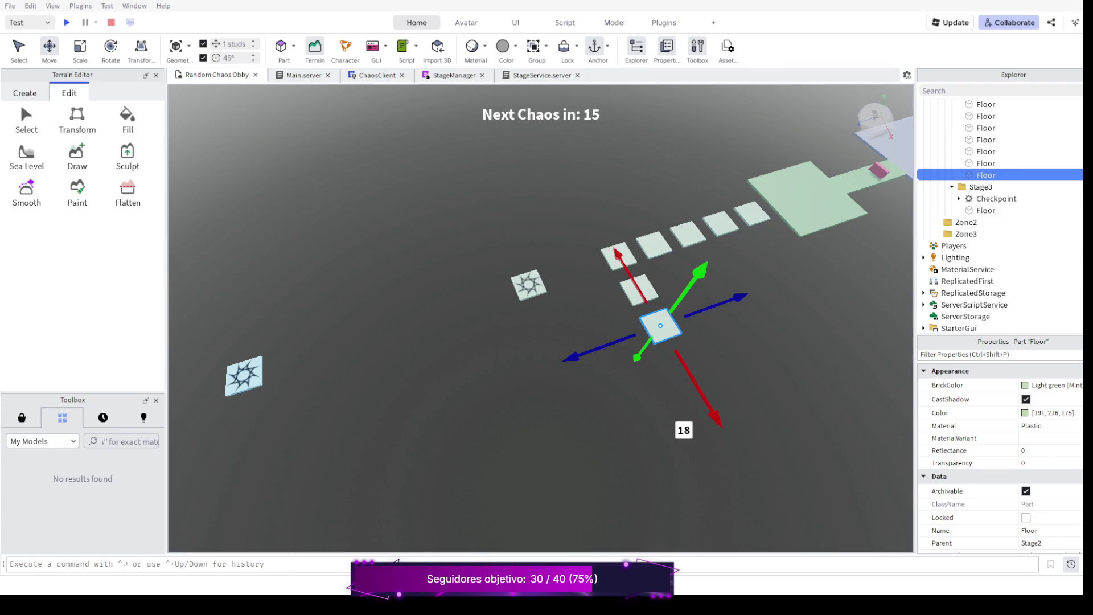
right_click(538, 299)
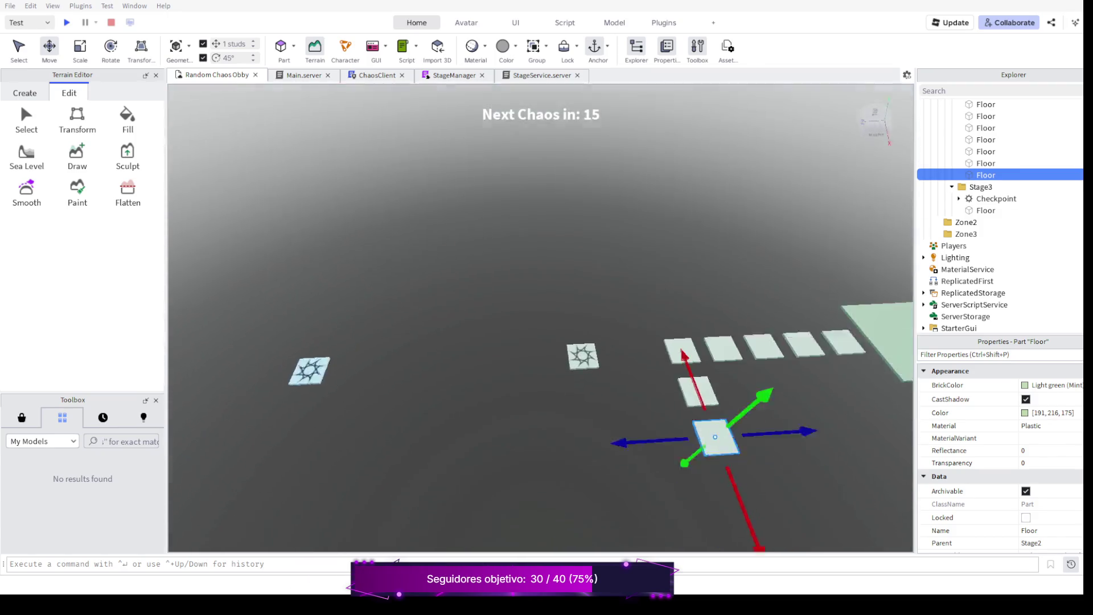
drag(539, 299, 597, 256)
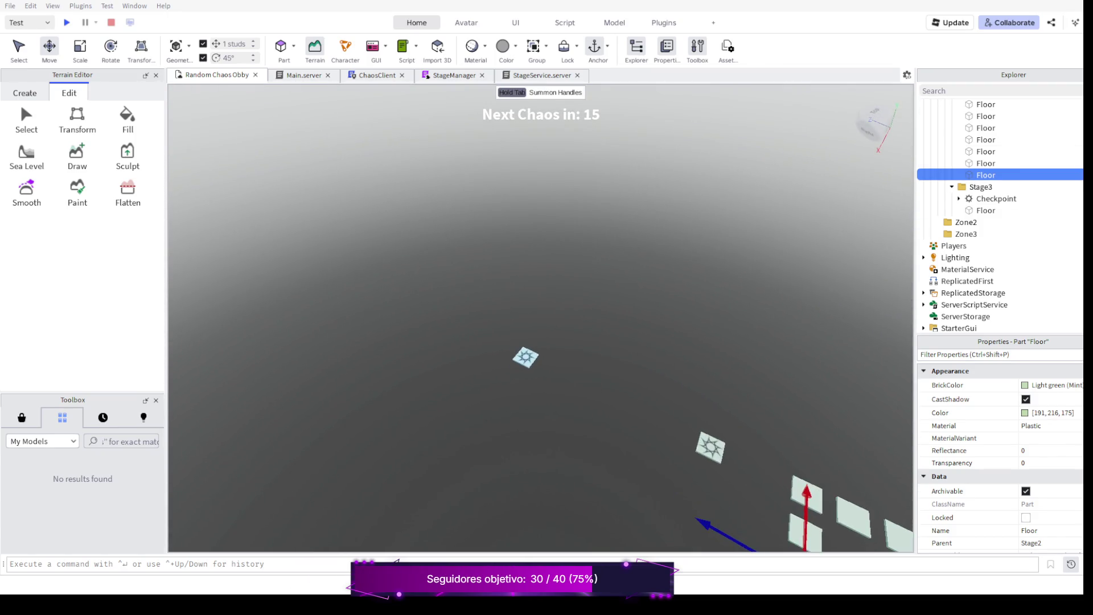
key(s)
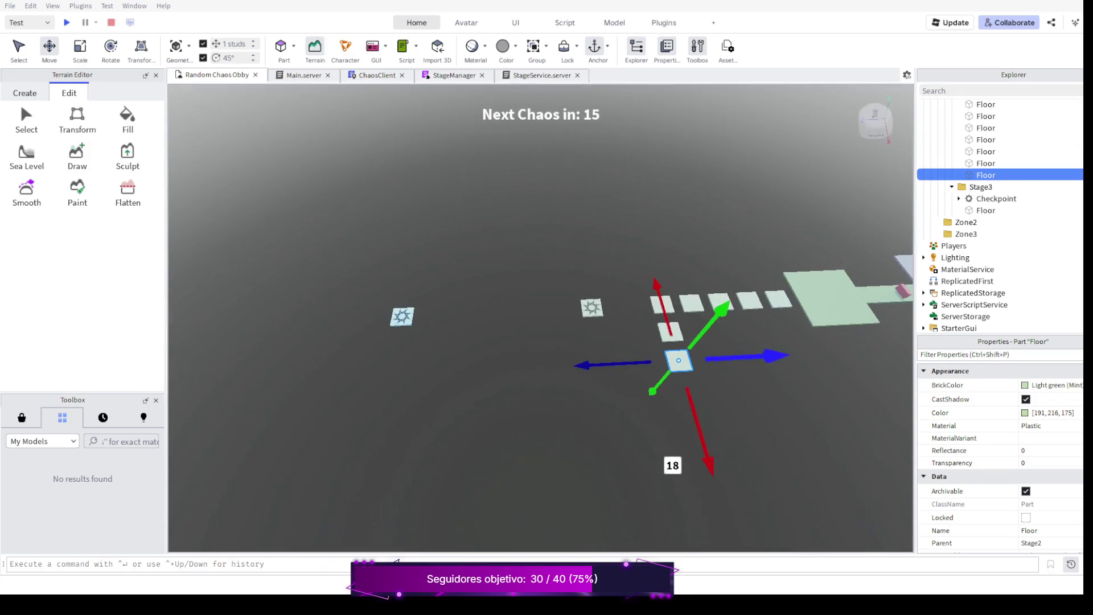
key(s)
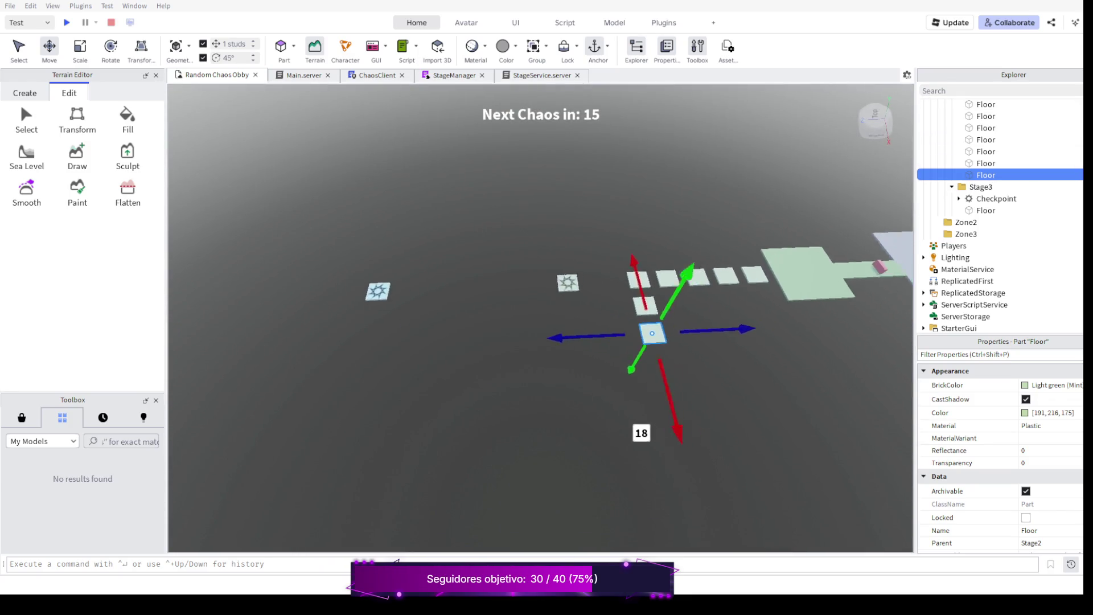
key(s)
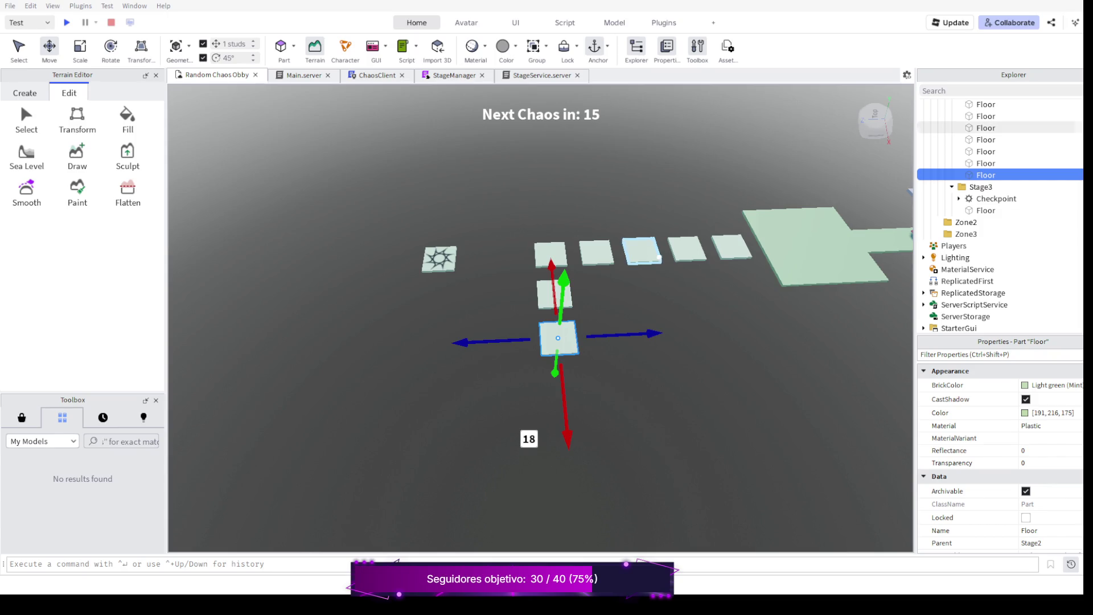
right_click(547, 308)
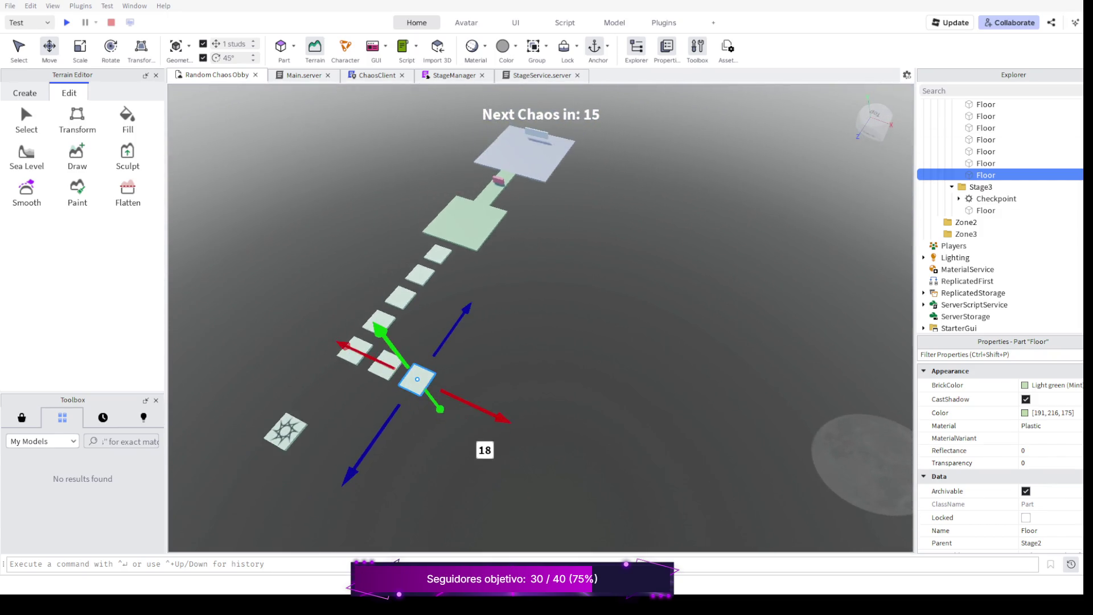
right_click(547, 308)
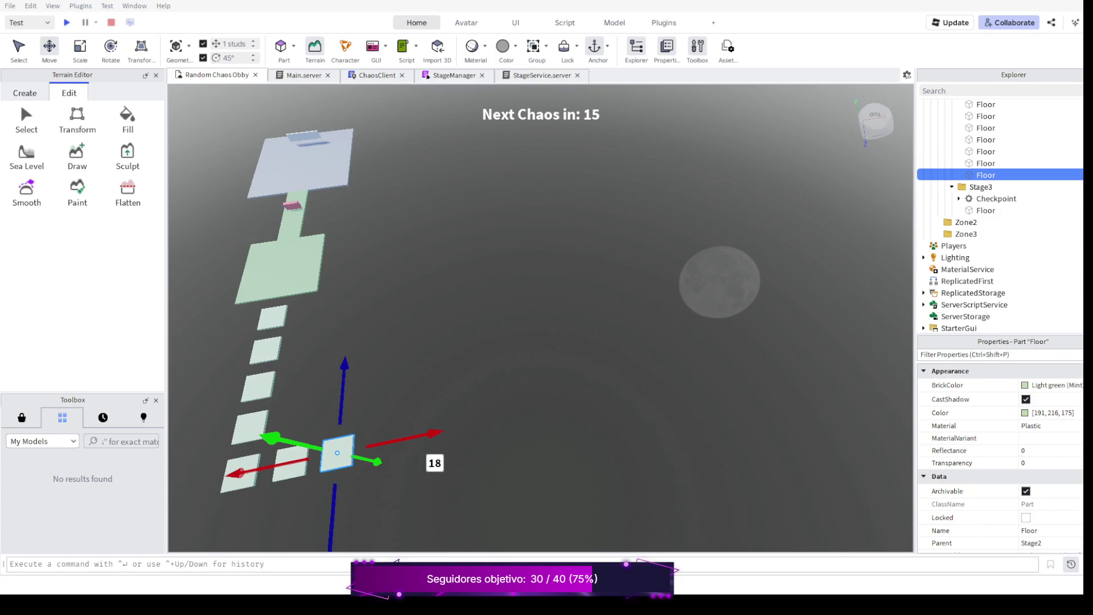
right_click(546, 308)
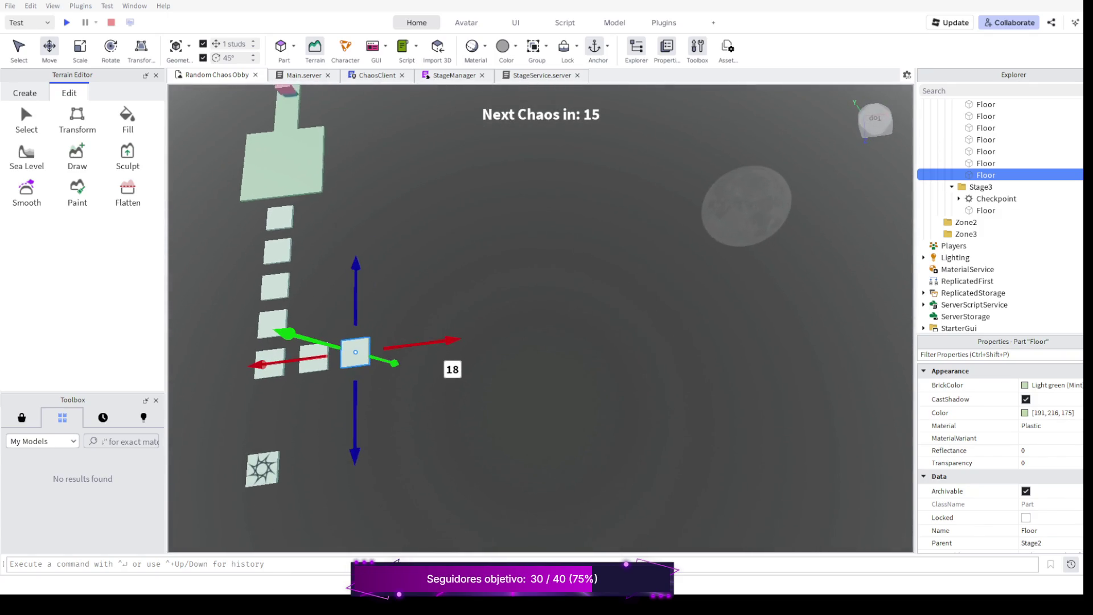
right_click(547, 308)
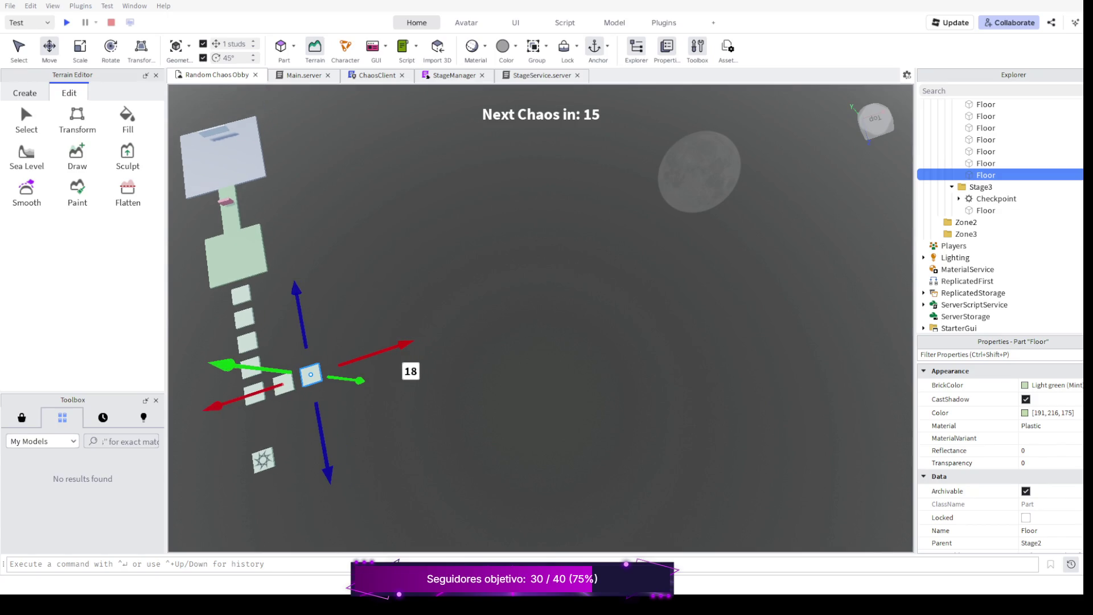
drag(427, 308, 598, 257)
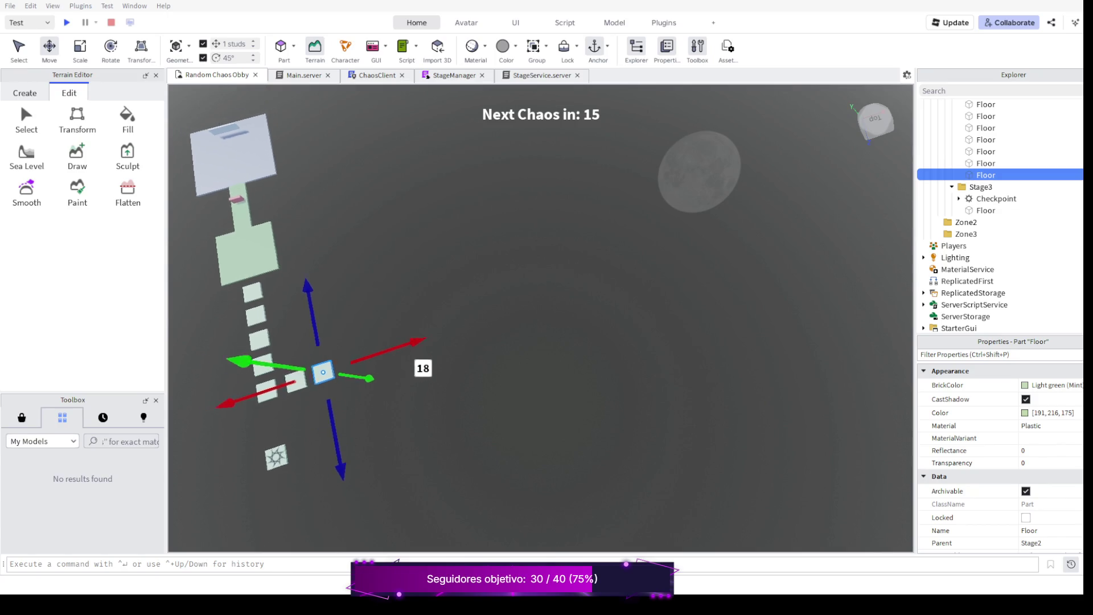
drag(513, 282, 615, 256)
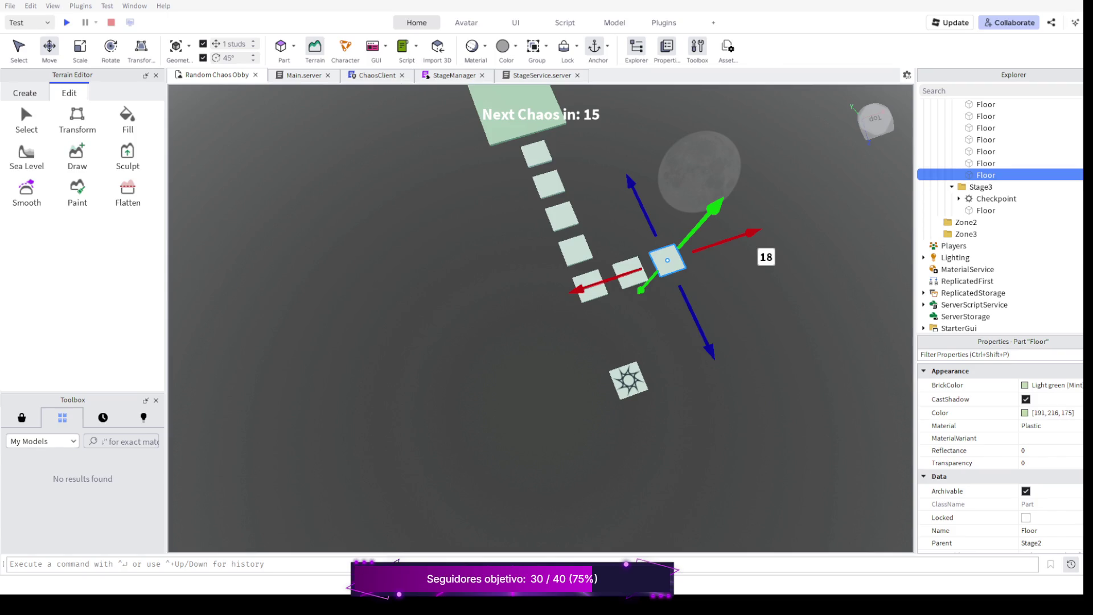
scroll(546, 256, up, 2)
scroll(547, 256, up, 2)
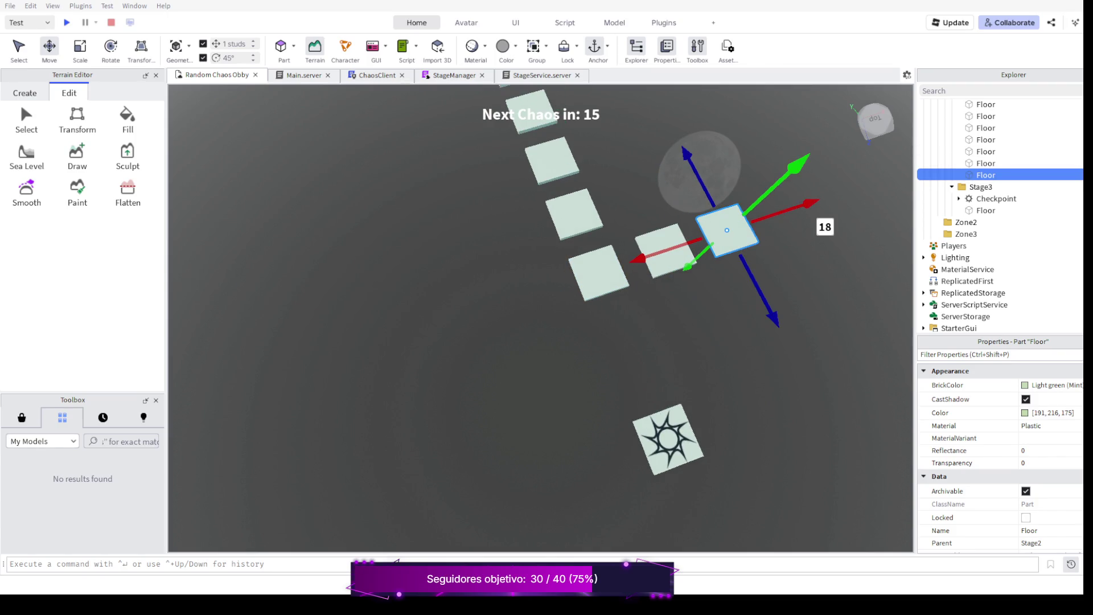
drag(598, 281, 479, 223)
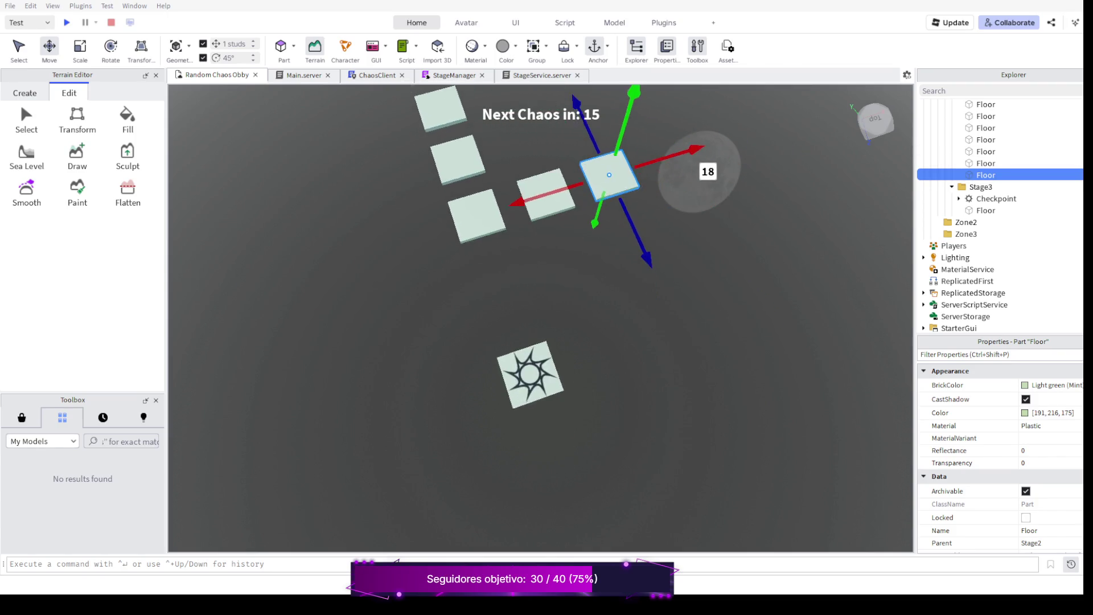
mouse_move(547, 256)
mouse_down()
mouse_move(546, 427)
mouse_move(479, 300)
mouse_up()
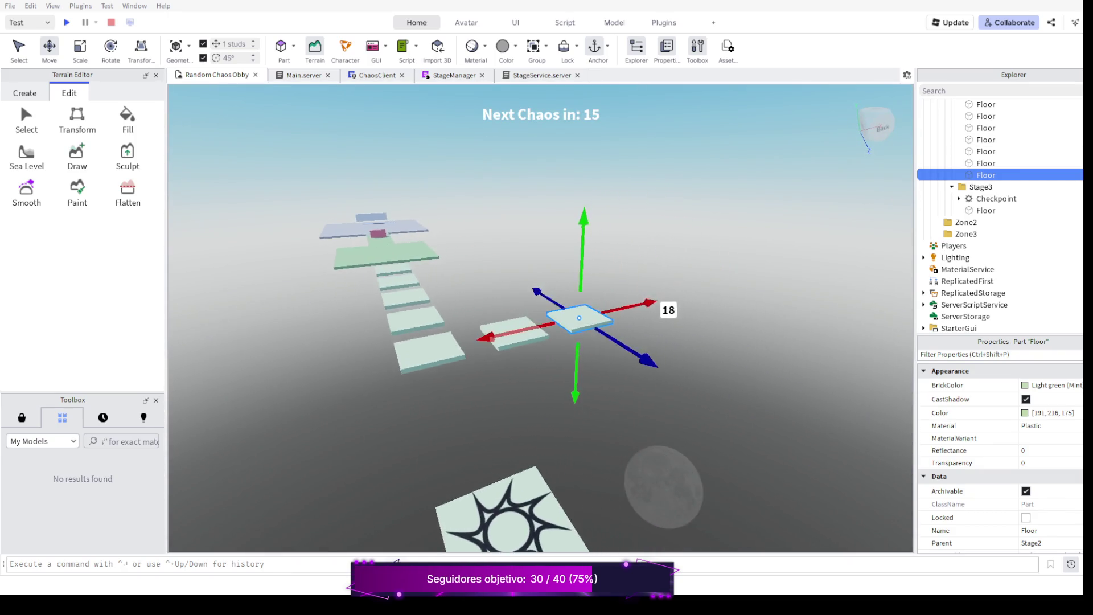
key(s)
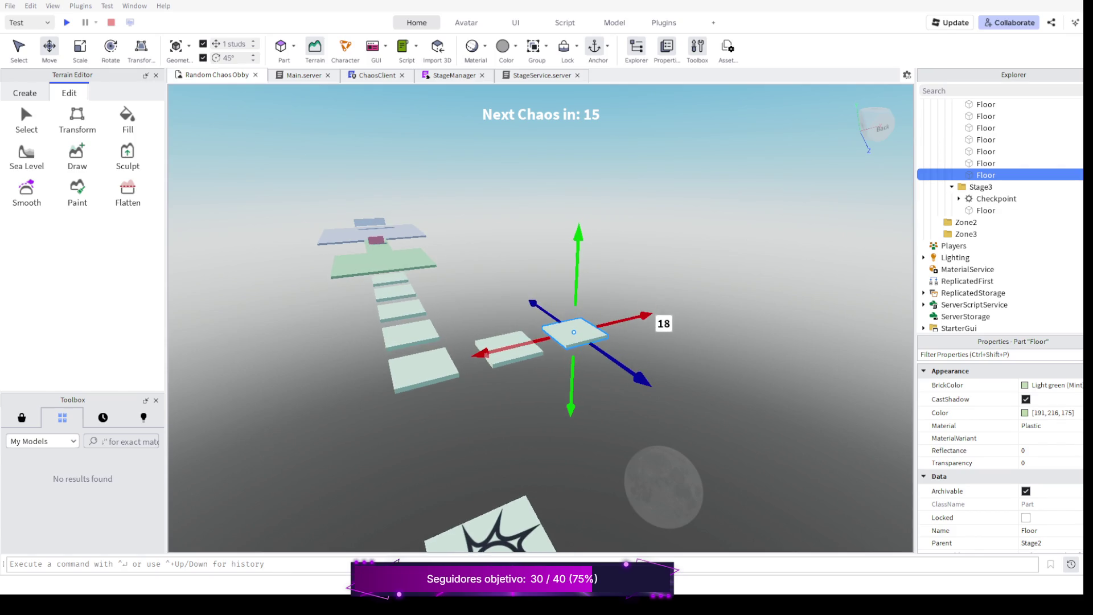
click(508, 346)
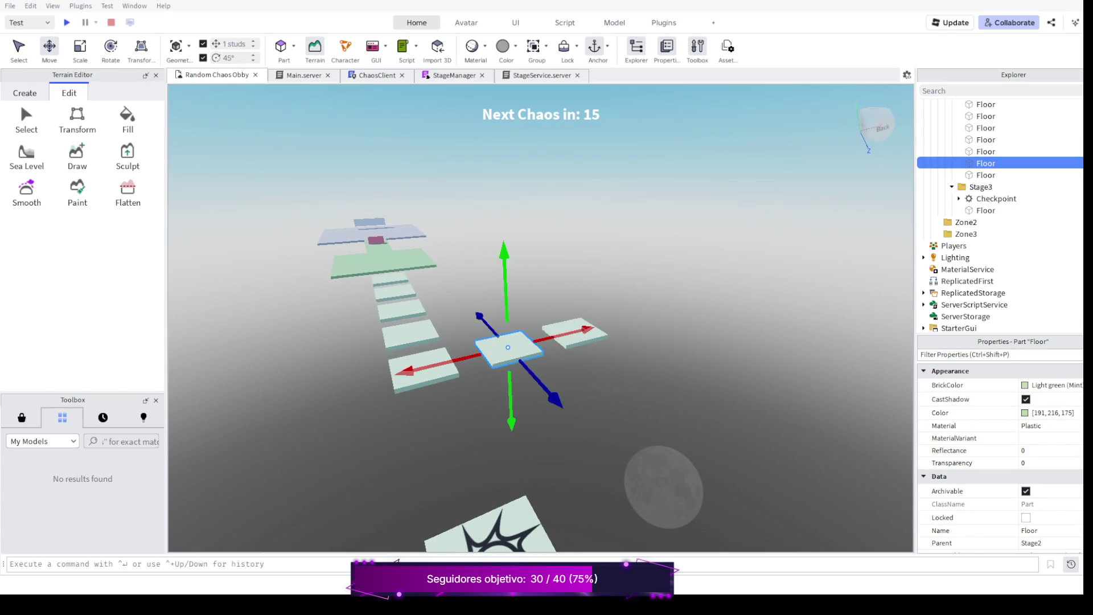
Select both side Floor tiles and move their copies to the opposite side of the row.
ctrl+click(423, 367)
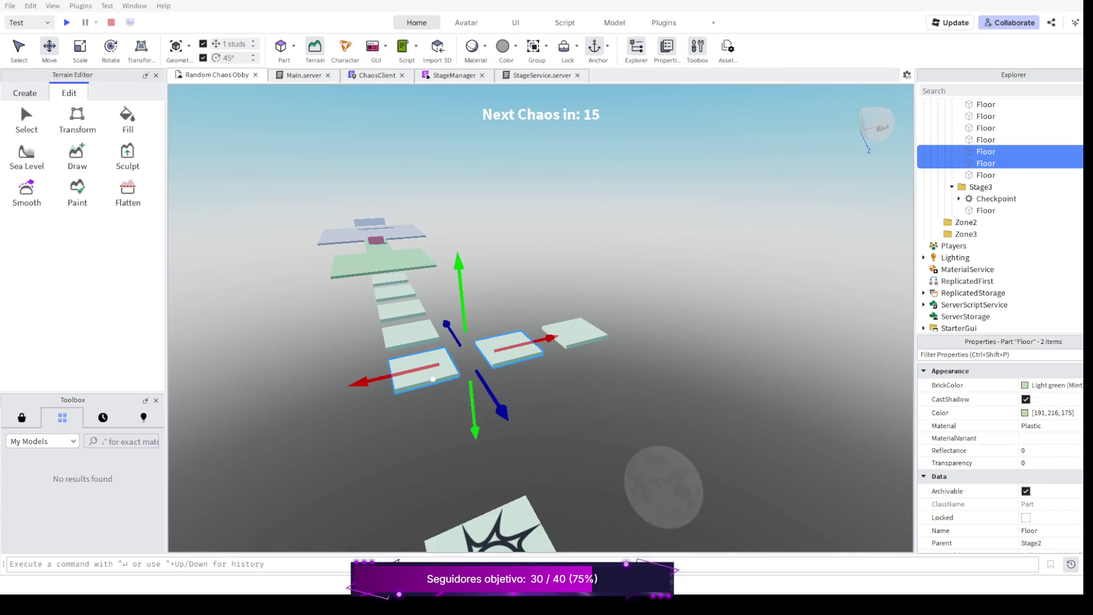
scroll(999, 214, up, 1)
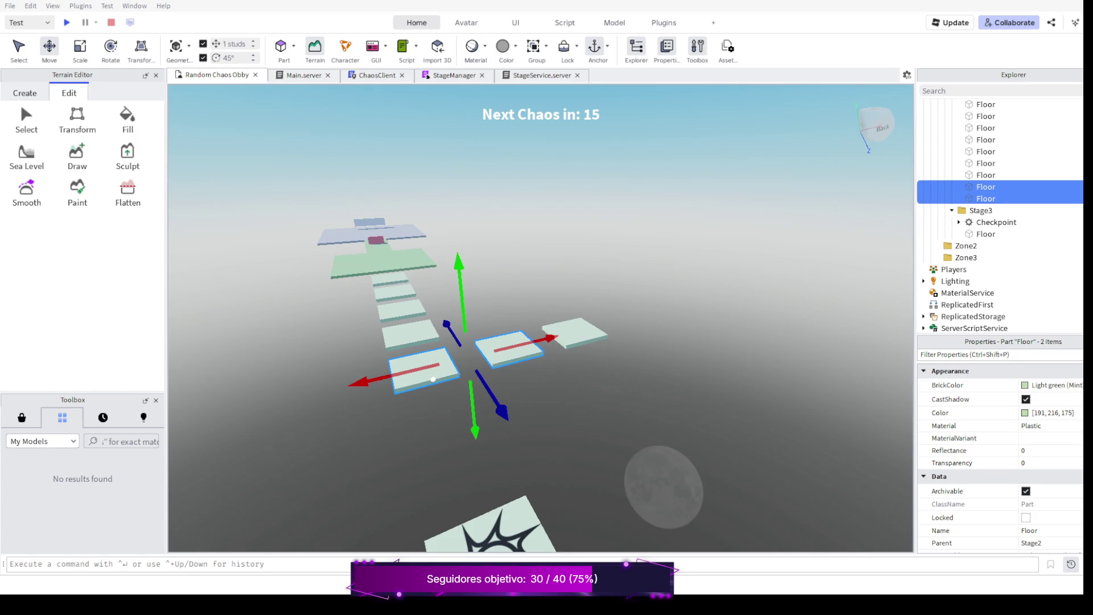
drag(360, 382, 177, 424)
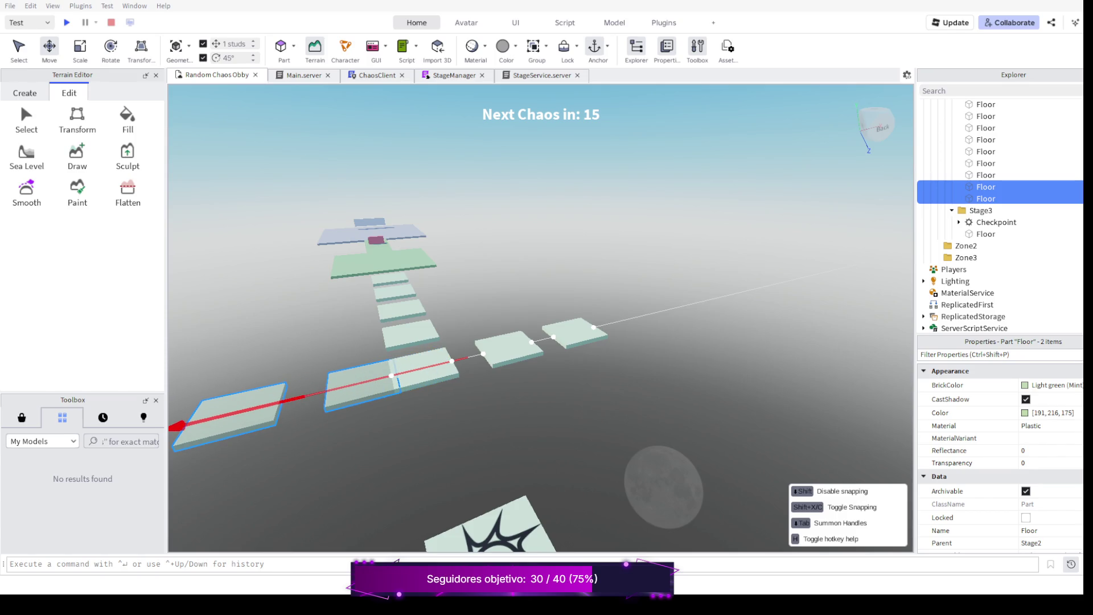
scroll(538, 342, down, 3)
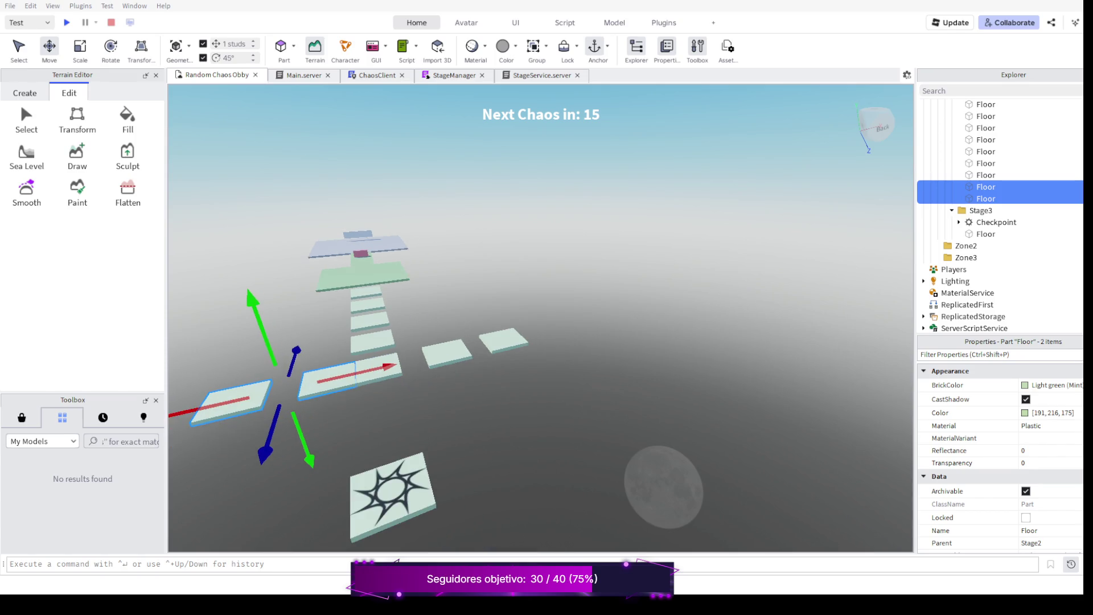
scroll(539, 342, down, 2)
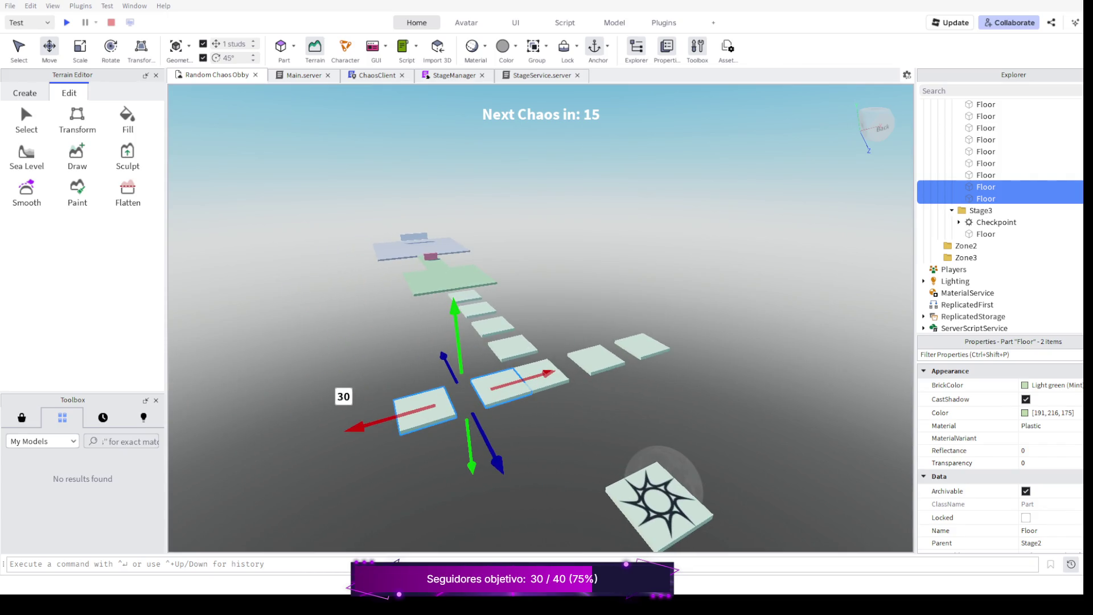
drag(367, 422, 321, 440)
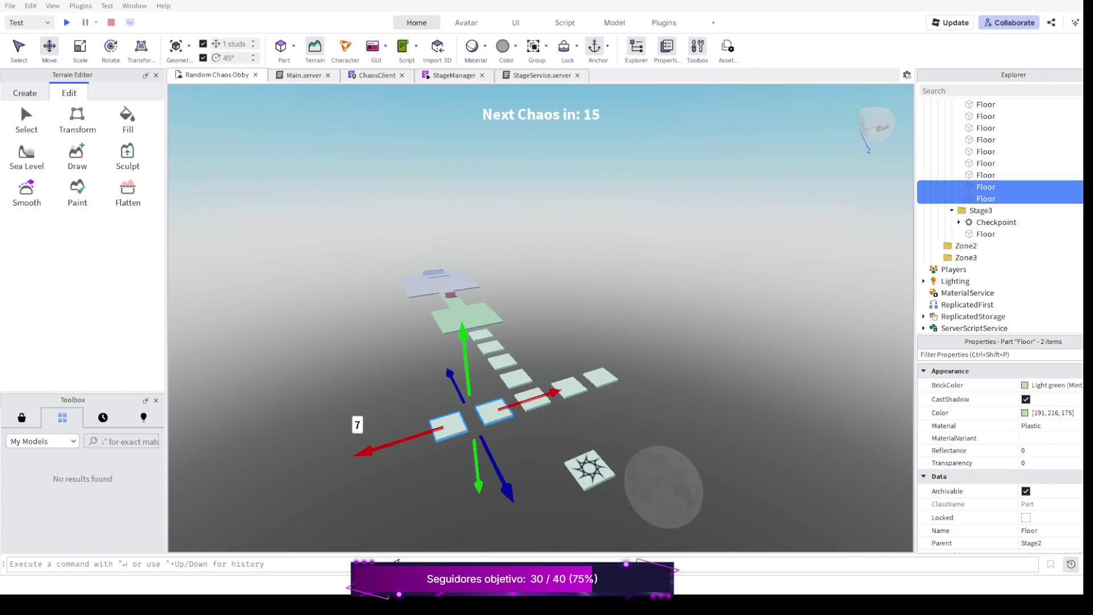
mouse_move(530, 358)
mouse_down()
mouse_move(564, 341)
mouse_move(547, 342)
mouse_up()
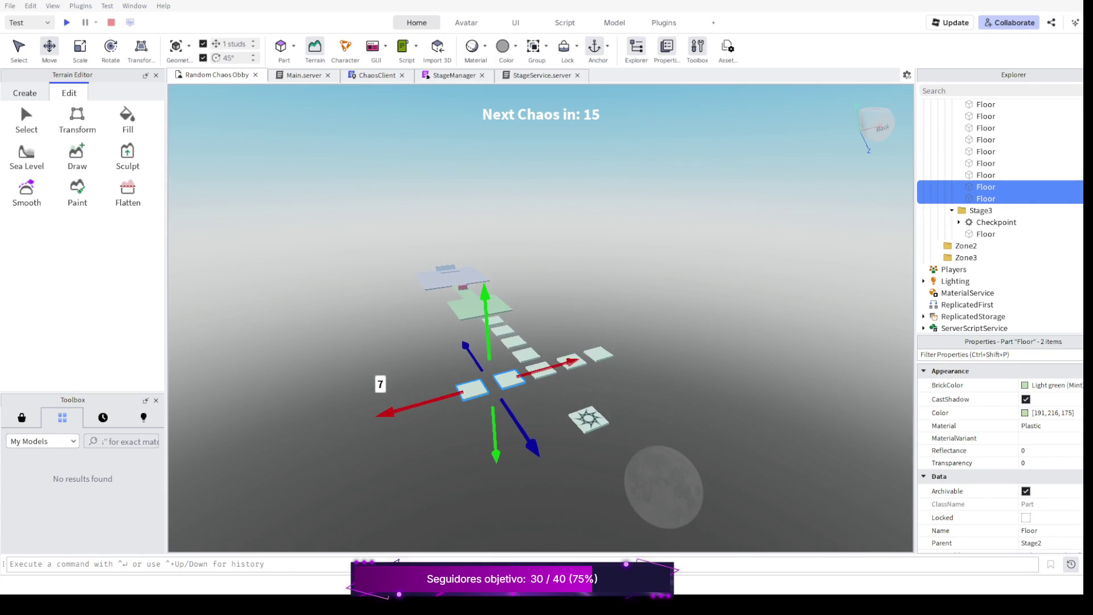
drag(529, 359, 513, 367)
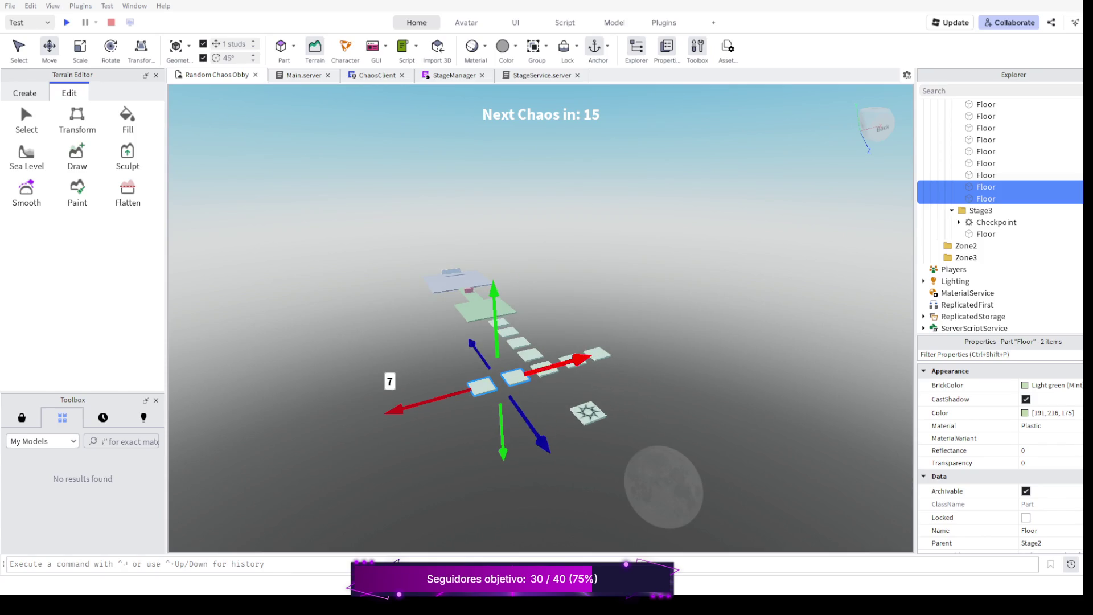
drag(538, 359, 513, 256)
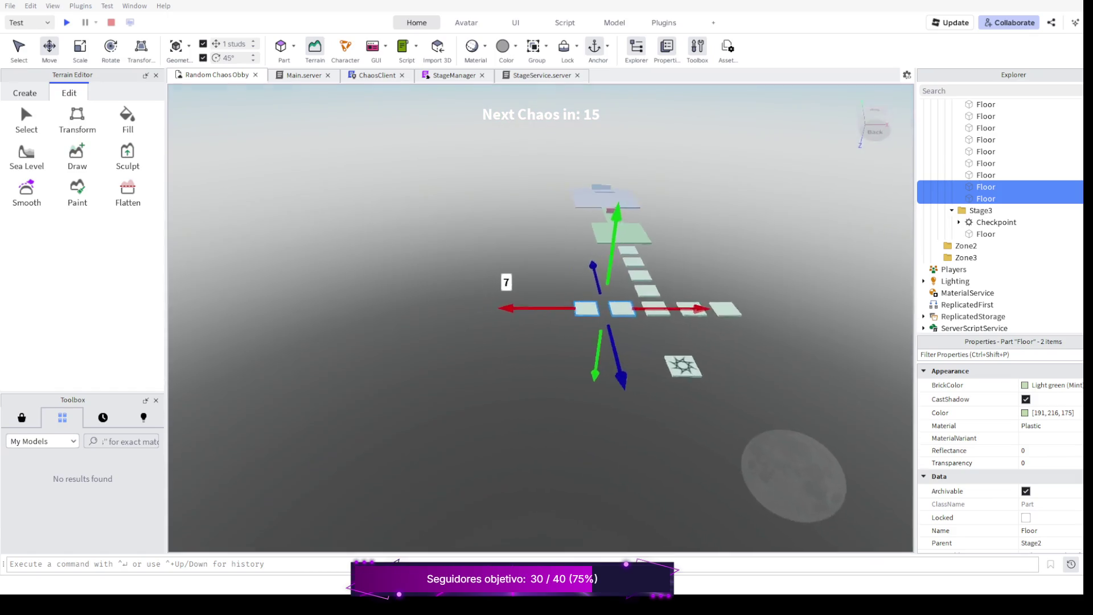
scroll(538, 324, up, 5)
scroll(538, 325, down, 5)
drag(538, 325, 478, 359)
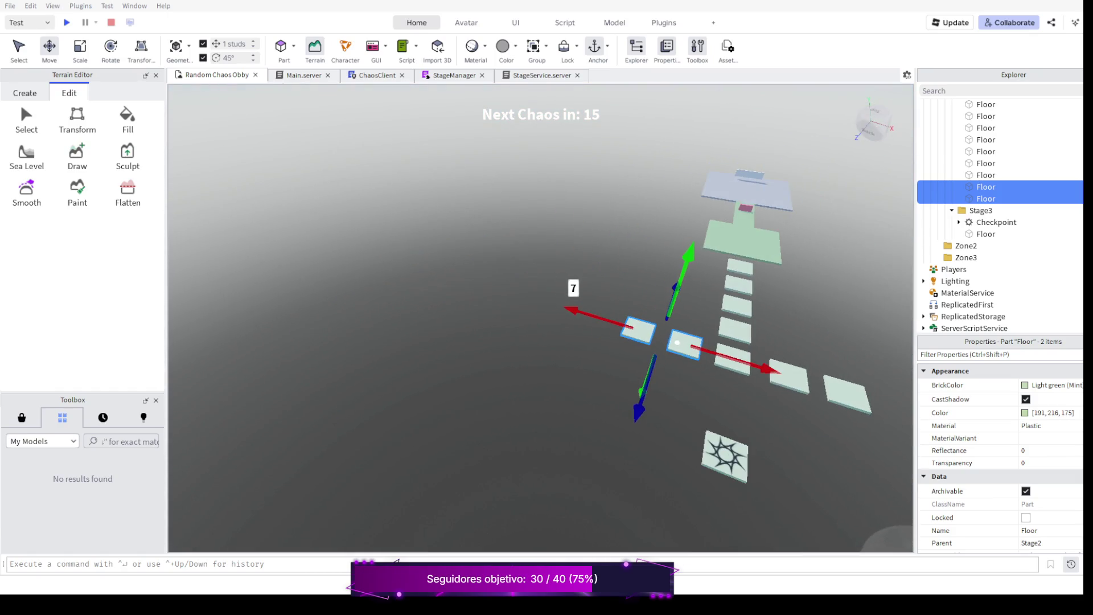
drag(598, 342, 479, 325)
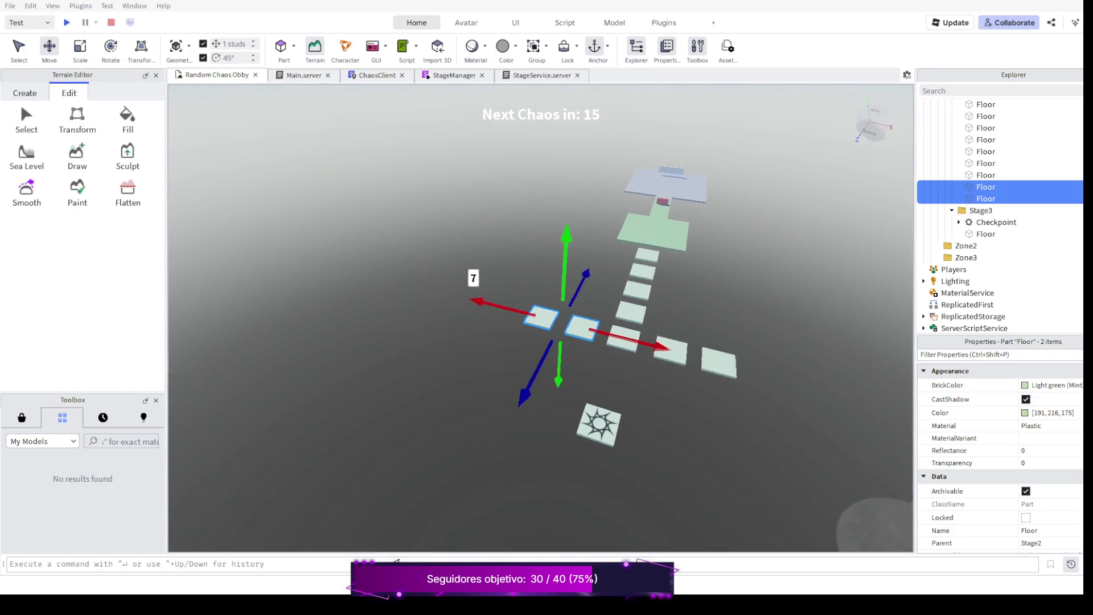
drag(599, 324, 479, 257)
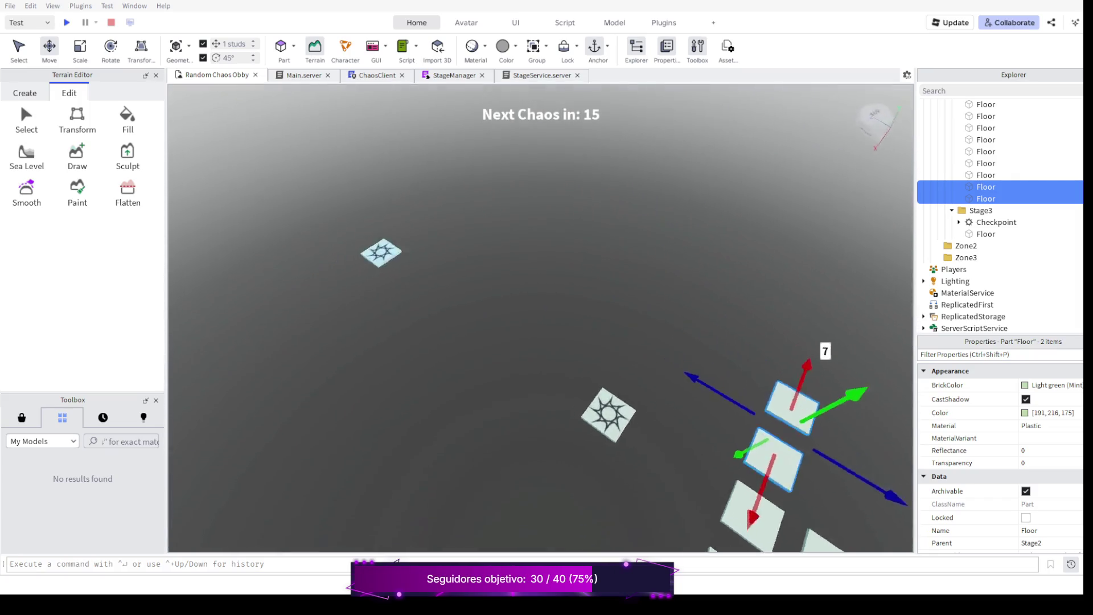
drag(538, 324, 478, 290)
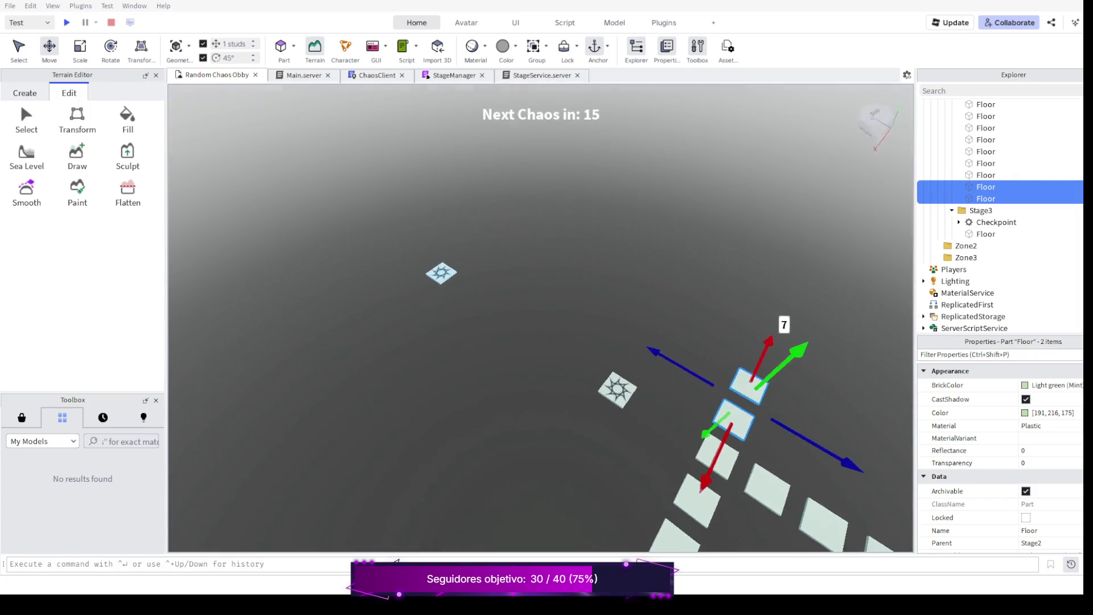
drag(538, 342, 496, 299)
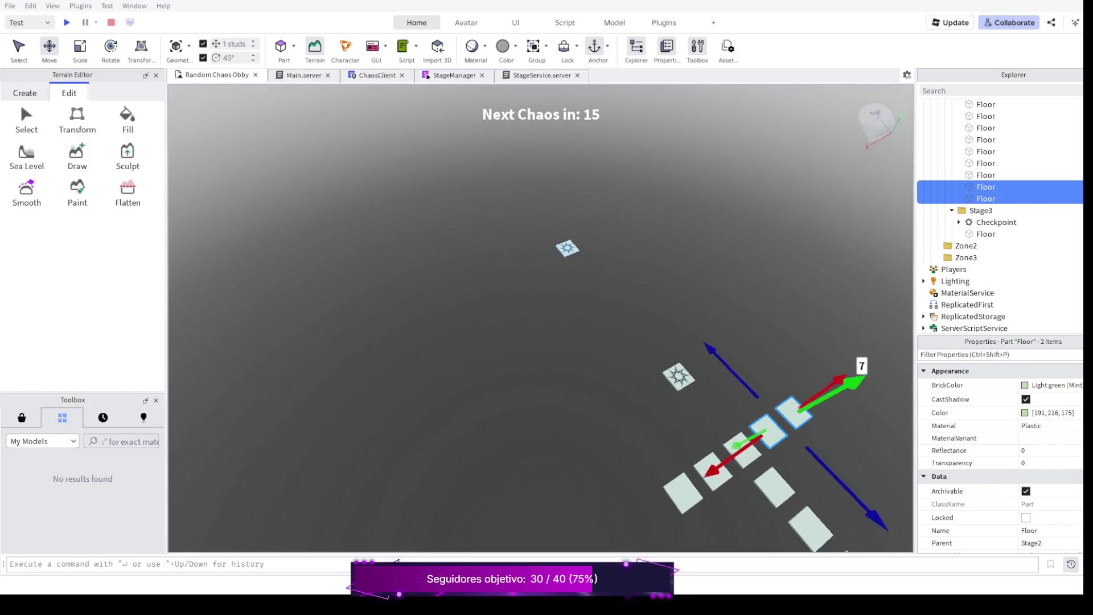
drag(539, 342, 513, 324)
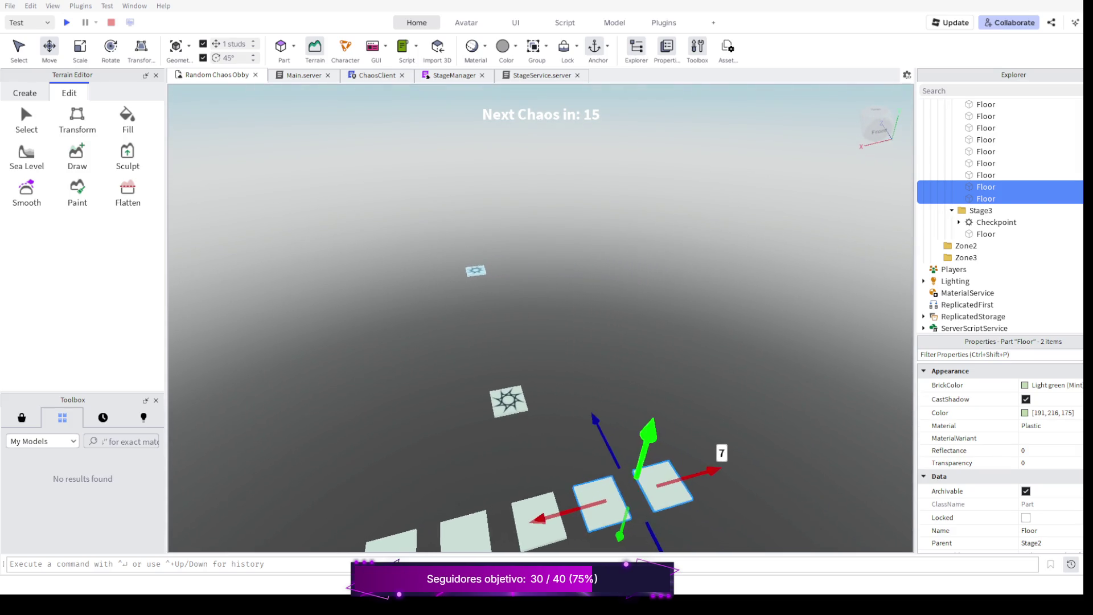
key(s)
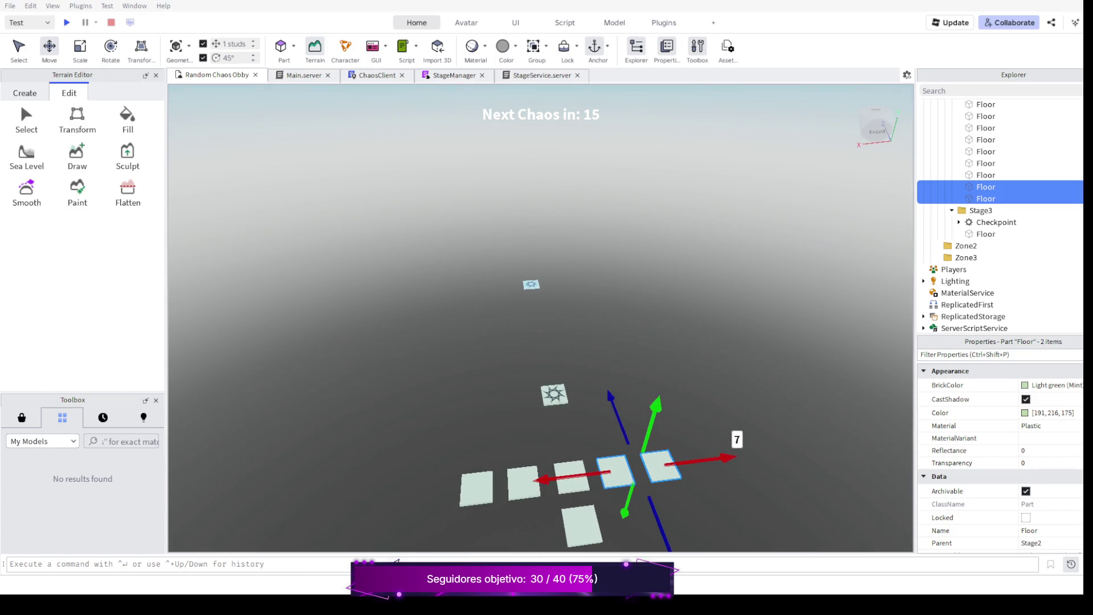
key(s)
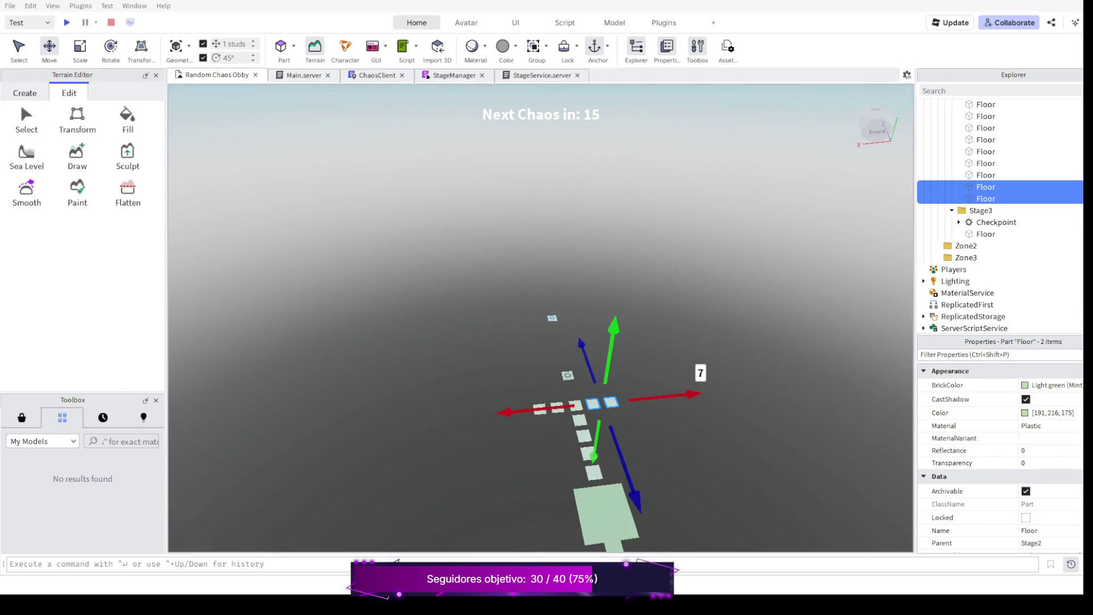
key(F5)
Run the avatar over the pink wall, across the platform and up the stepping tiles until falling.
key(Right)
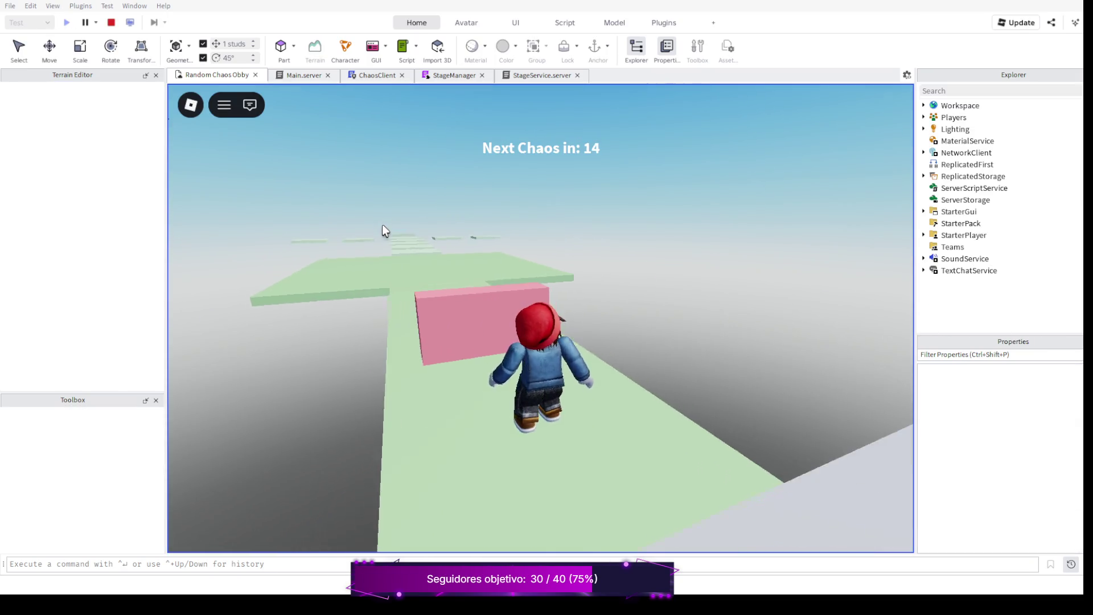
key(w)
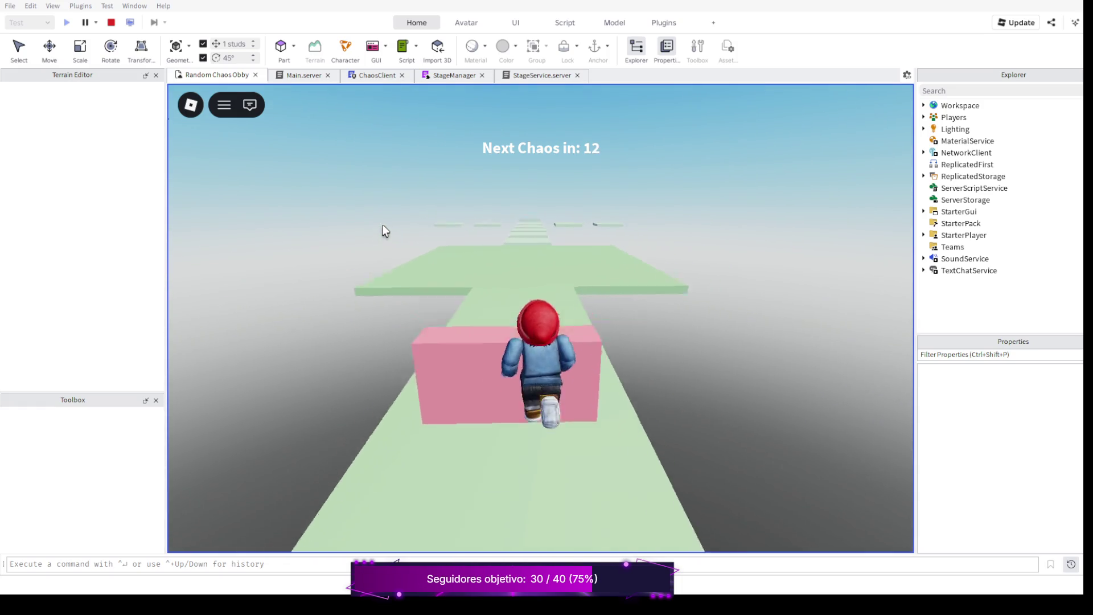
key(space)
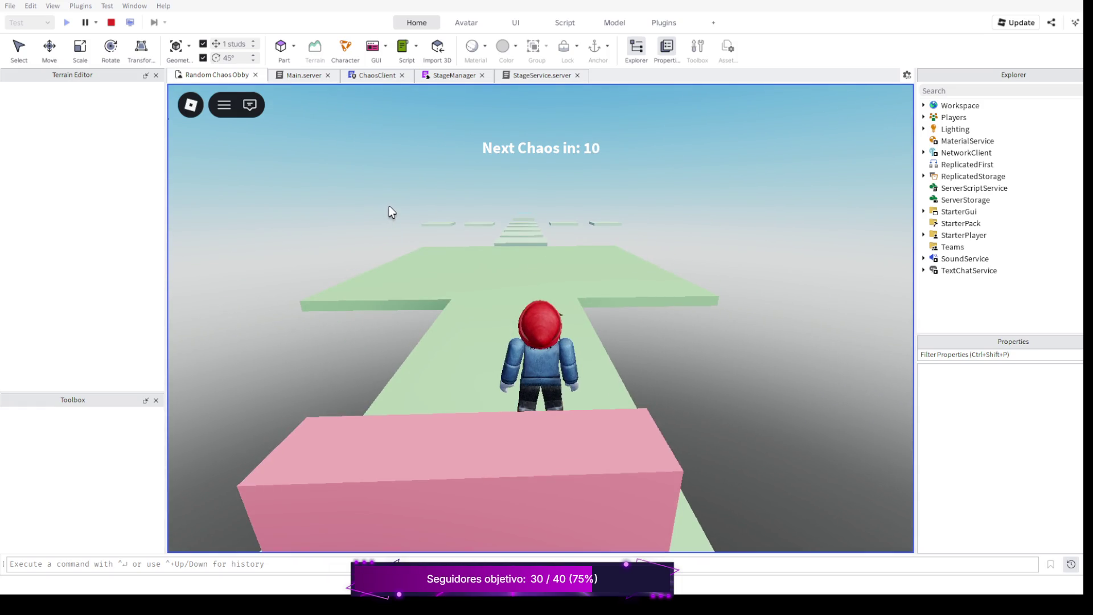
key(w)
key(w)
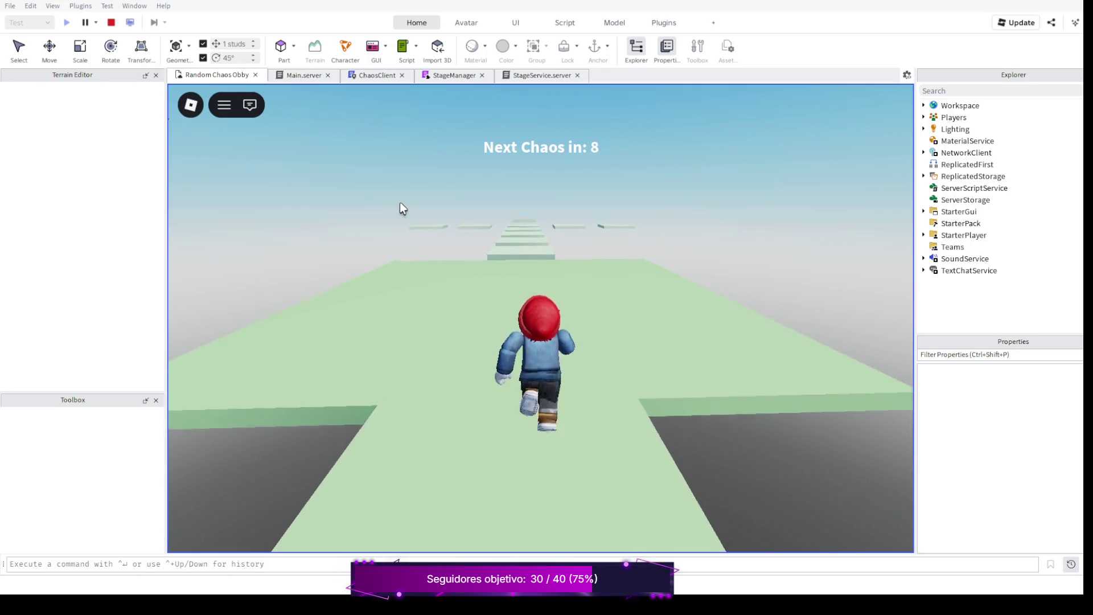
key(w)
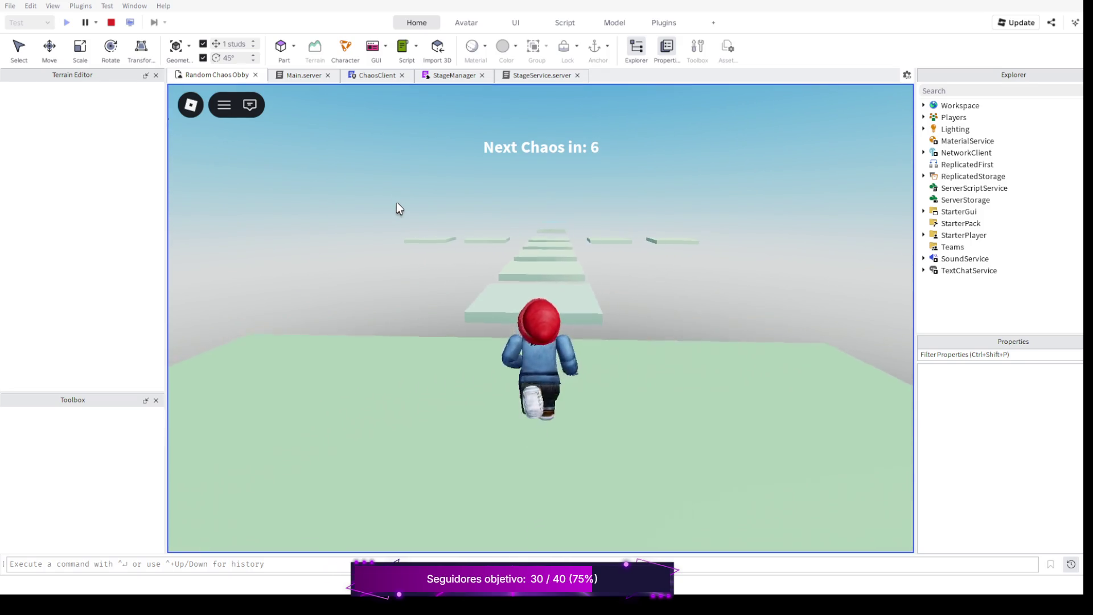
key(w)
key(space)
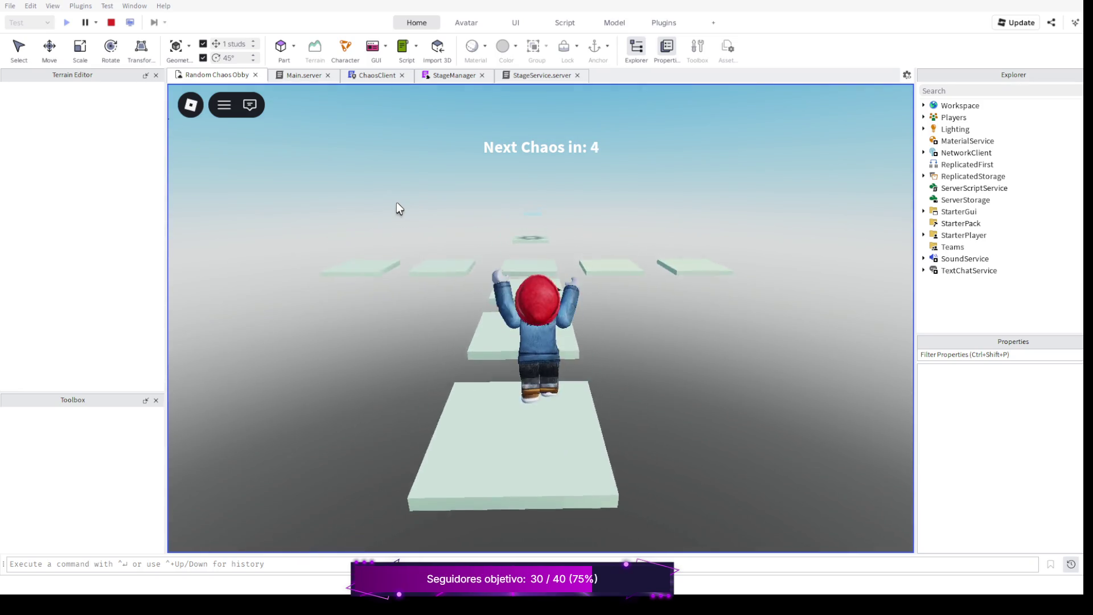
key(w)
key(space)
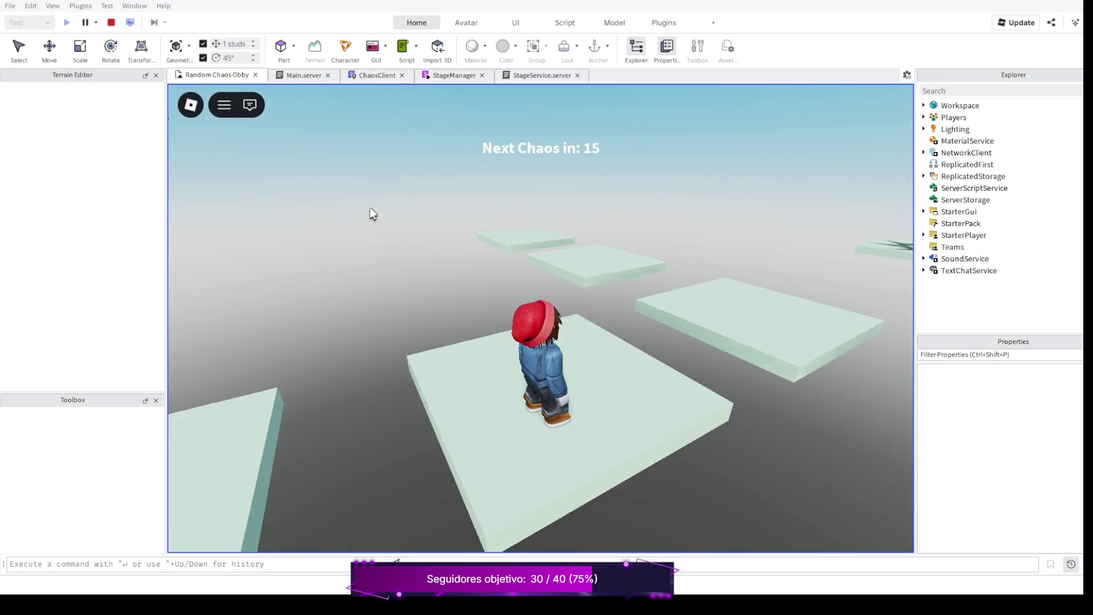
key(w)
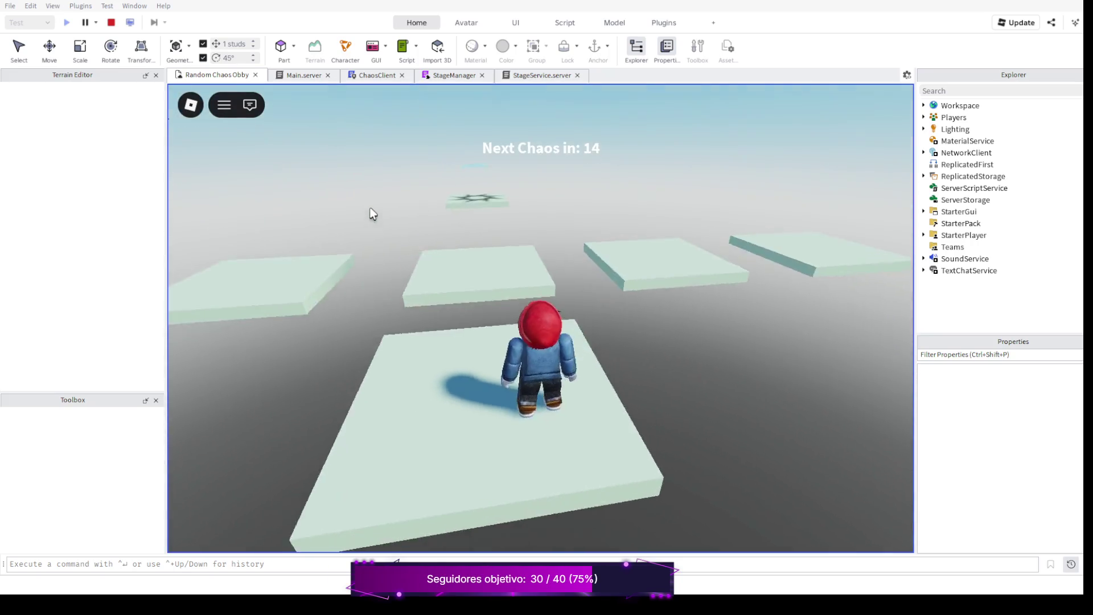
key(w)
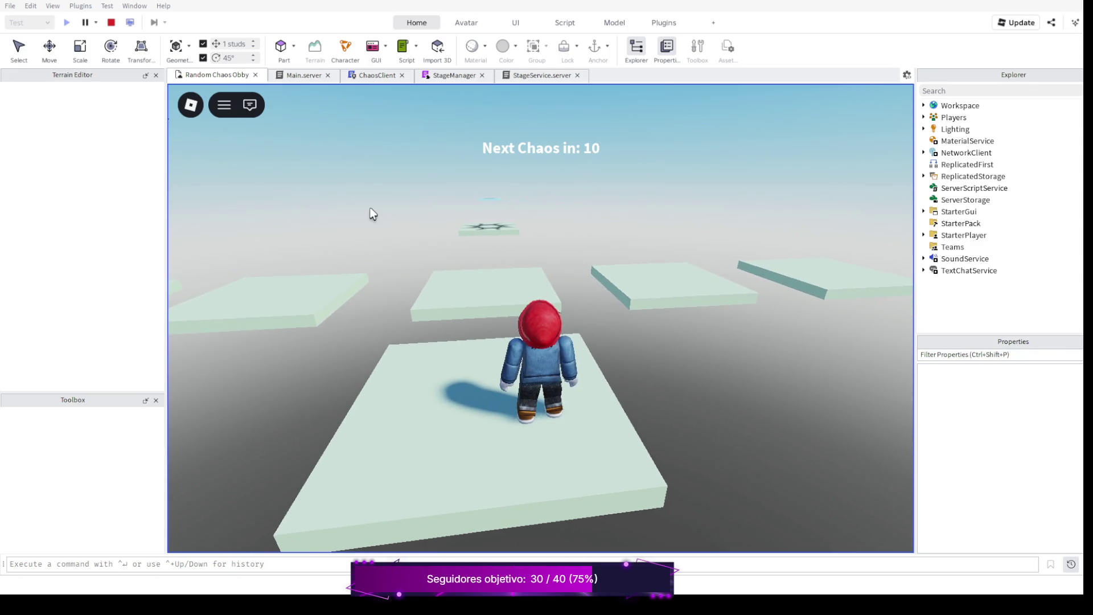
key(s)
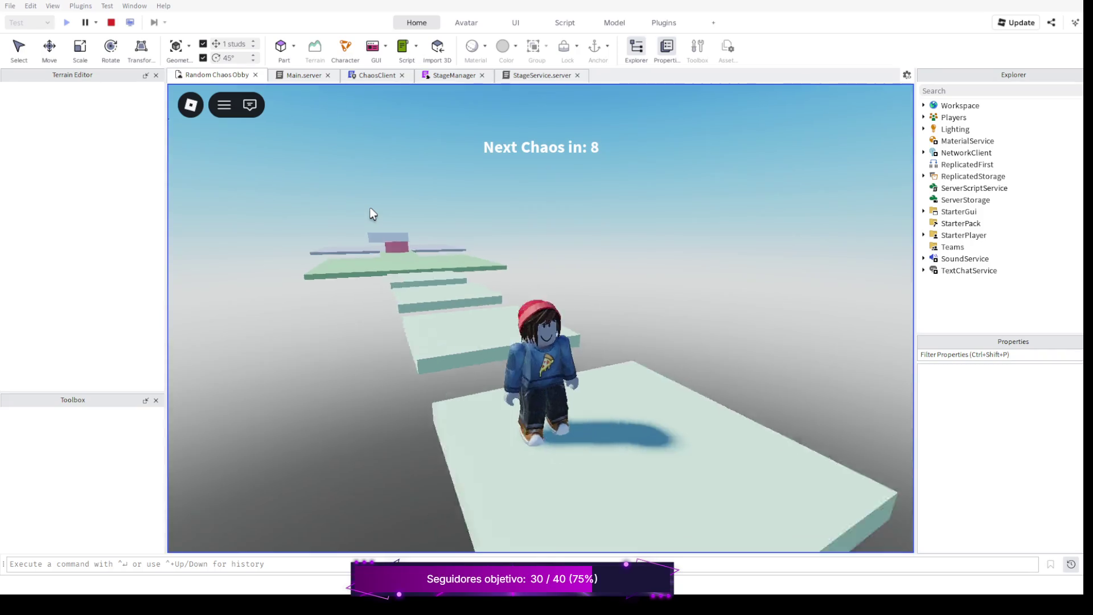
key(w)
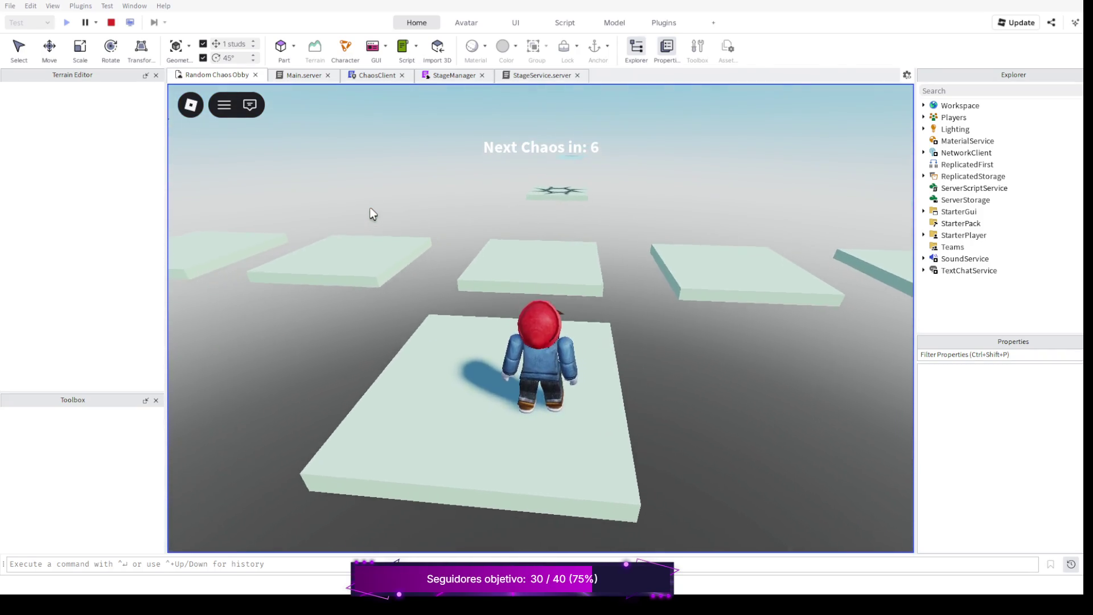
key(w)
key(space)
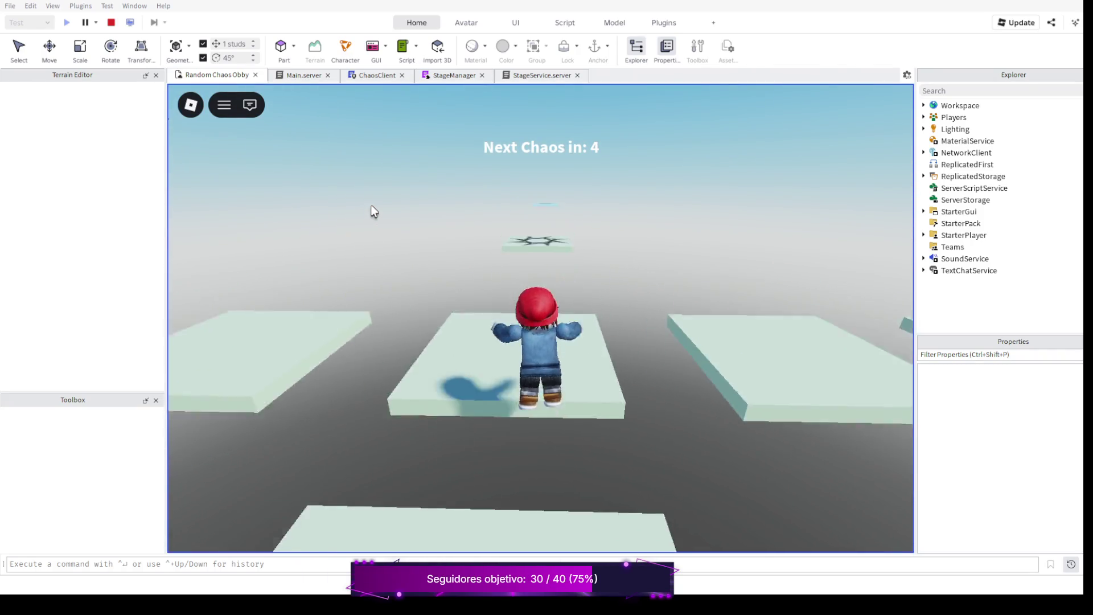
key(w)
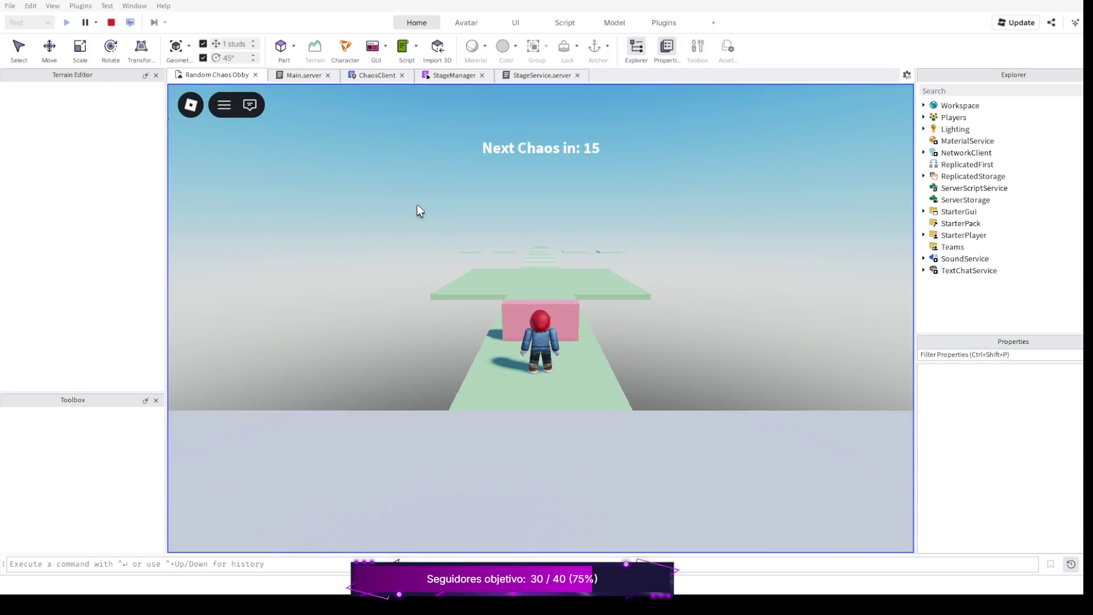
After respawning, walk past the wall onto the tiles again, then stop the playtest.
drag(413, 202, 419, 212)
right_click(420, 212)
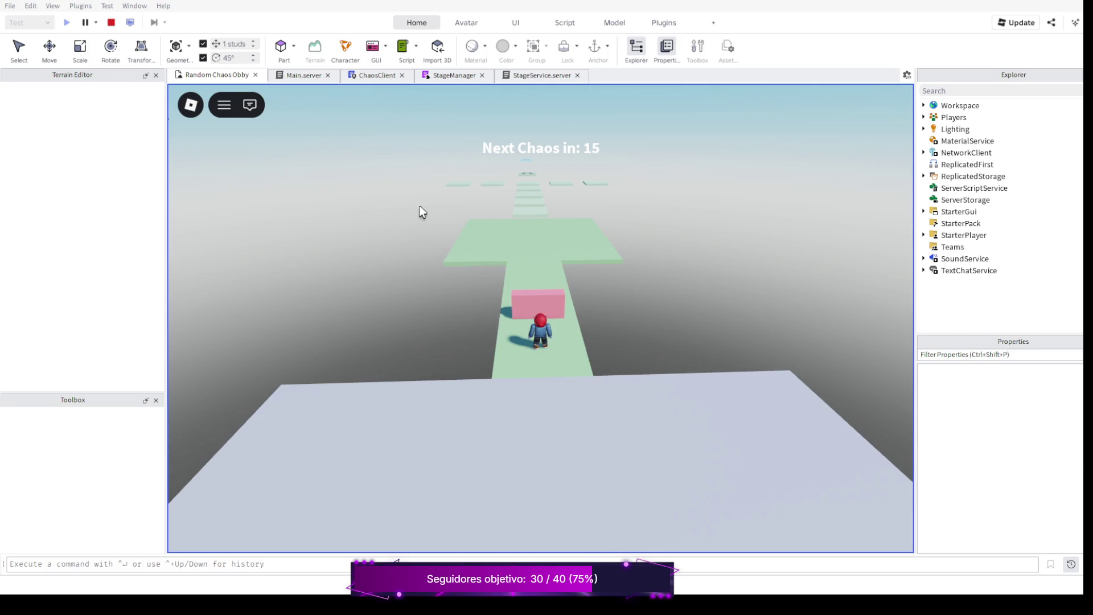
key(w)
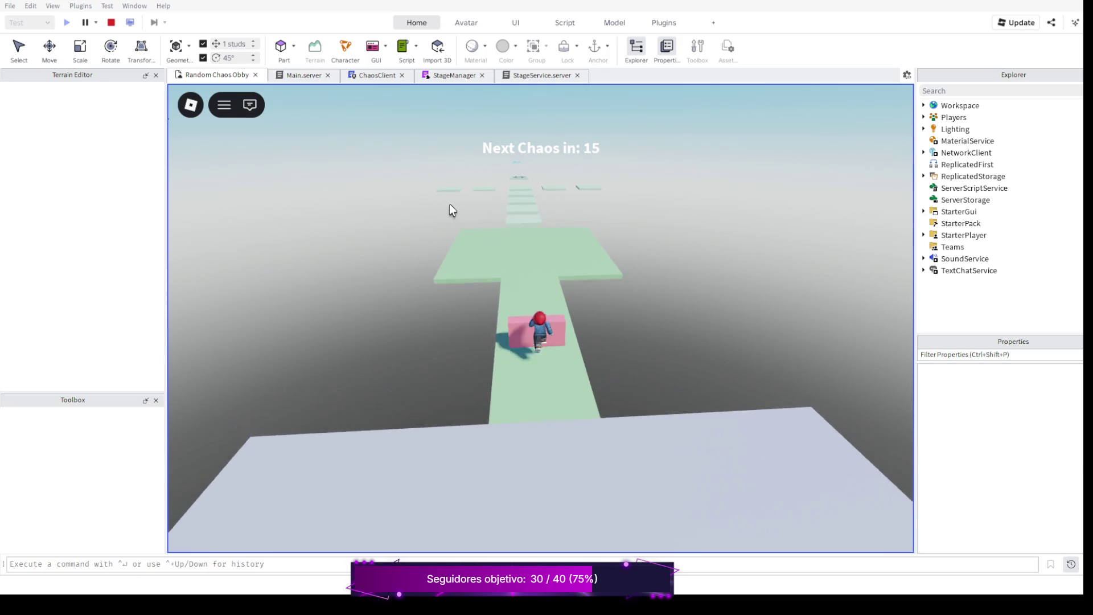
key(w)
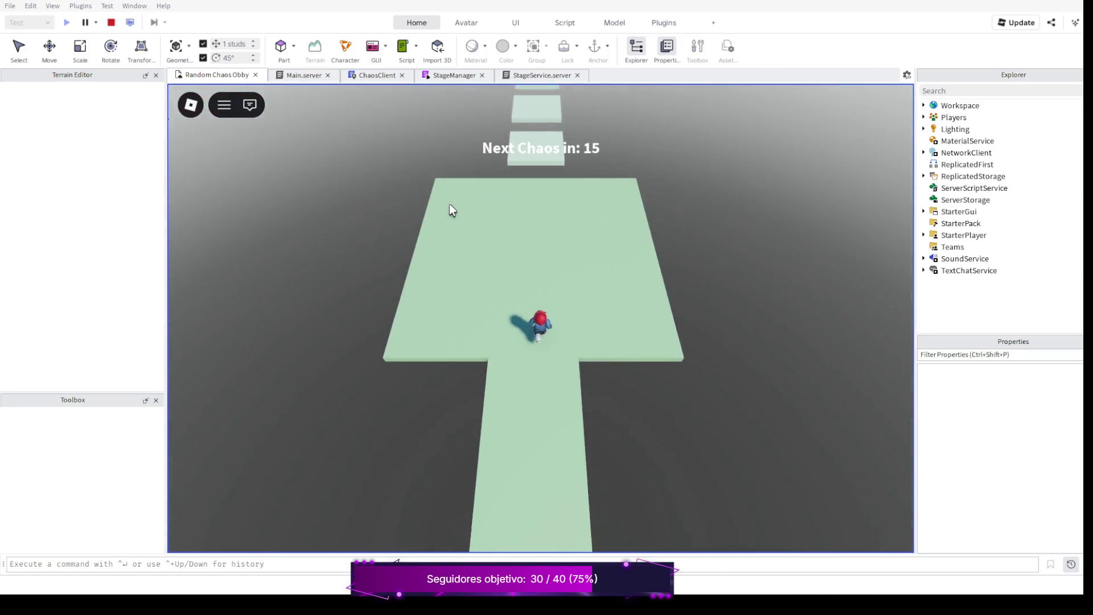
key(w)
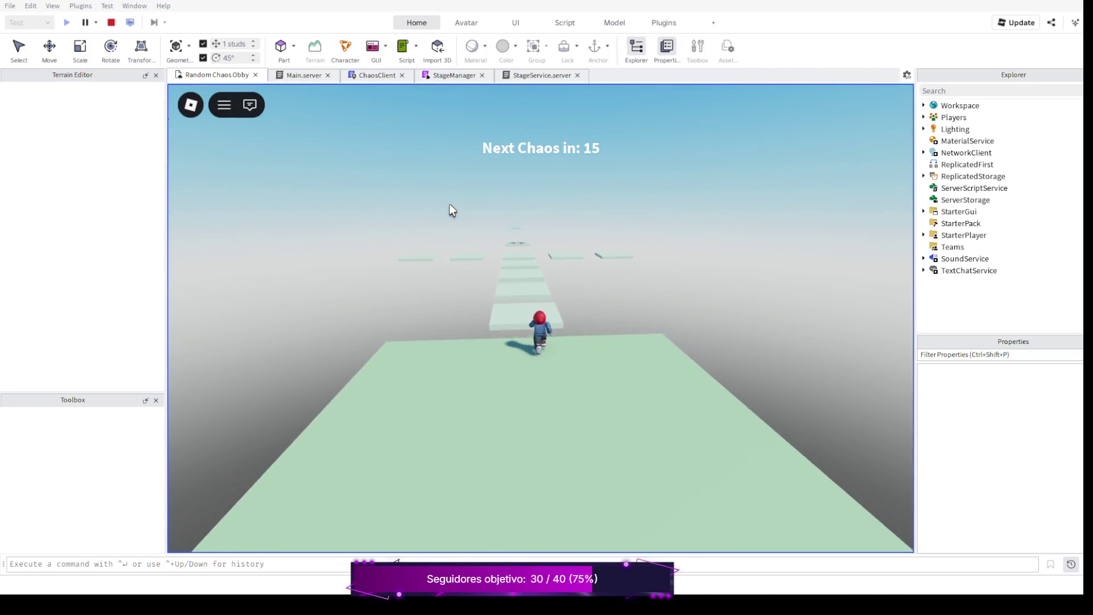
drag(449, 204, 407, 198)
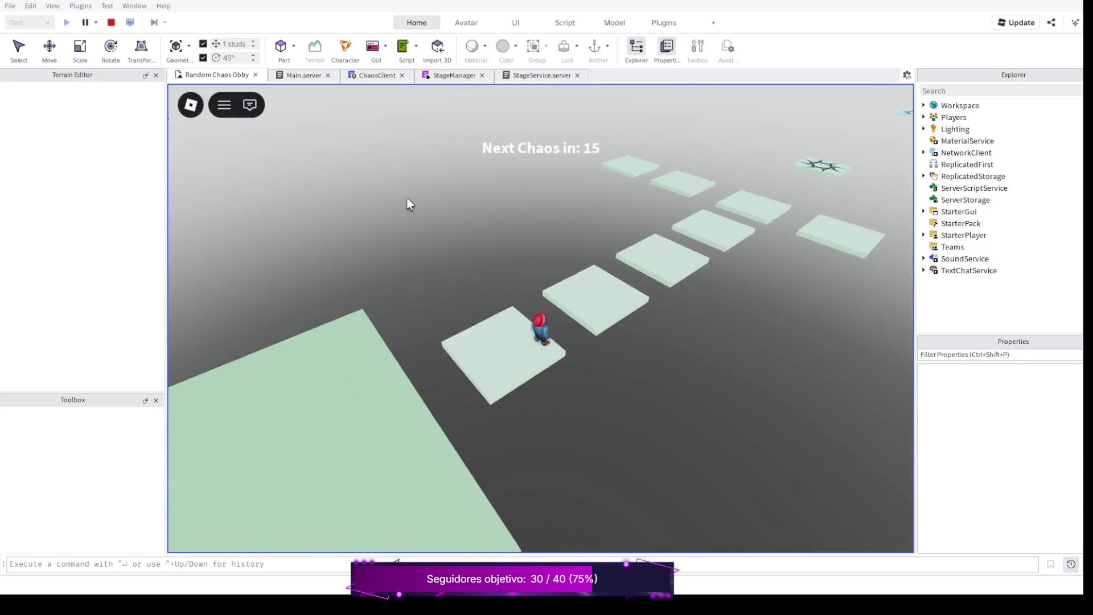
key(Right)
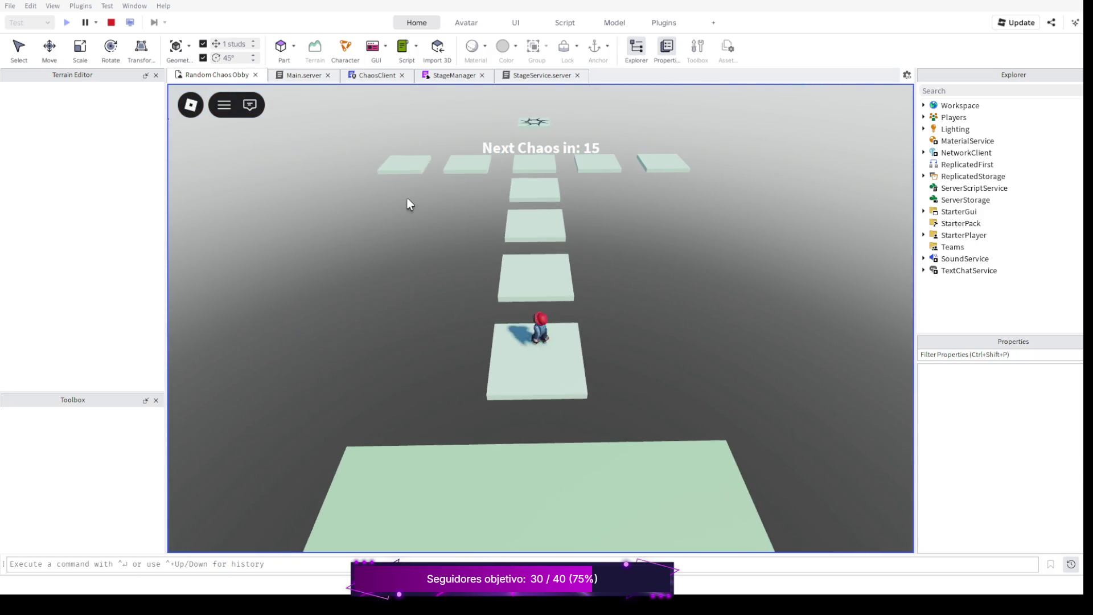
key(w)
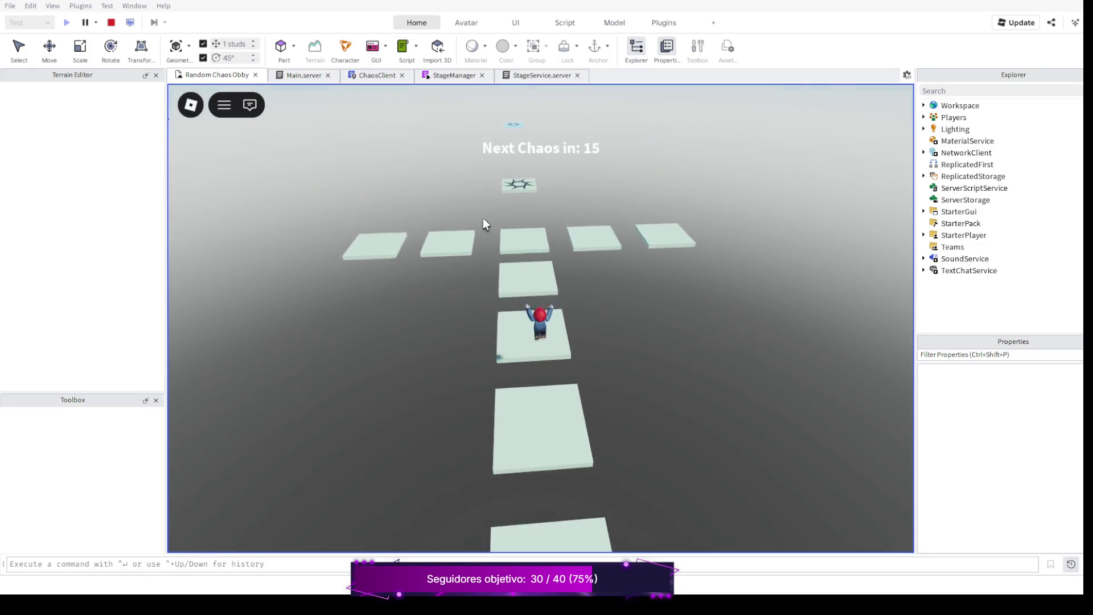
key(w)
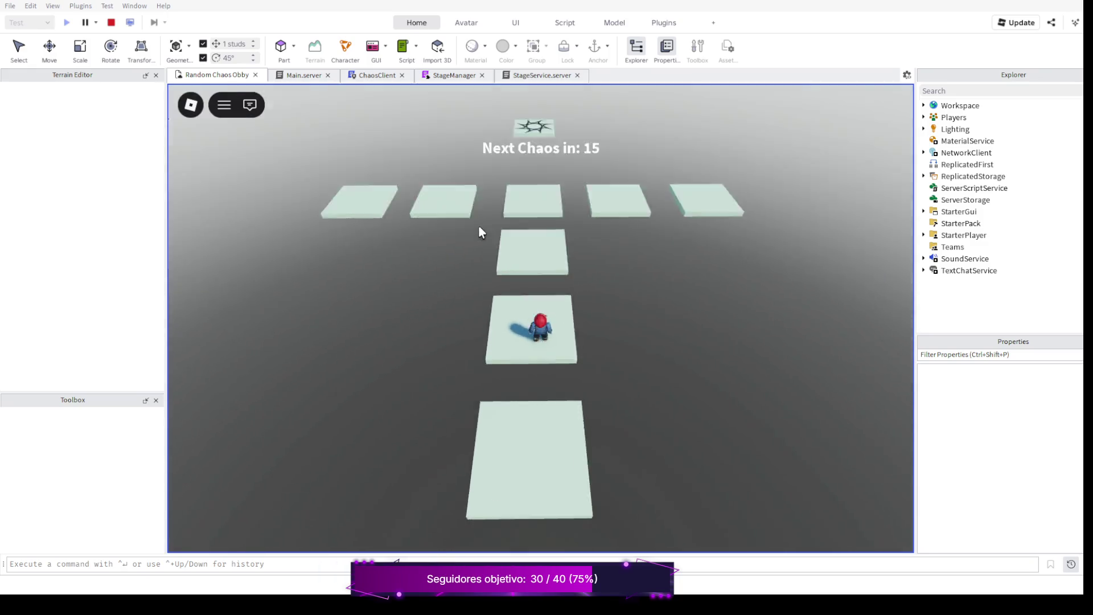
key(w)
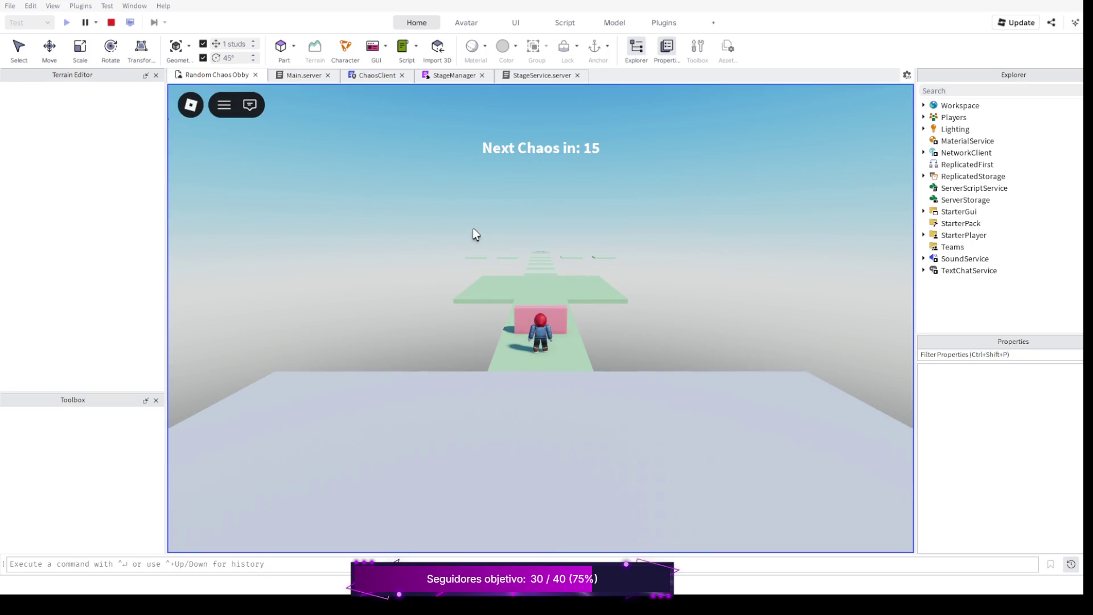
key(Right)
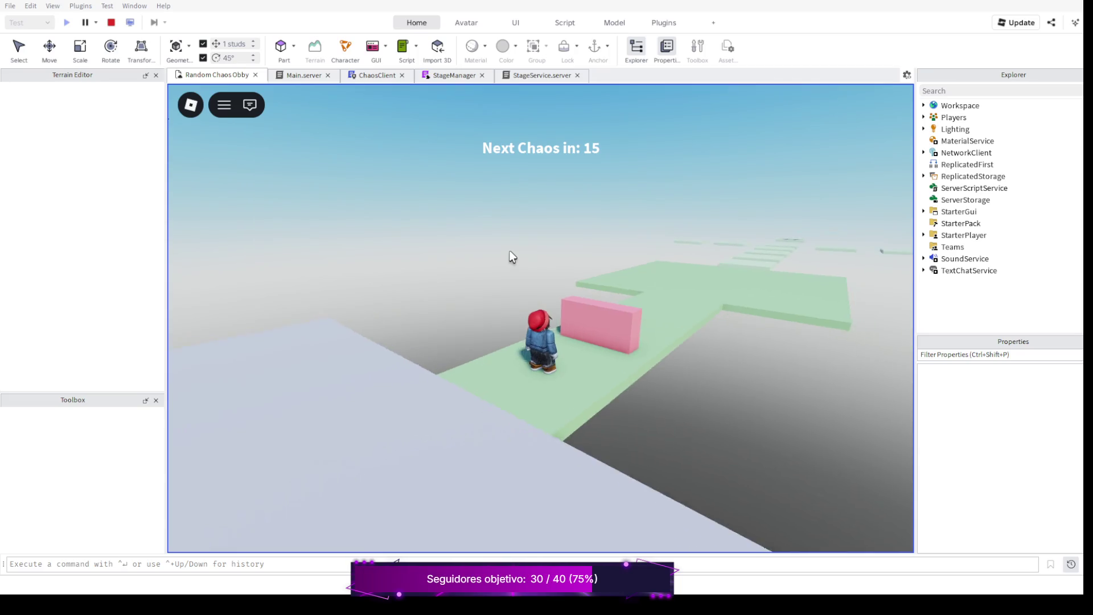
key(Right)
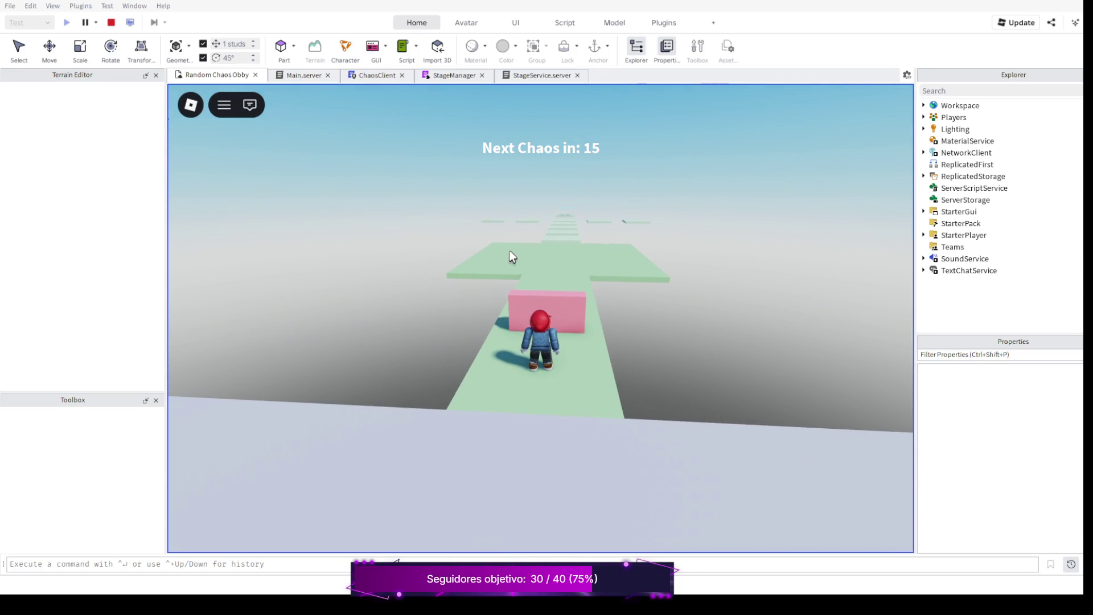
click(112, 23)
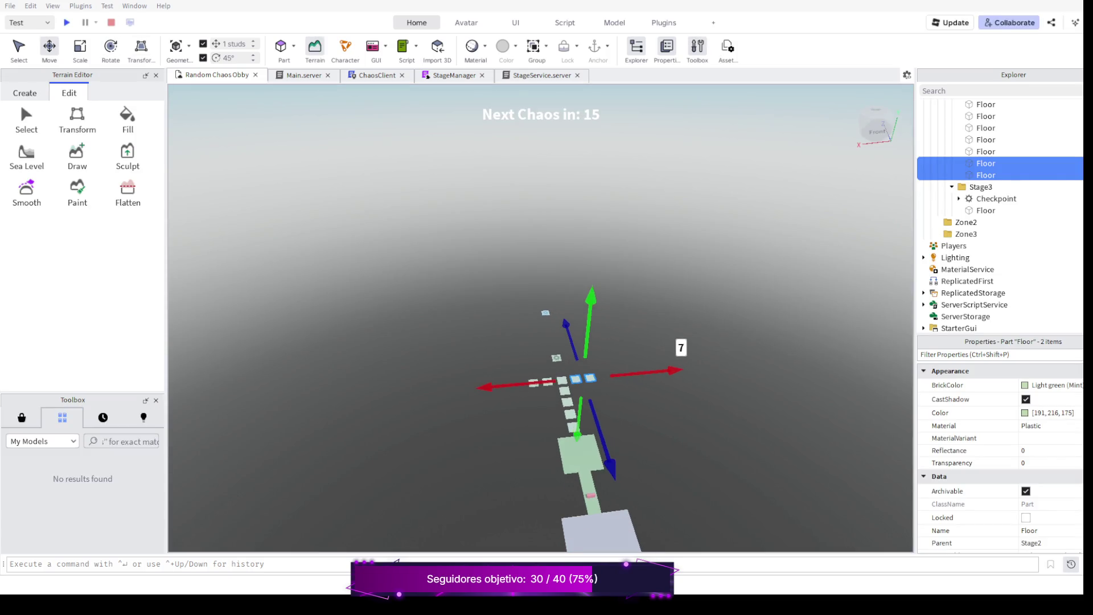
scroll(541, 342, down, 3)
scroll(541, 341, down, 2)
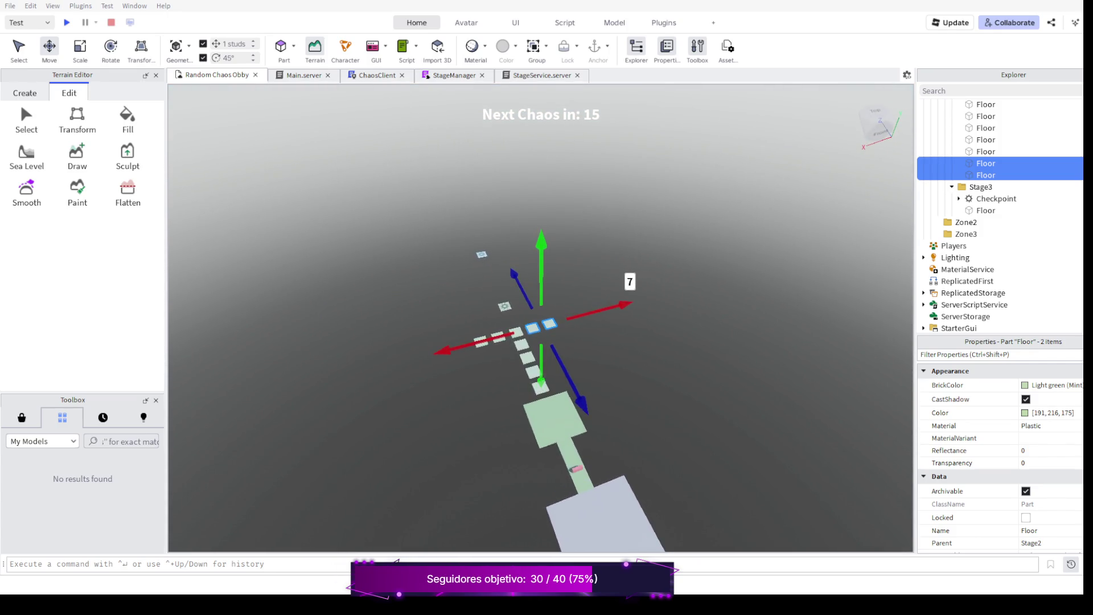
scroll(541, 341, up, 3)
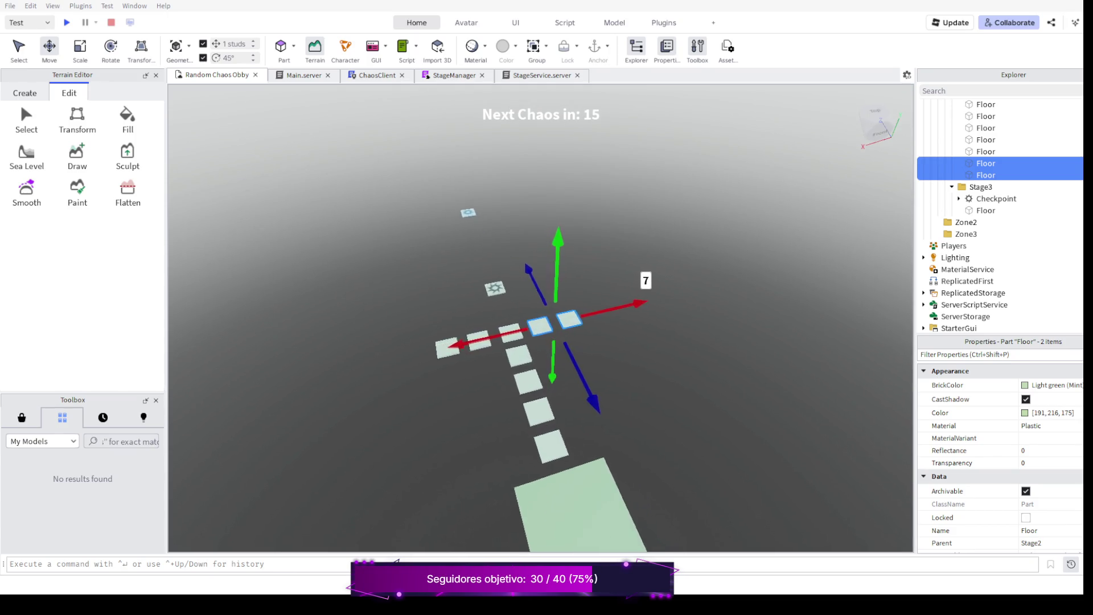
scroll(541, 343, up, 4)
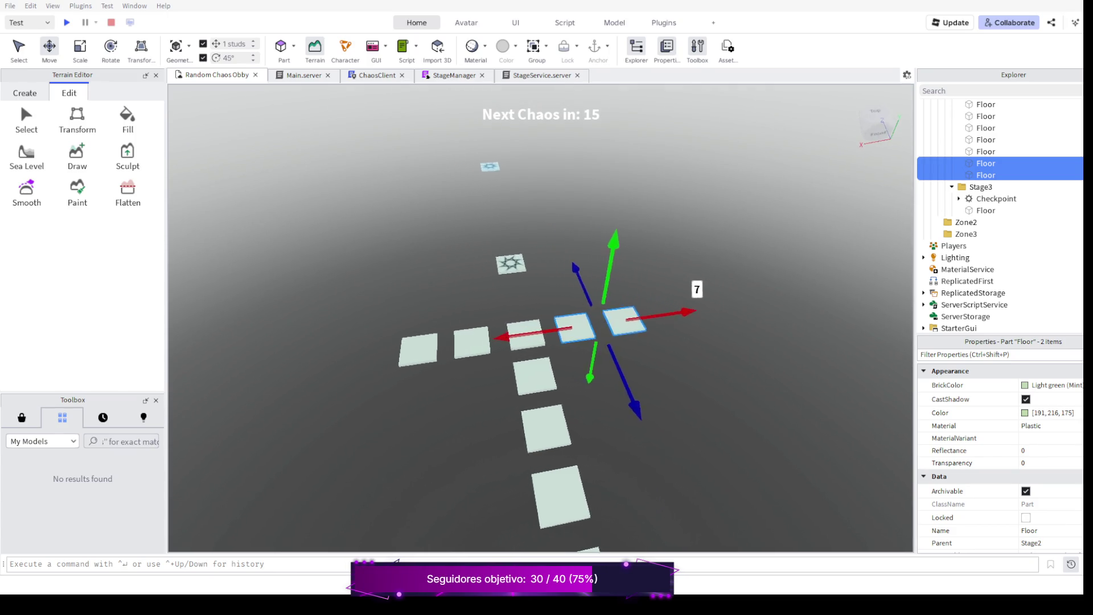
Orbit around the tiles and select the pink Stage1 Obstacle1 part.
drag(541, 342, 427, 384)
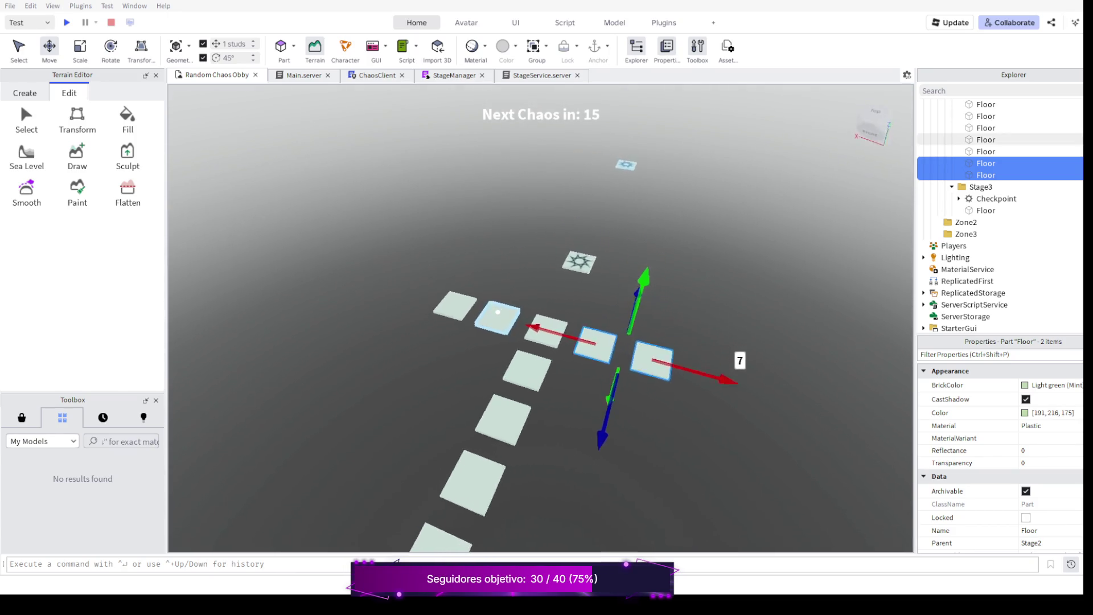
drag(541, 342, 427, 341)
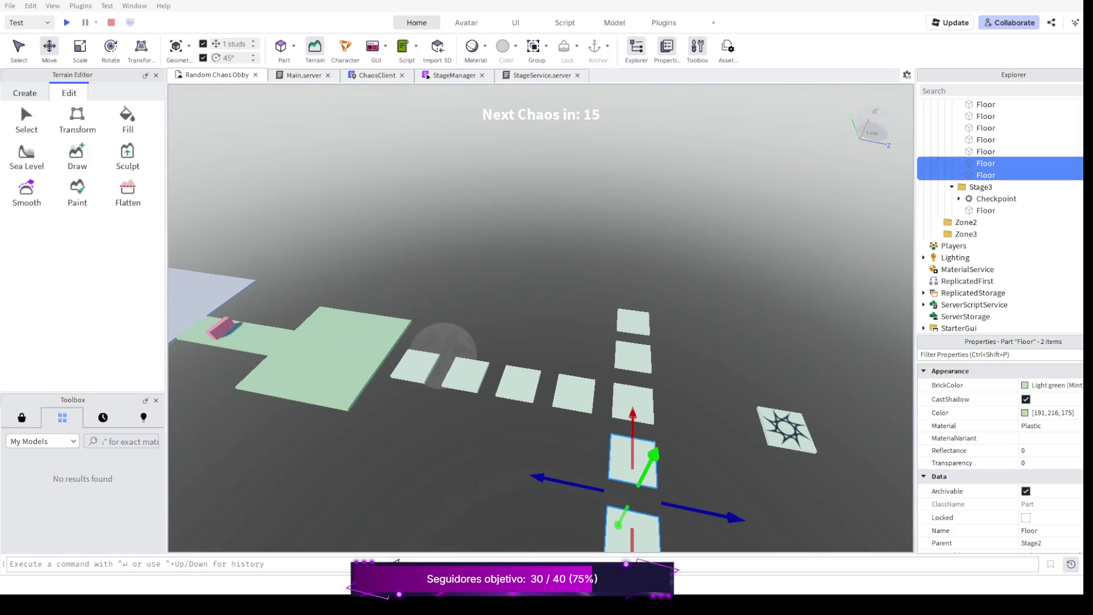
drag(540, 341, 546, 342)
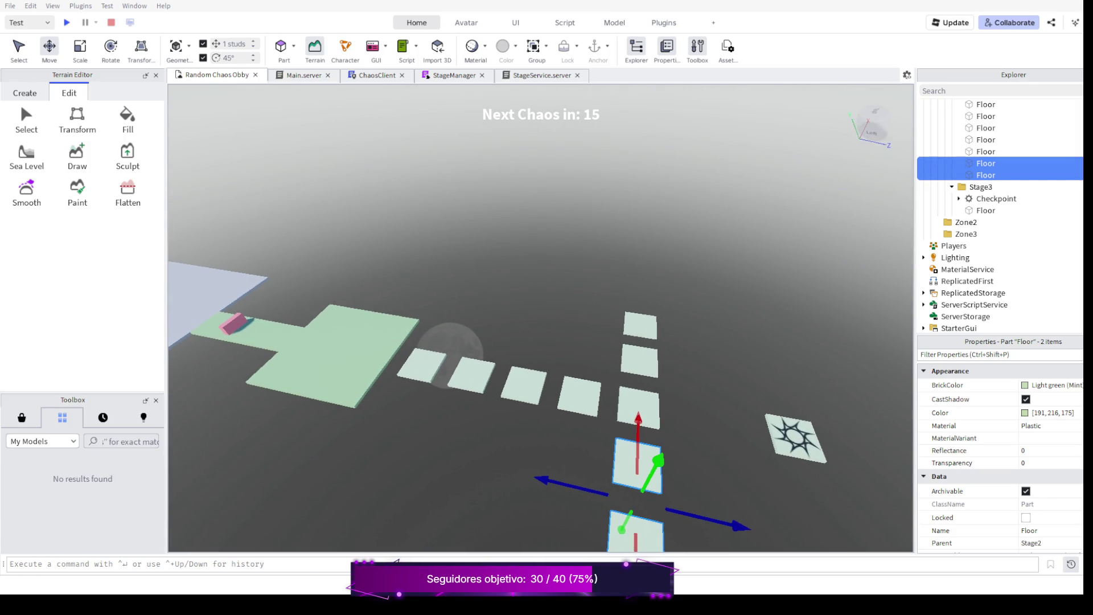
click(235, 323)
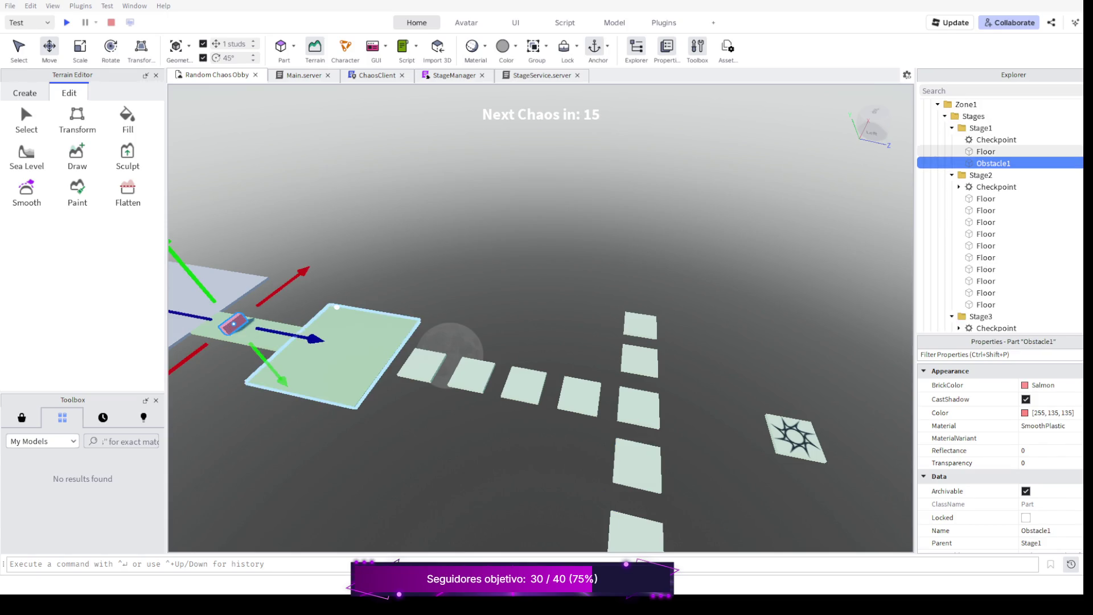
Duplicate Obstacle1 with Ctrl+D and move the copy about 155 studs out over the tiles.
key(ctrl+d)
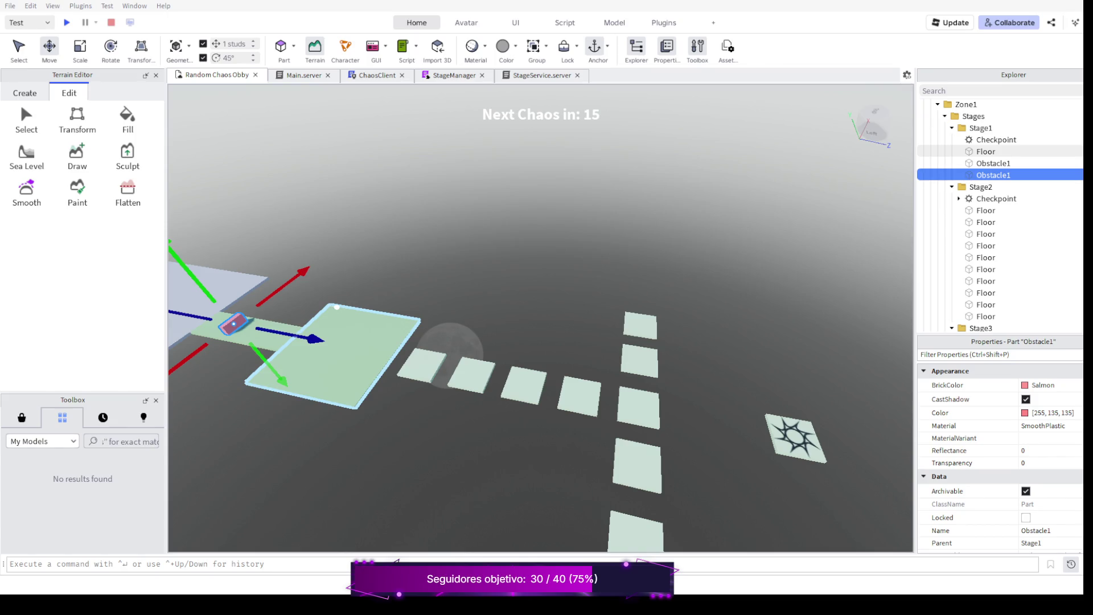
drag(315, 340, 673, 408)
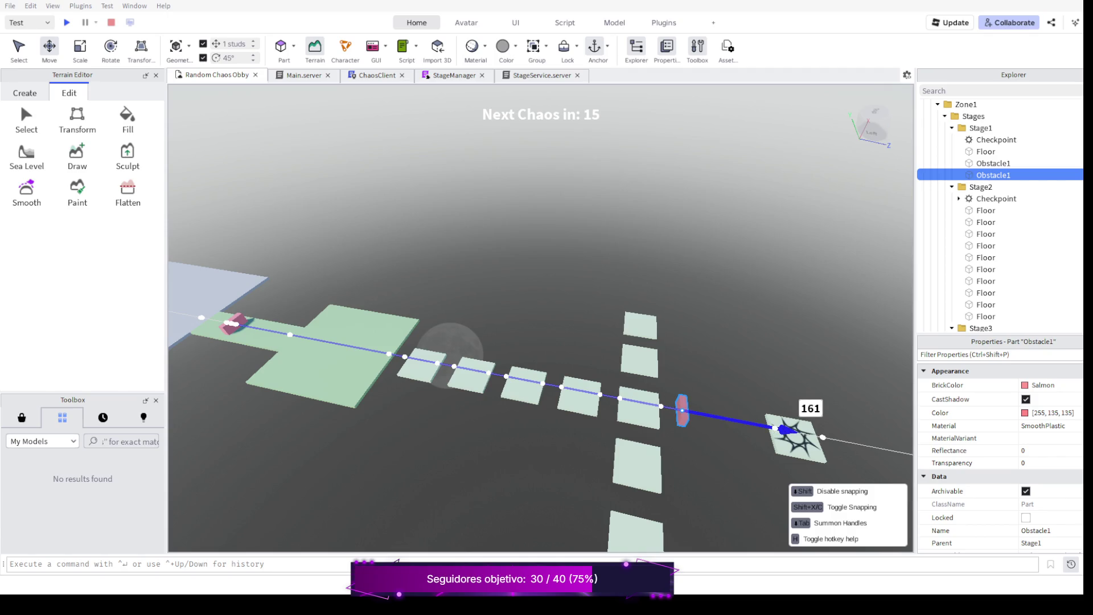
drag(678, 408, 662, 408)
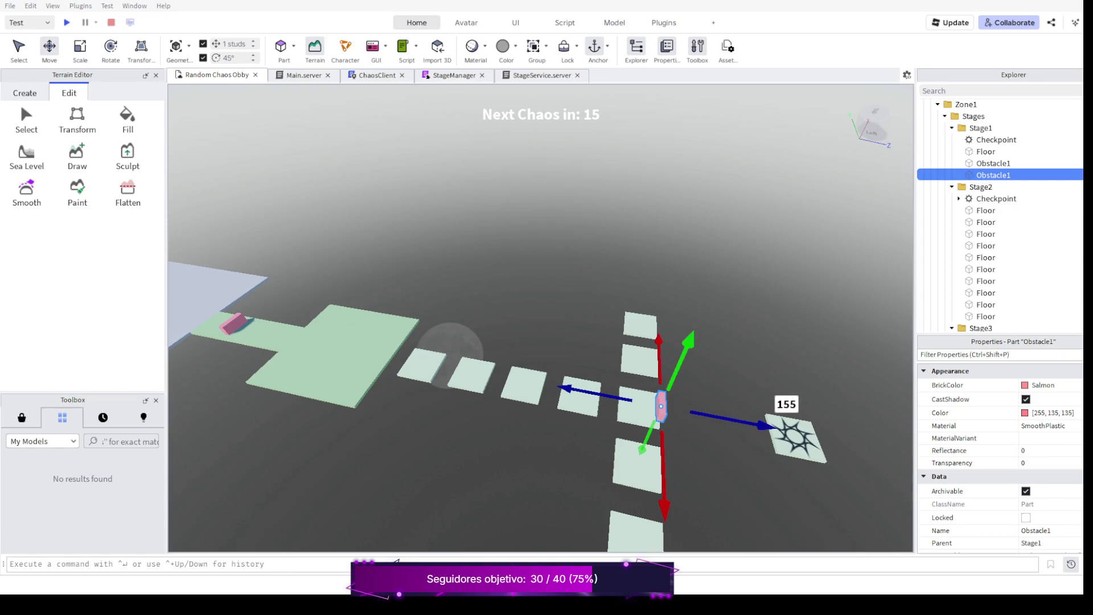
drag(453, 342, 546, 342)
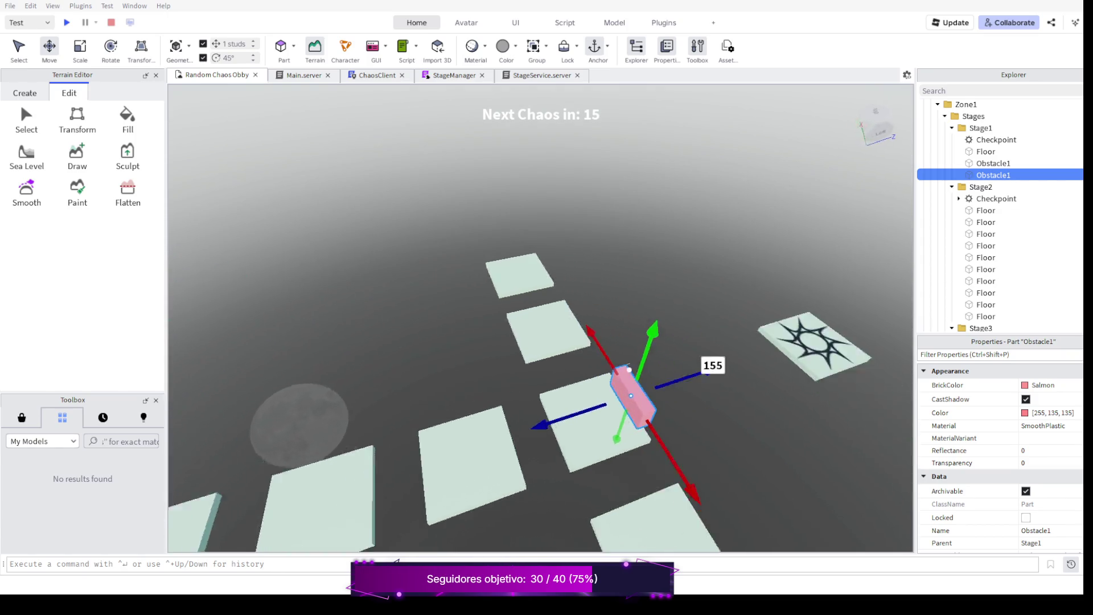
drag(453, 341, 547, 341)
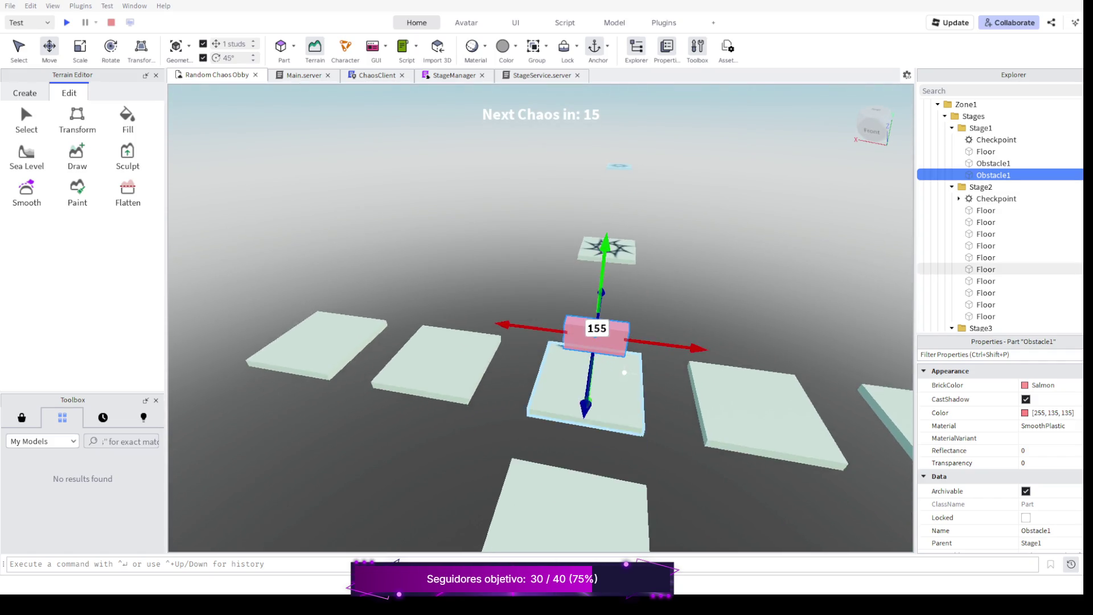
scroll(540, 341, up, 3)
scroll(541, 342, up, 1)
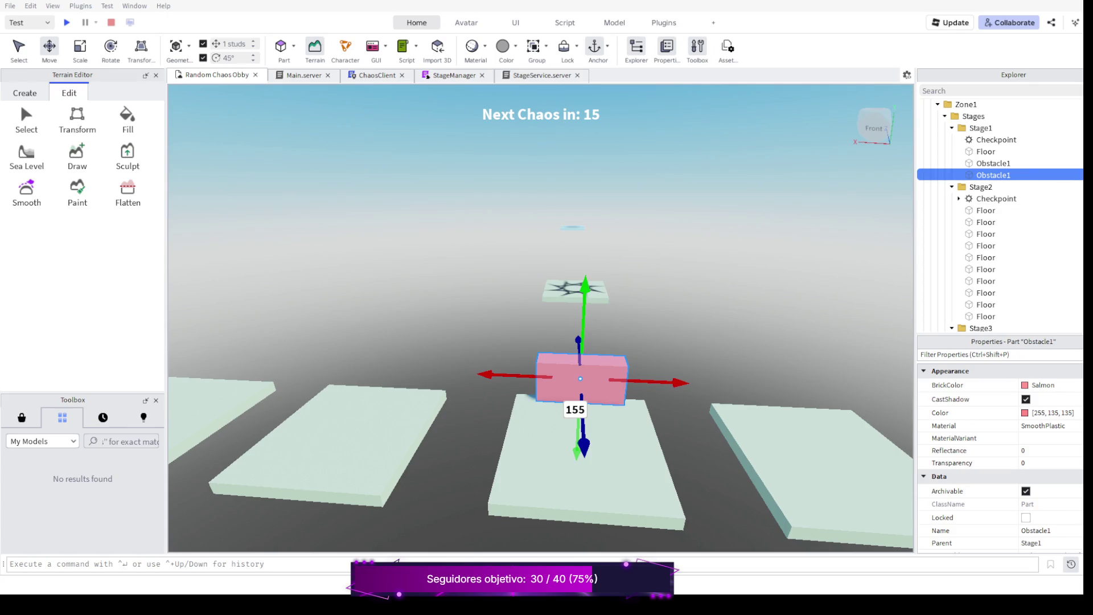
key(ctrl+3)
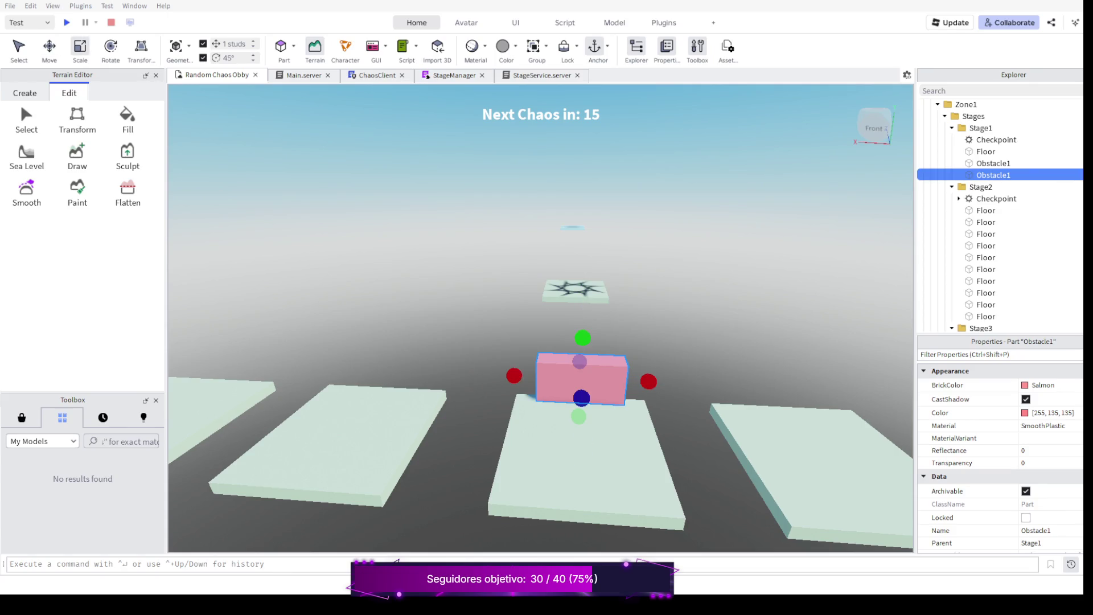
Stretch the copied obstacle wider on both sides and make it taller.
mouse_move(648, 381)
mouse_down()
mouse_move(727, 385)
mouse_move(715, 384)
mouse_up()
drag(513, 376, 420, 372)
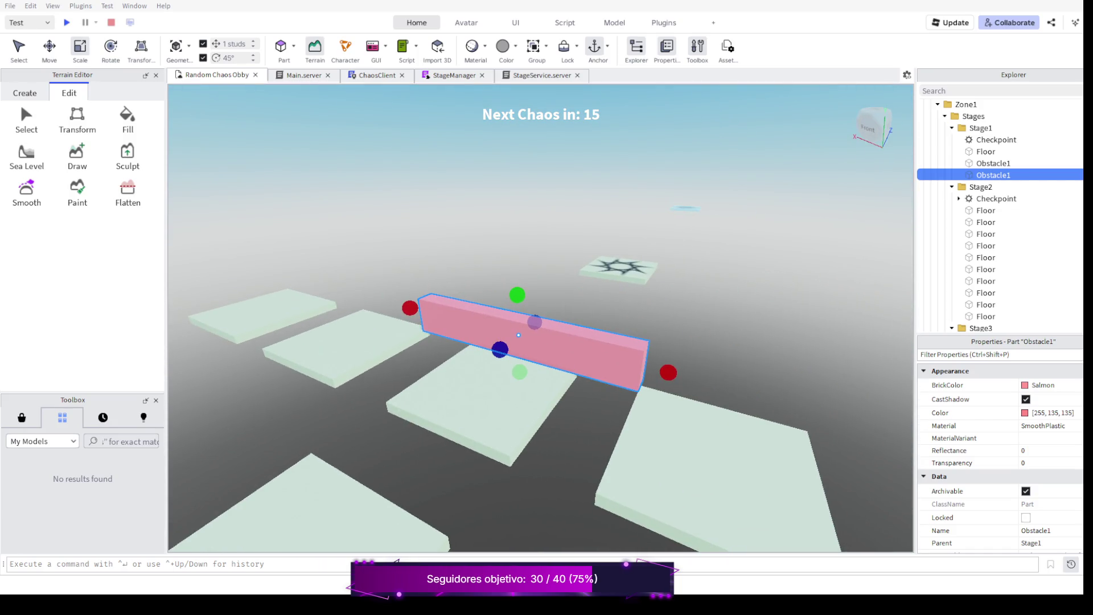
drag(516, 295, 516, 267)
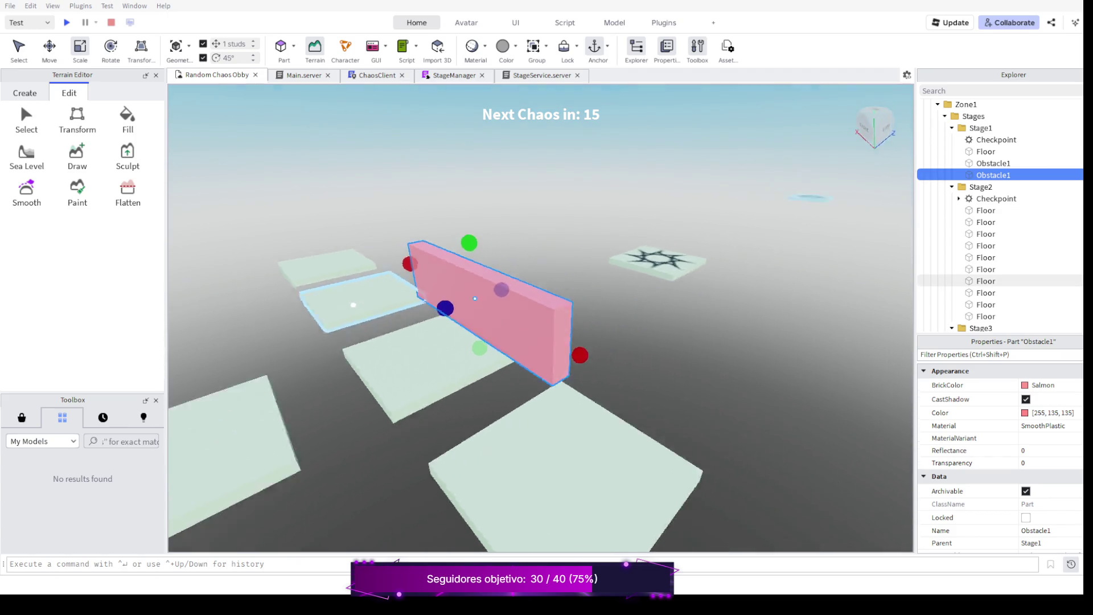
right_click(538, 341)
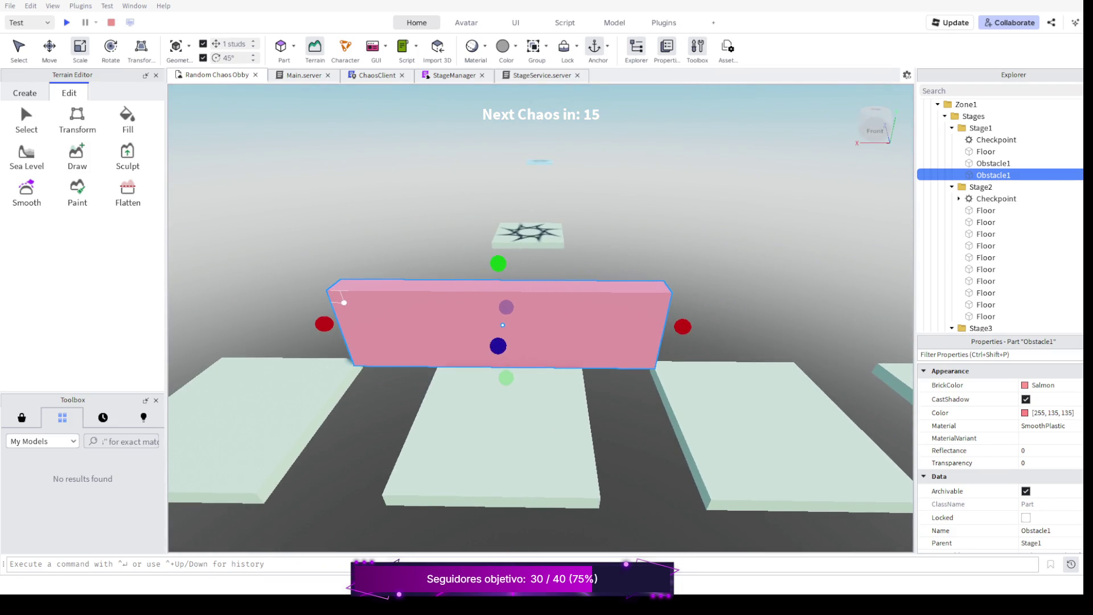
Widen the pink wall further on both ends into a long wall spanning the tiles.
drag(685, 325, 825, 327)
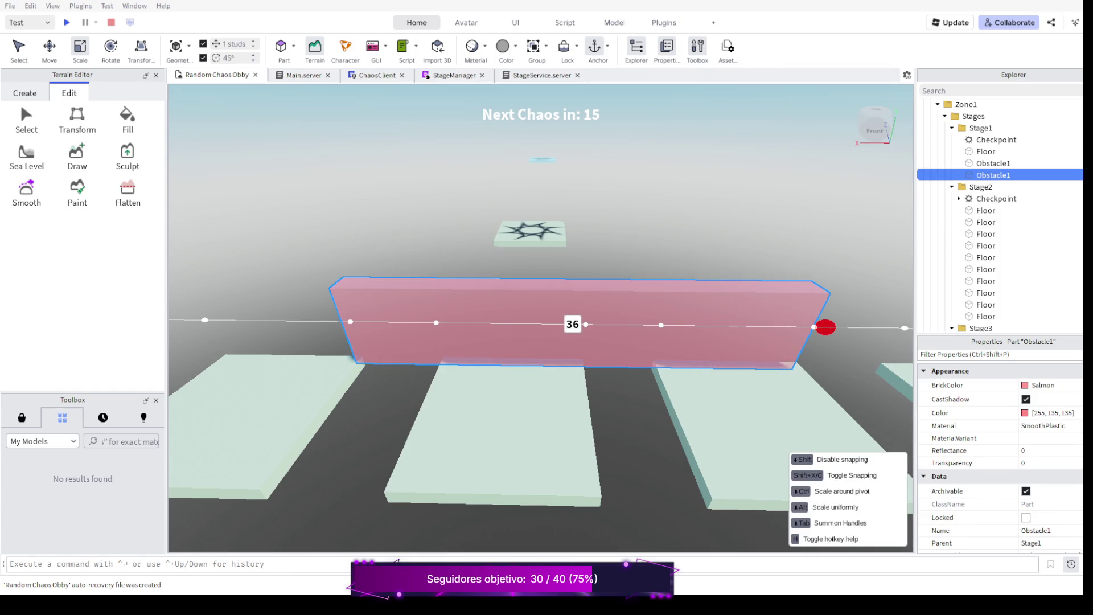
drag(825, 327, 838, 327)
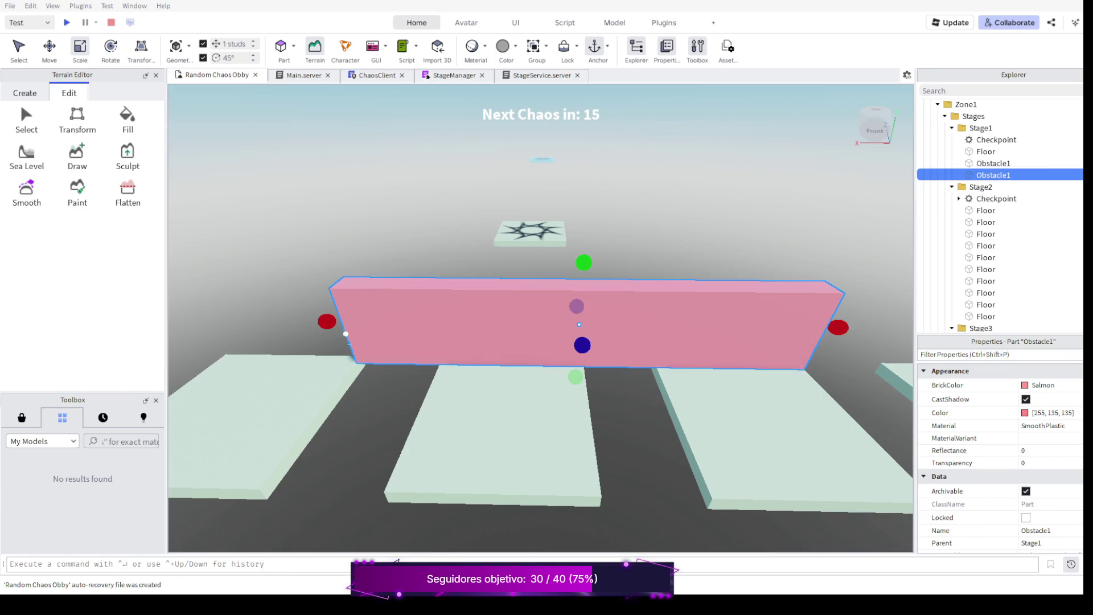
drag(326, 321, 193, 320)
scroll(260, 310, down, 5)
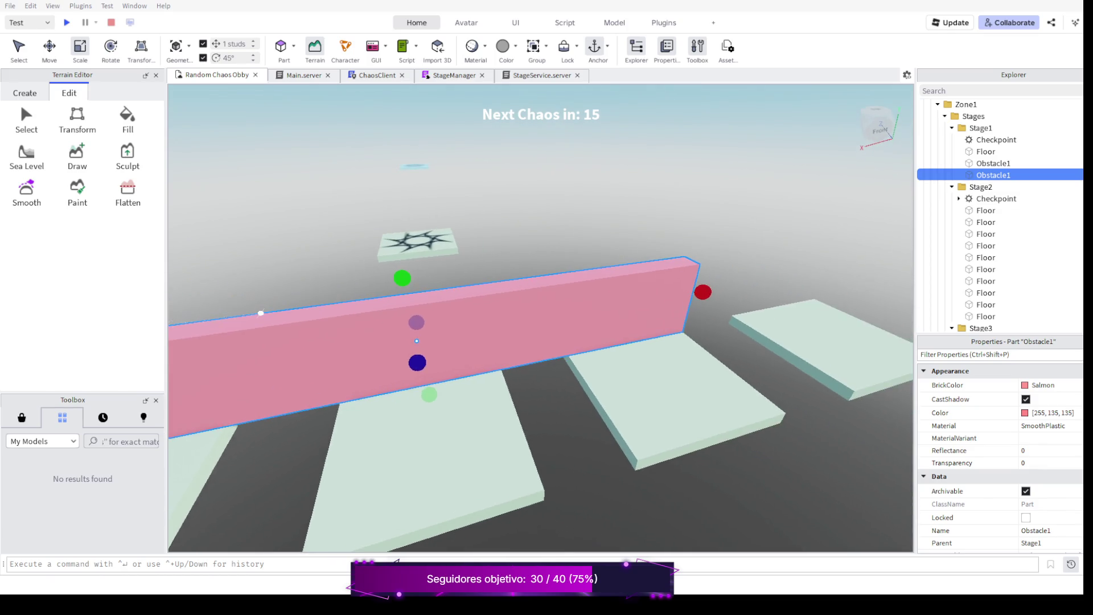
right_click(538, 342)
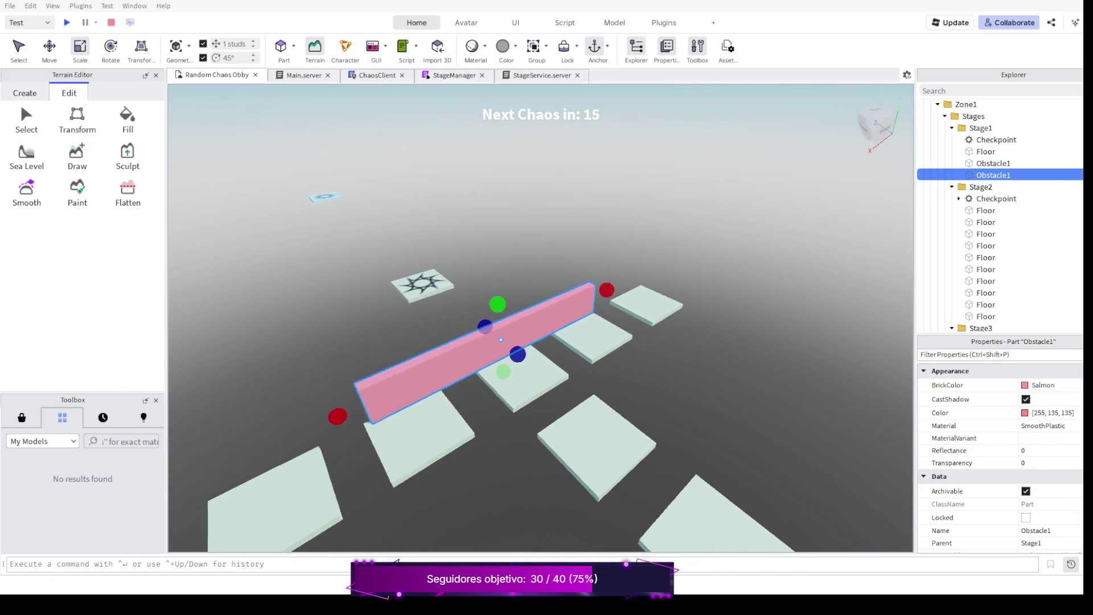
right_click(538, 341)
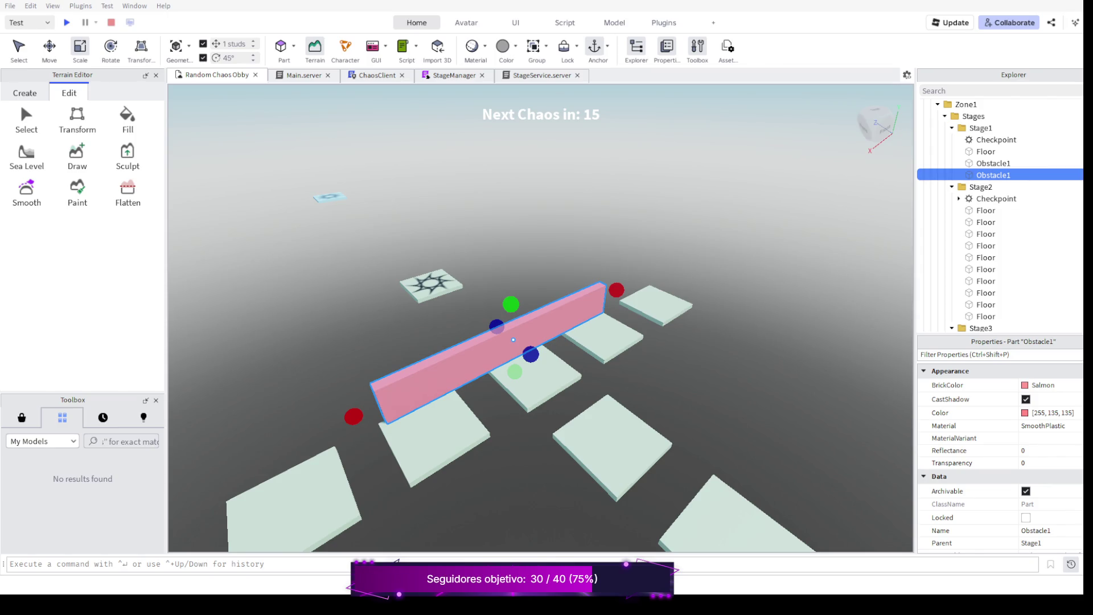
drag(354, 417, 346, 420)
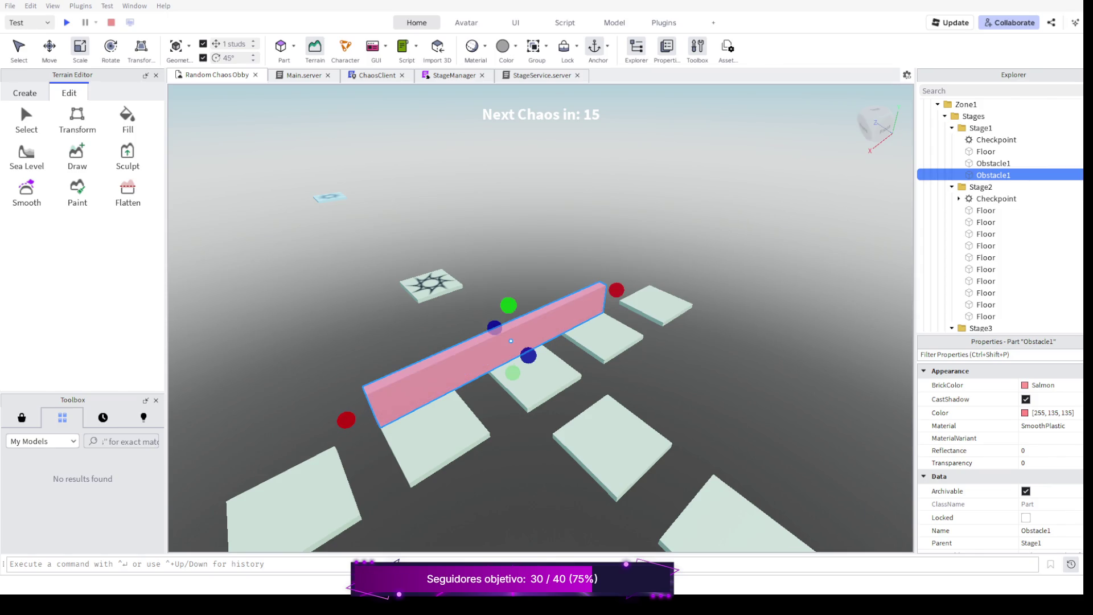
right_click(538, 342)
mouse_move(538, 341)
mouse_down()
mouse_move(597, 325)
mouse_move(420, 336)
mouse_move(529, 343)
mouse_move(420, 334)
mouse_up()
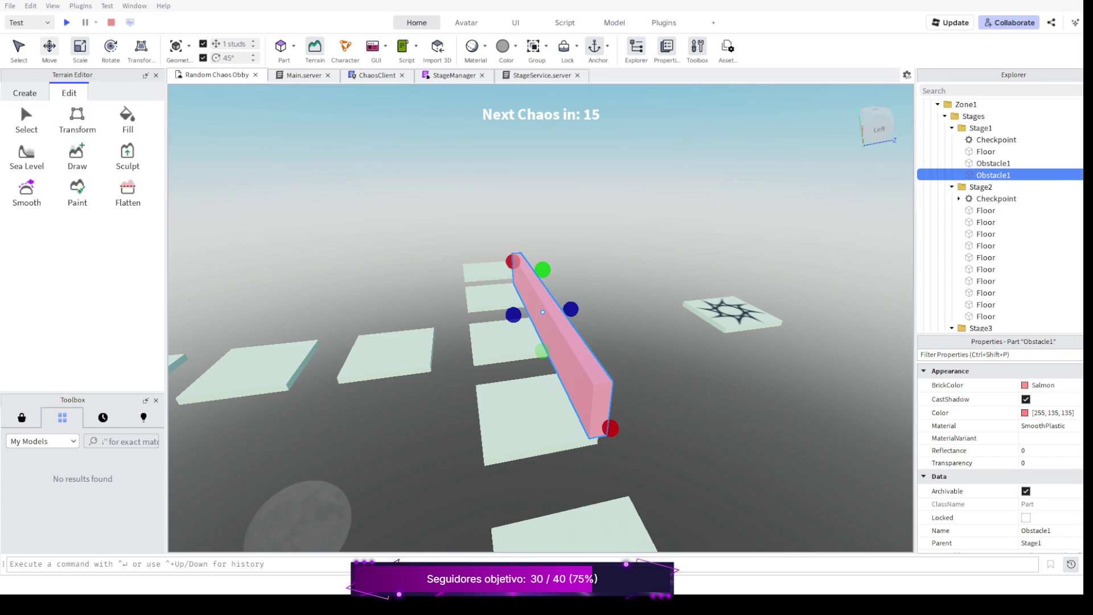
key(ctrl+2)
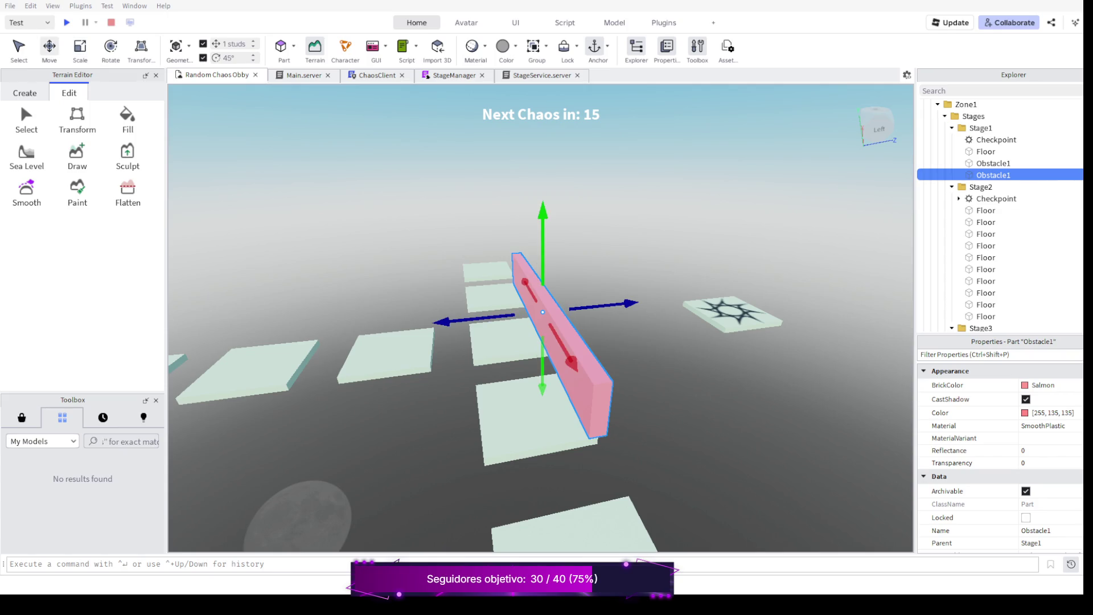
Shift the pink wall about 4 studs sideways and start a playtest with F5.
drag(631, 304, 653, 299)
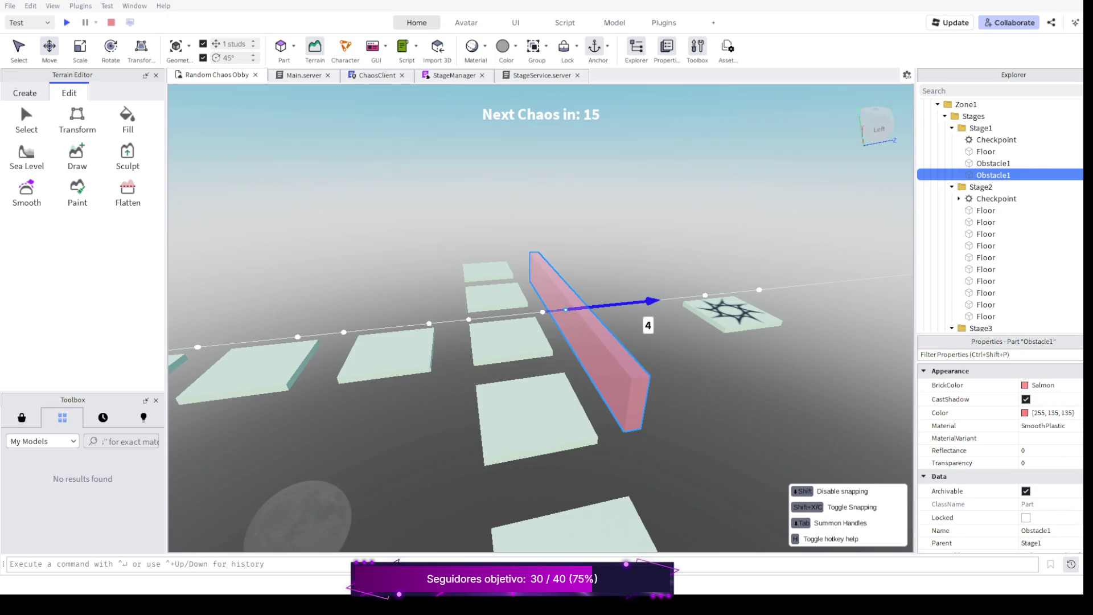
drag(653, 299, 653, 300)
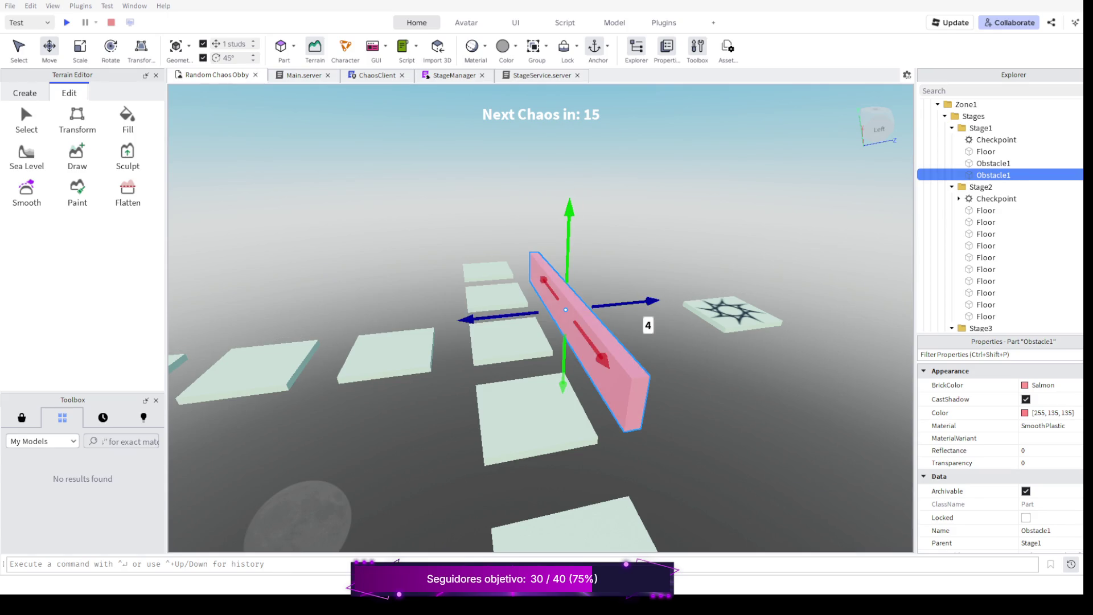
key(F5)
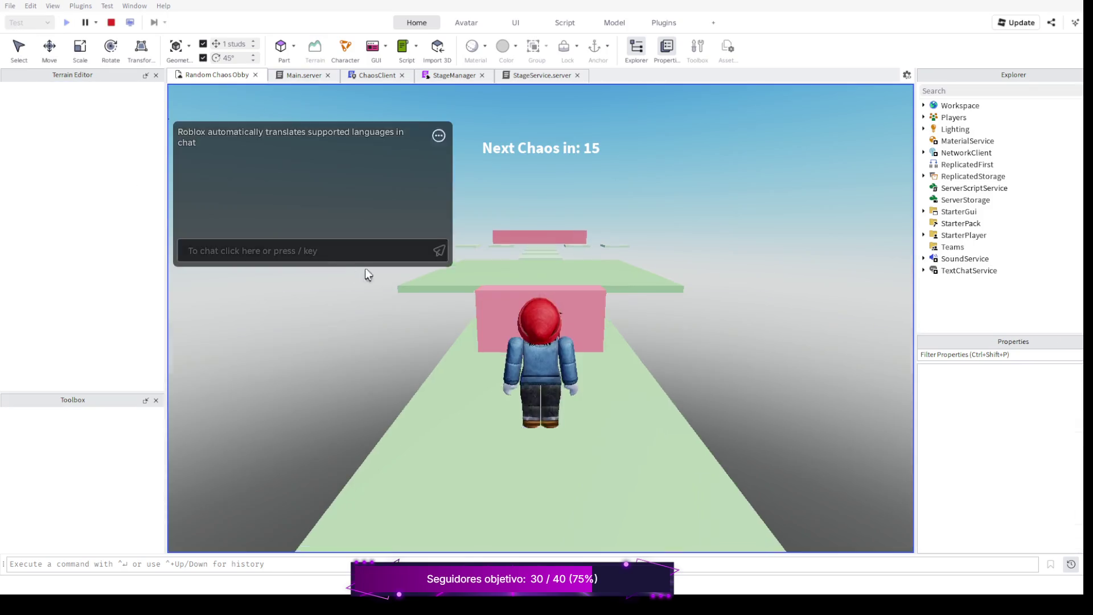
Run and jump the character from the spawn block across the first stepping stones.
key(w)
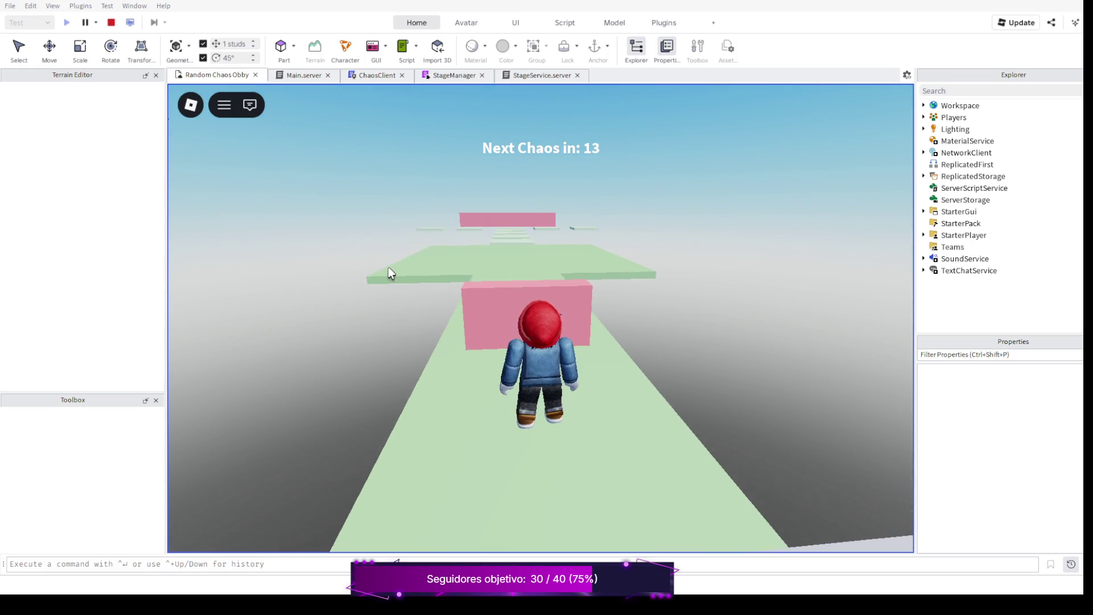
key(space)
key(w)
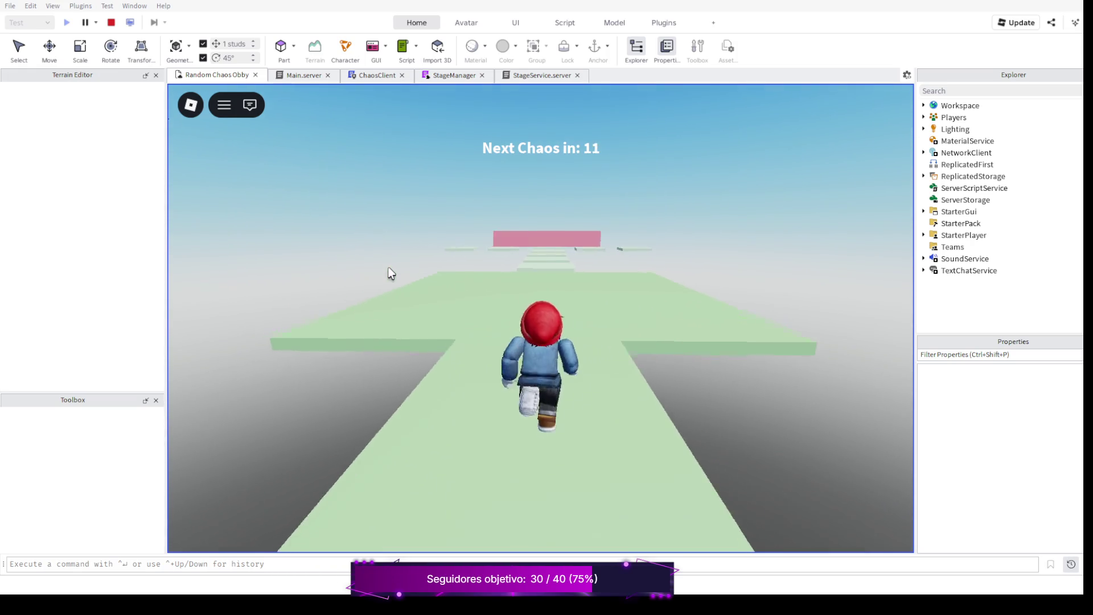
key(w)
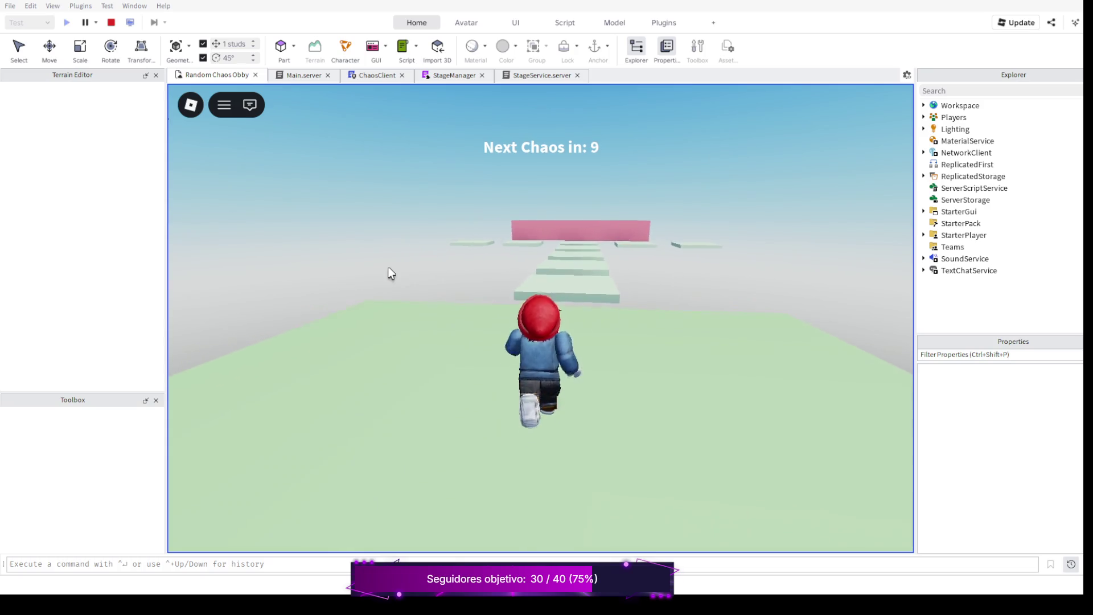
key(space)
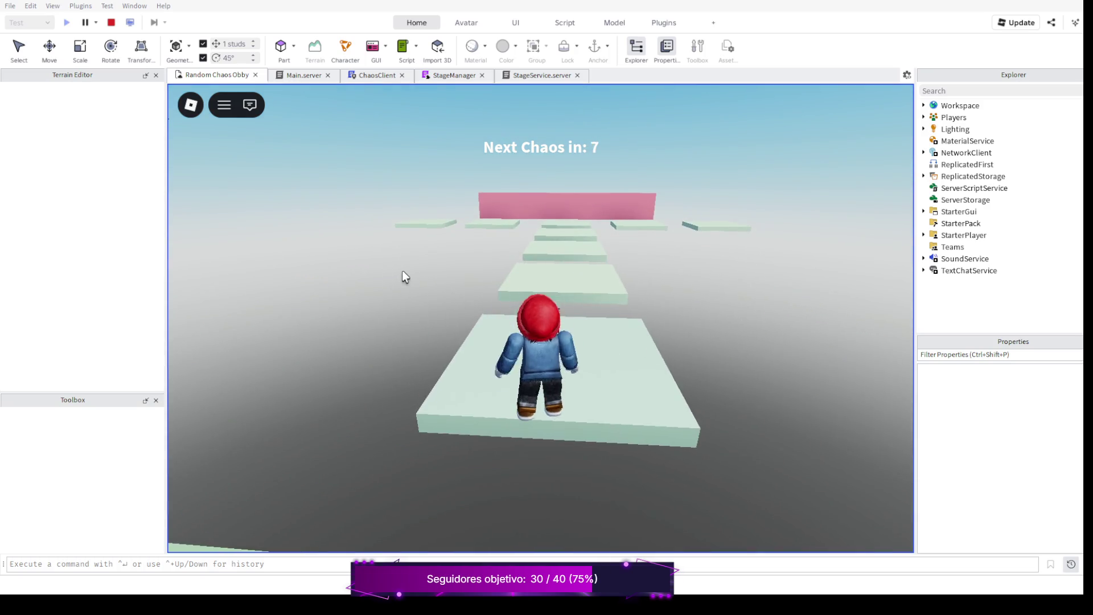
key(w)
key(space)
key(w)
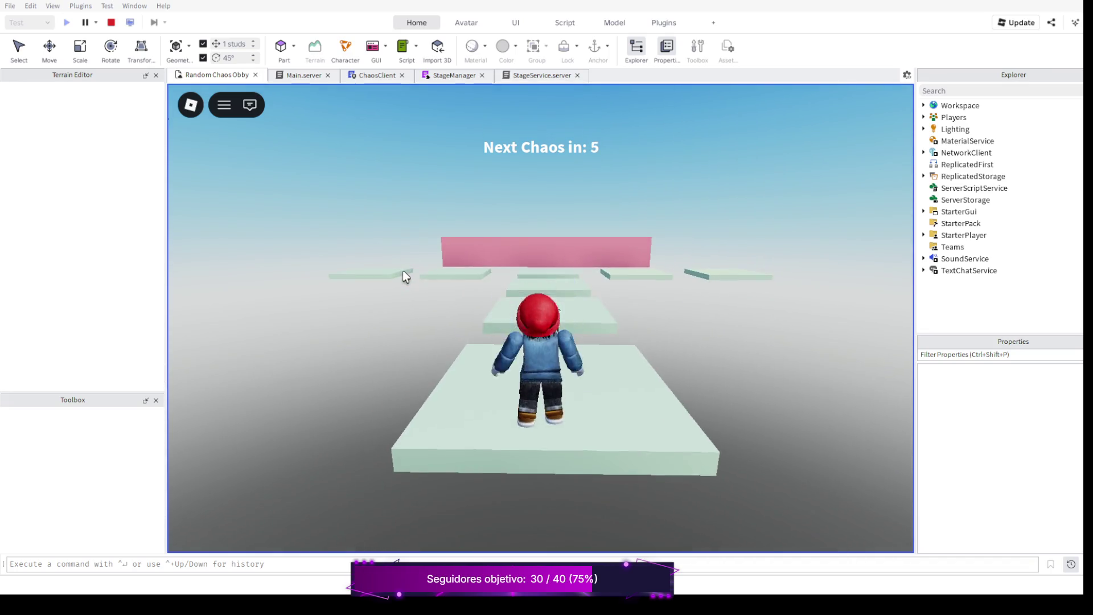
key(w)
key(space)
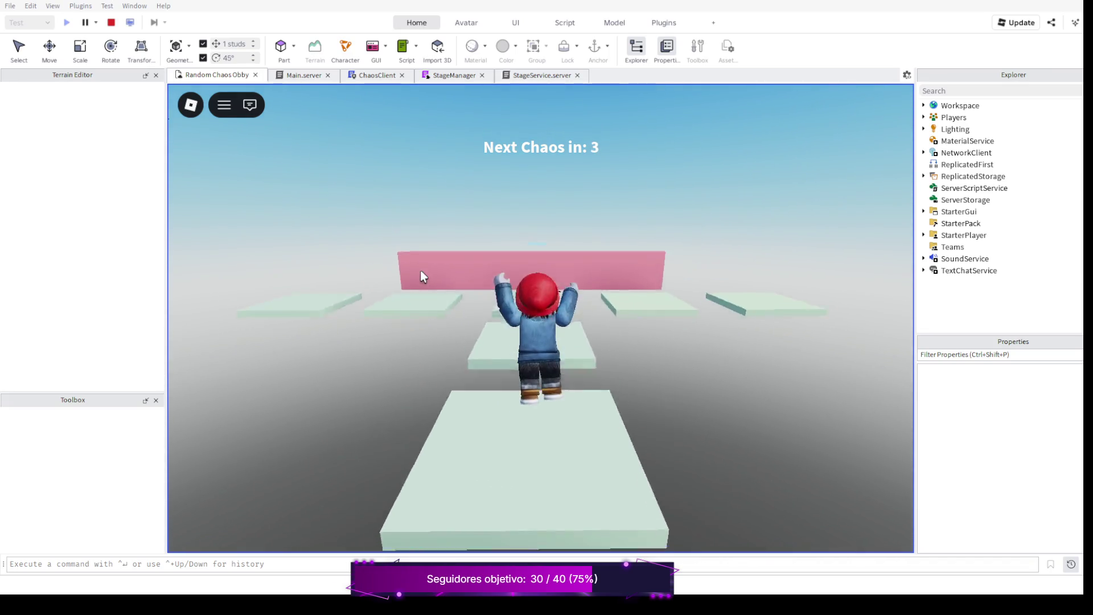
key(w)
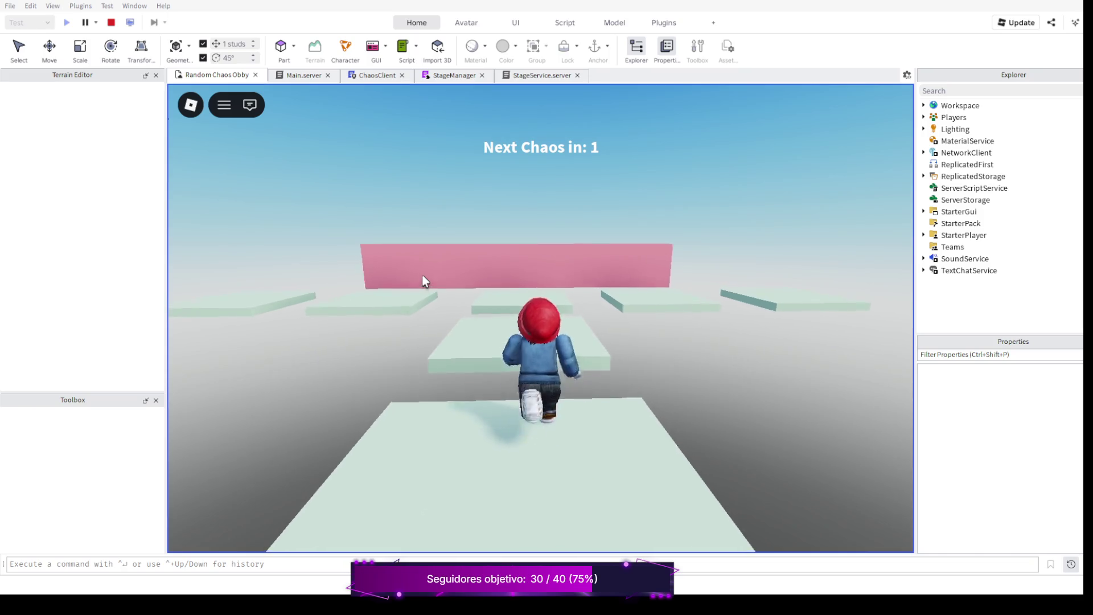
key(space)
key(w)
mouse_move(358, 288)
mouse_down()
mouse_move(350, 291)
mouse_move(435, 287)
mouse_up()
Hop the character tile to tile toward and alongside the long pink wall.
key(w)
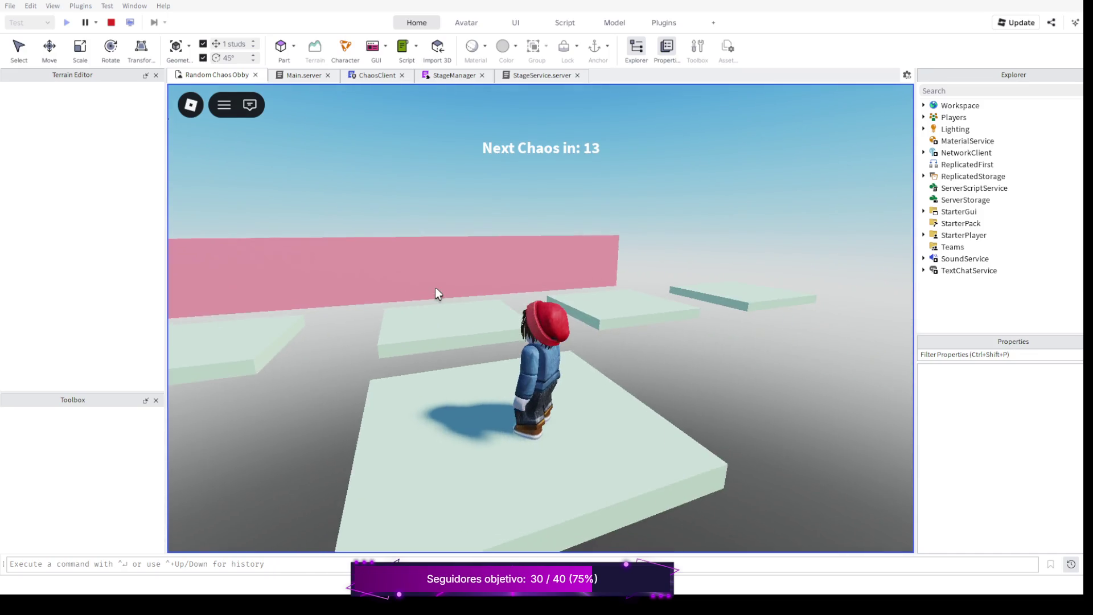
key(w)
key(space)
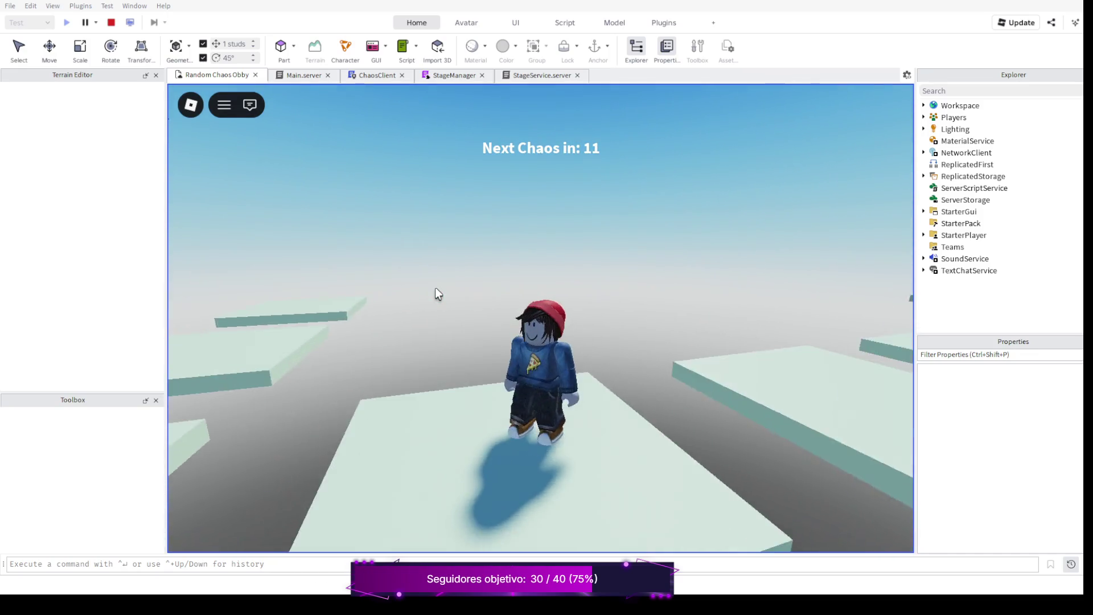
key(Left)
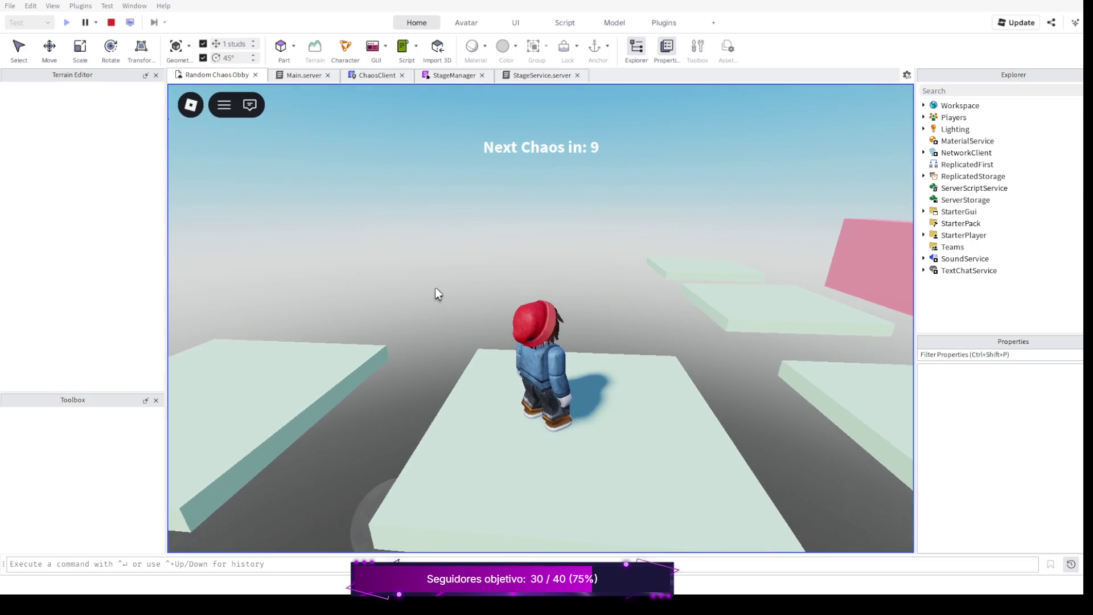
key(Right)
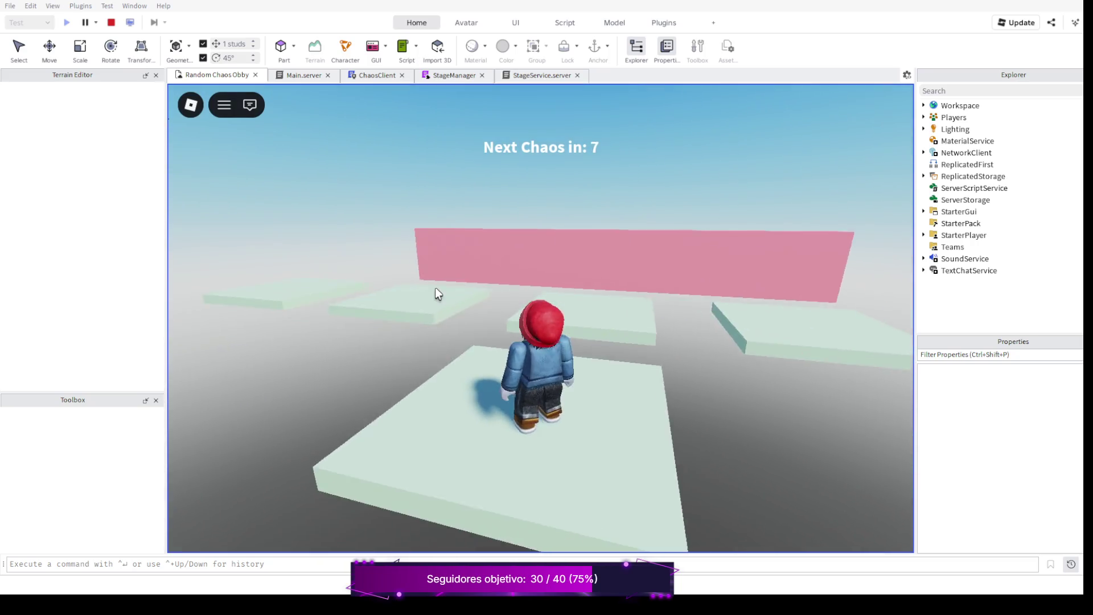
key(w)
key(space)
key(w)
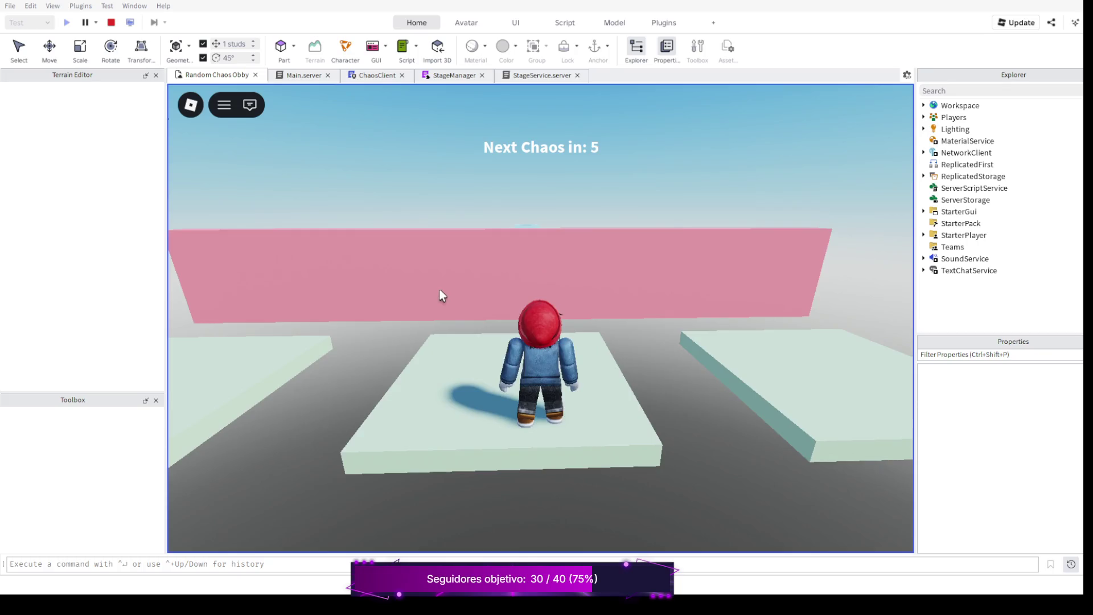
key(Right)
key(space)
key(w)
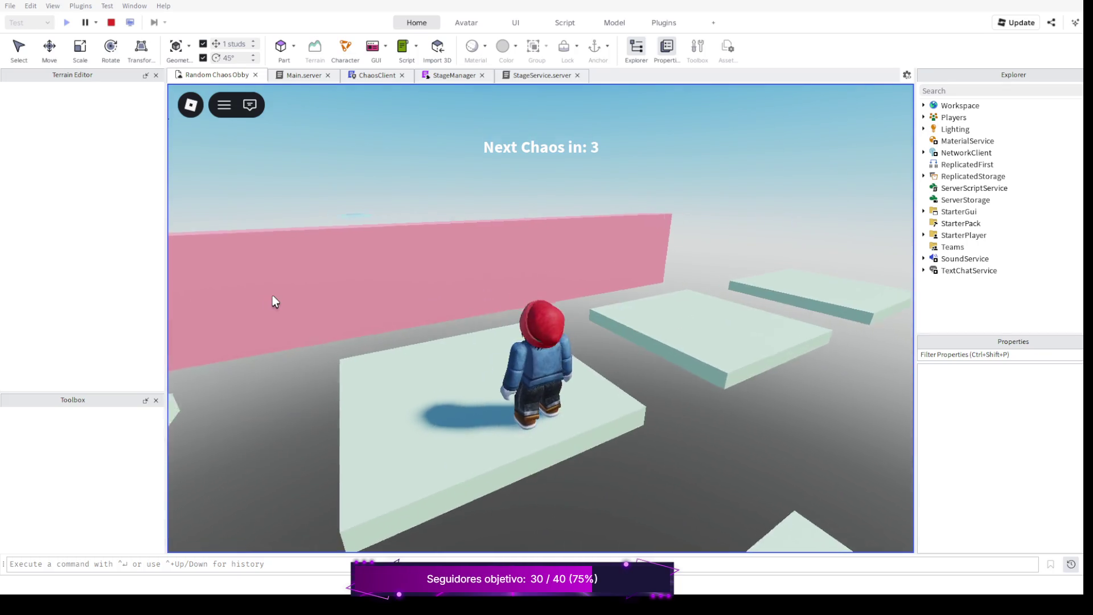
key(Left)
key(w)
key(Left)
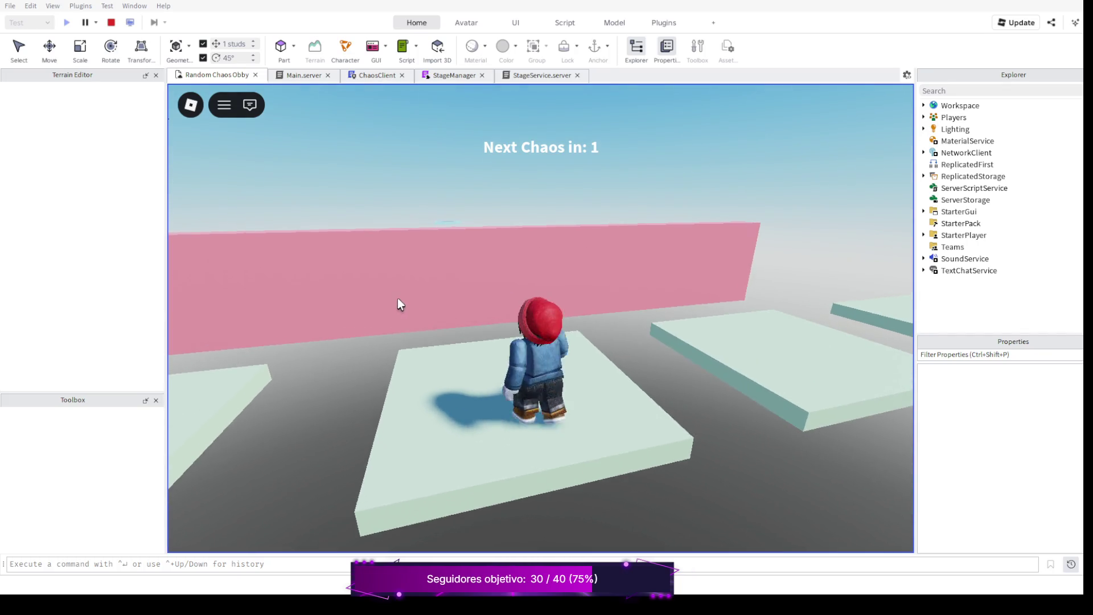
key(space)
key(space)
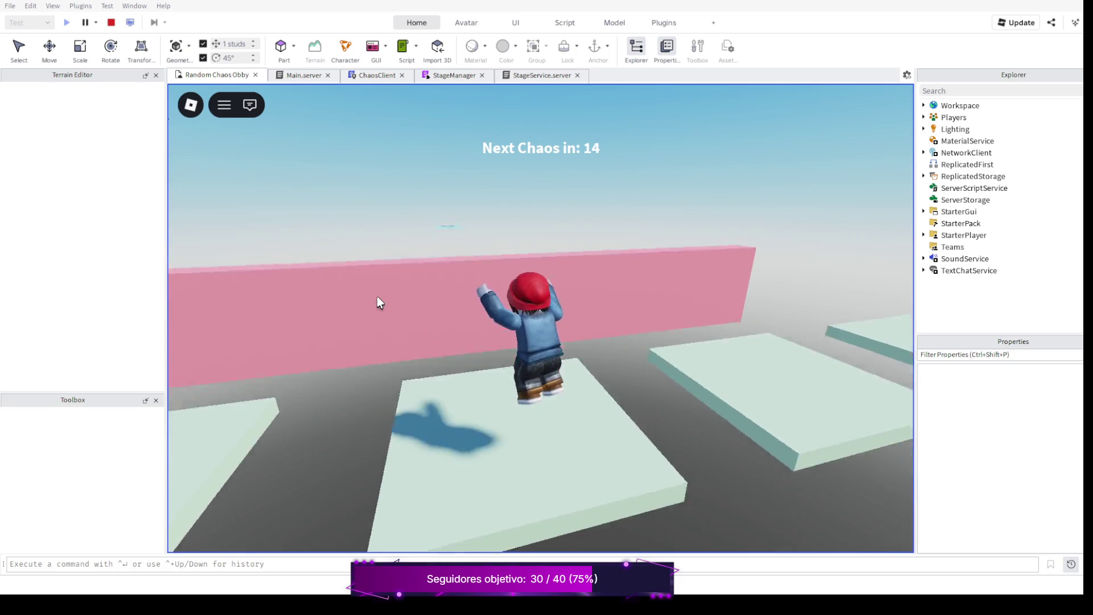
key(w)
key(space)
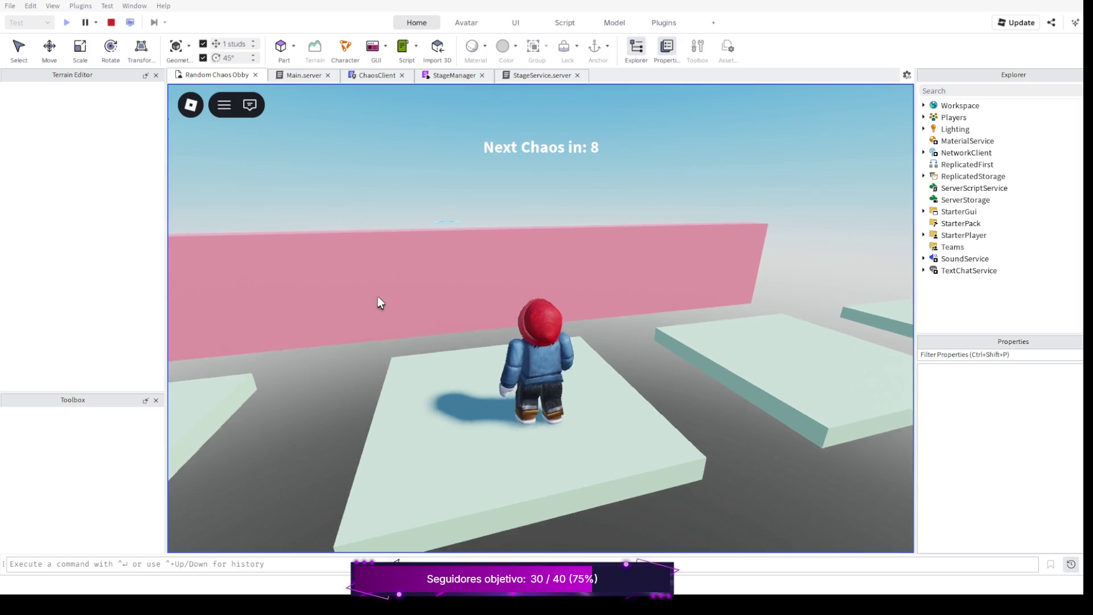
key(space)
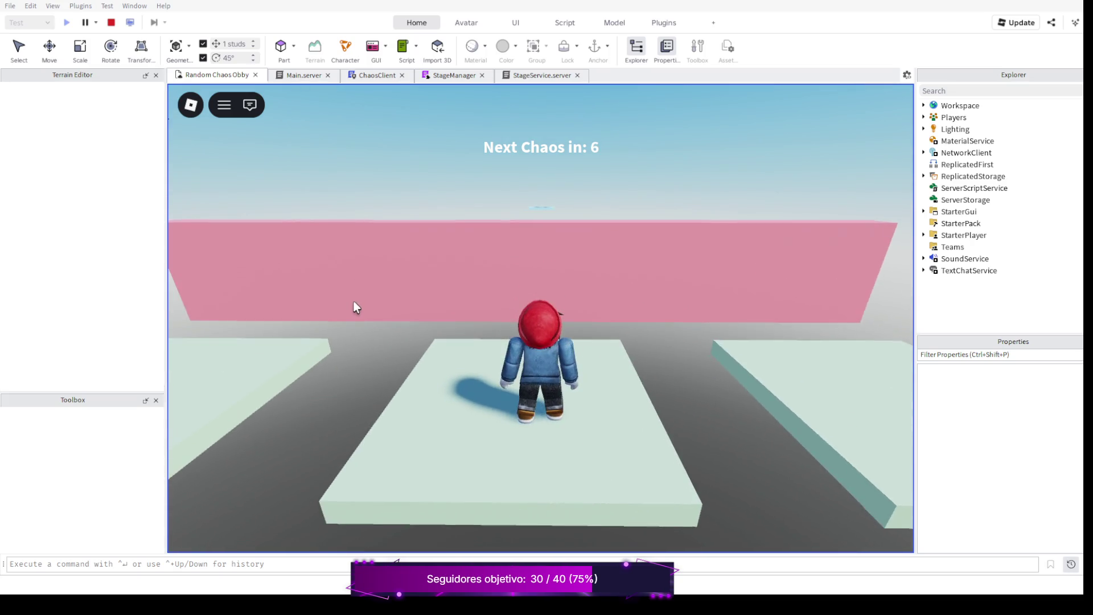
key(space)
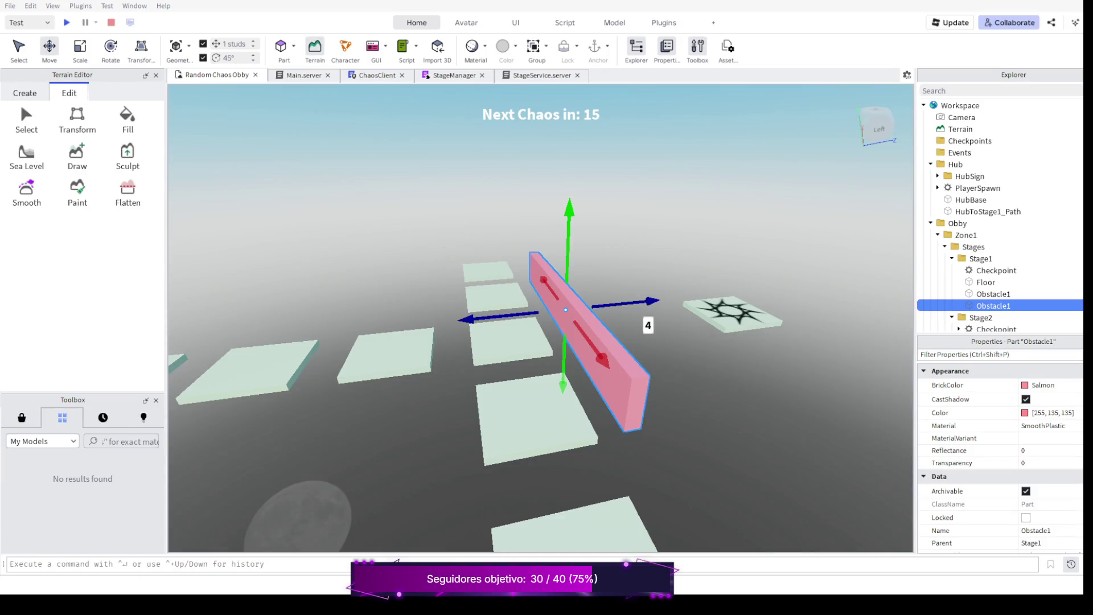
scroll(540, 325, down, 2)
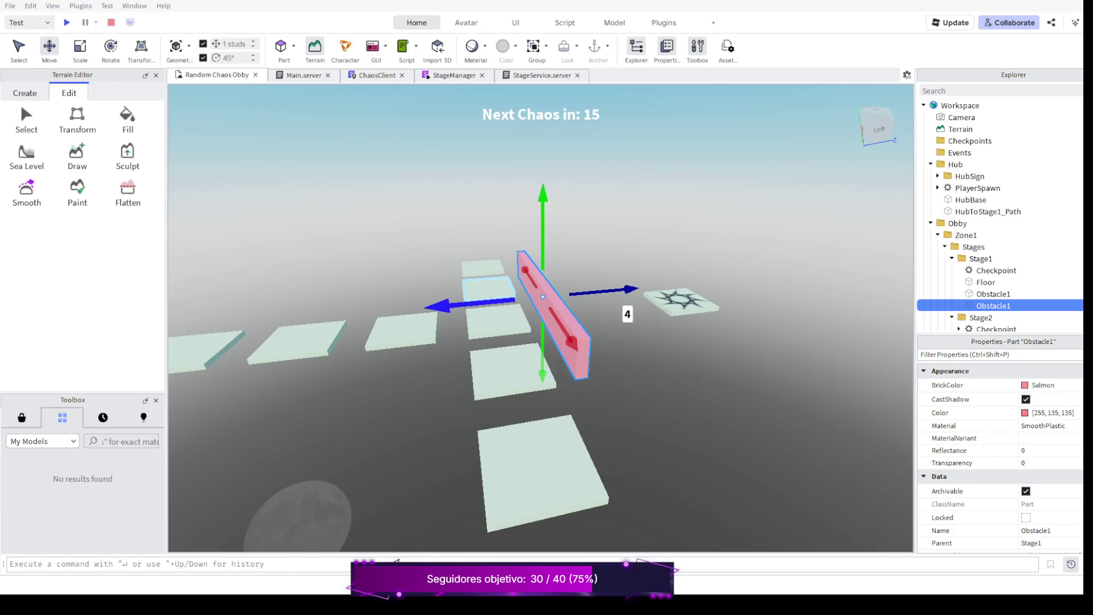
scroll(540, 325, up, 4)
scroll(541, 324, down, 2)
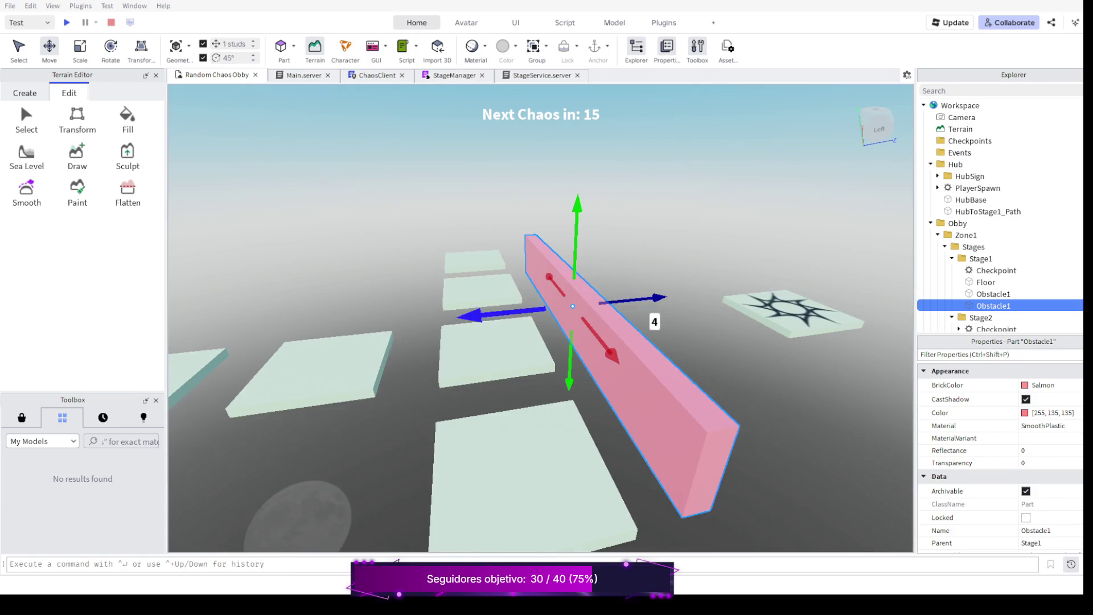
Slide the pink wall sideways so it runs alongside the column of tiles.
drag(658, 300, 466, 320)
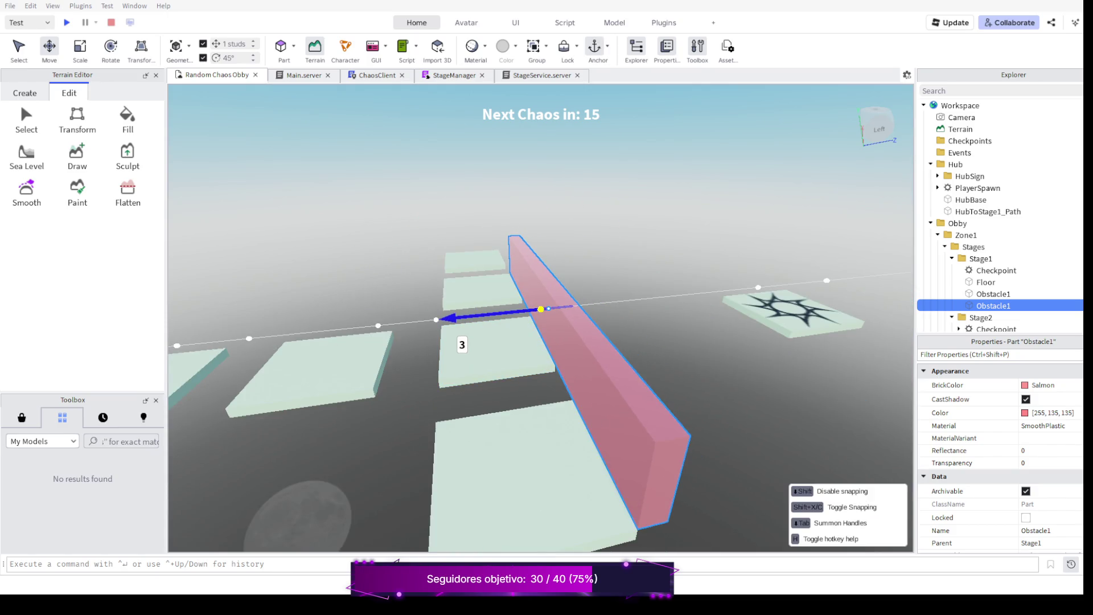
drag(616, 301, 674, 296)
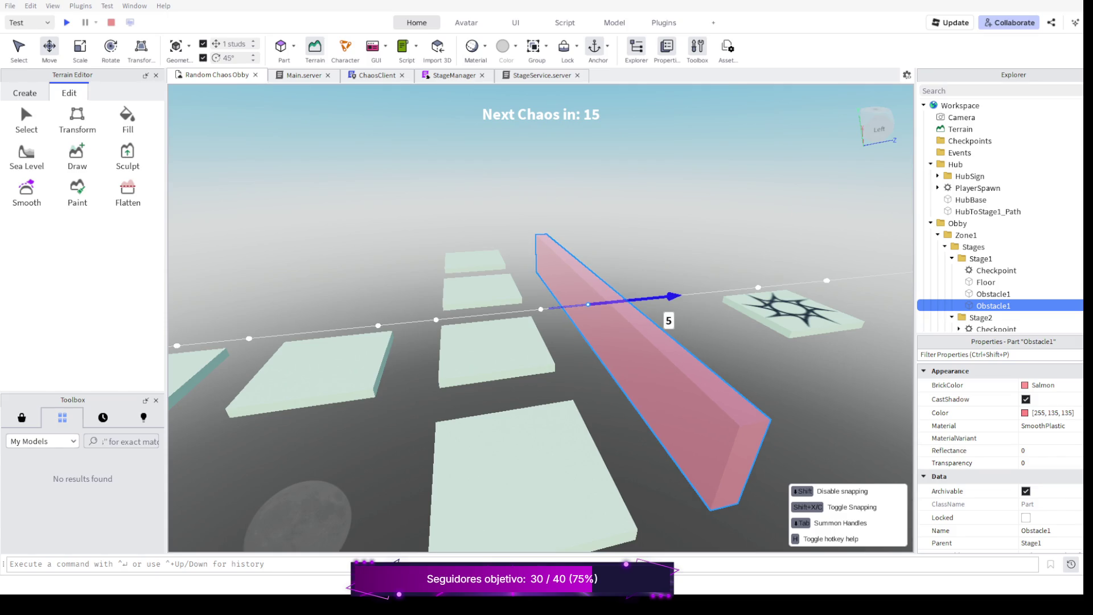
drag(673, 297, 679, 296)
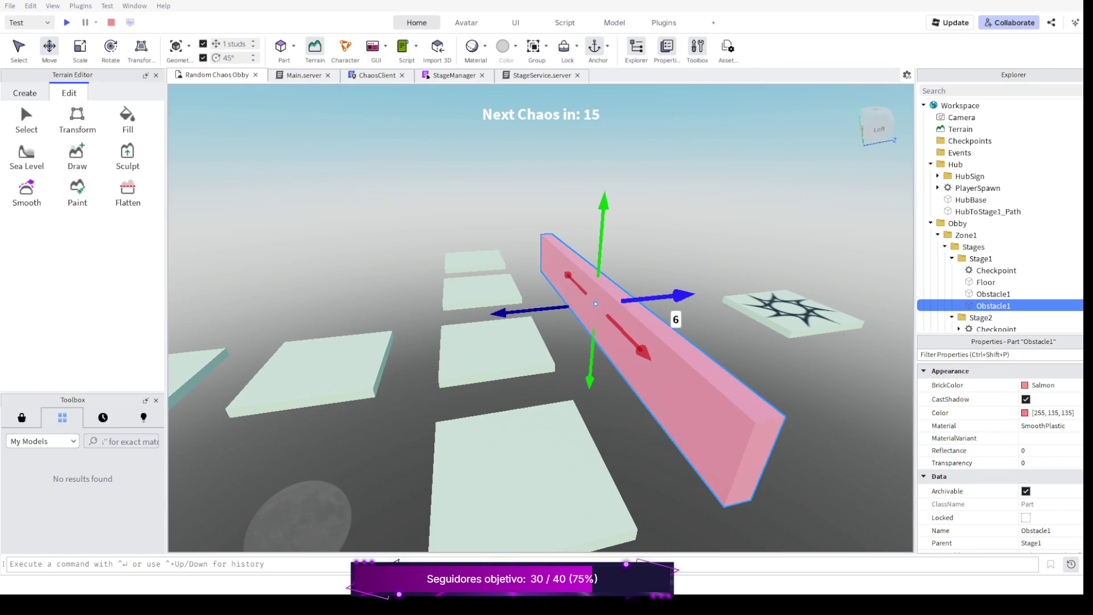
scroll(547, 308, down, 3)
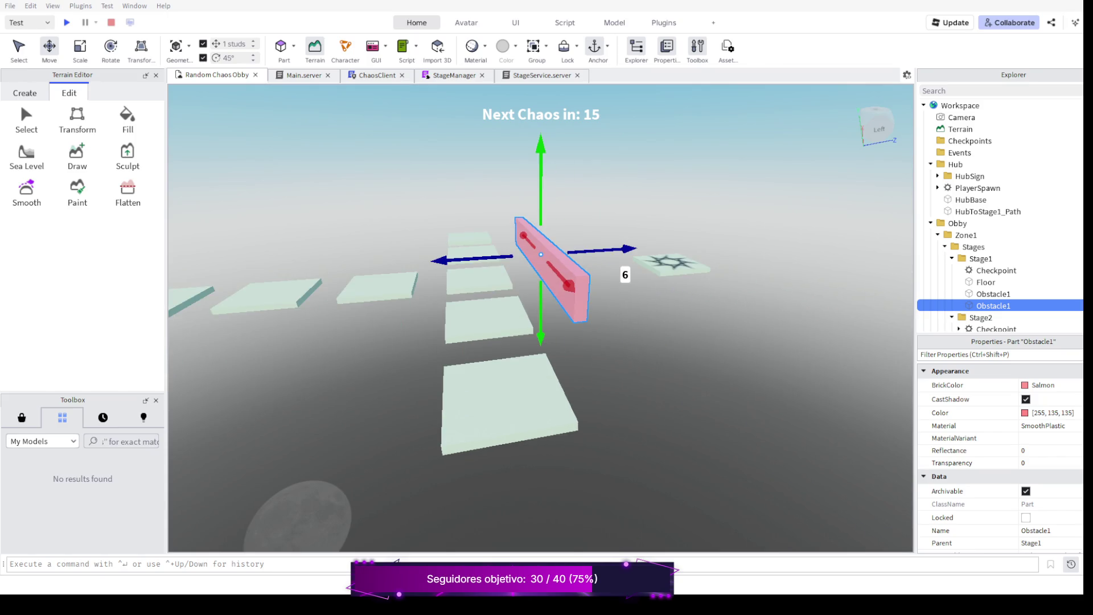
drag(625, 253, 630, 254)
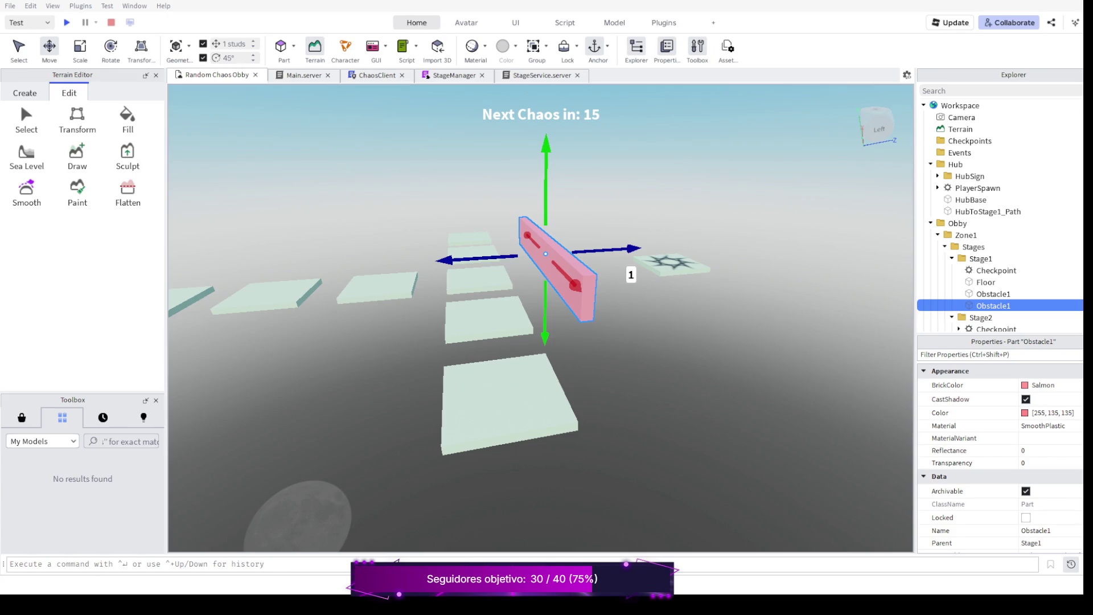
Swing the view to top-down over the course and select the farthest floor tile.
drag(547, 384, 649, 359)
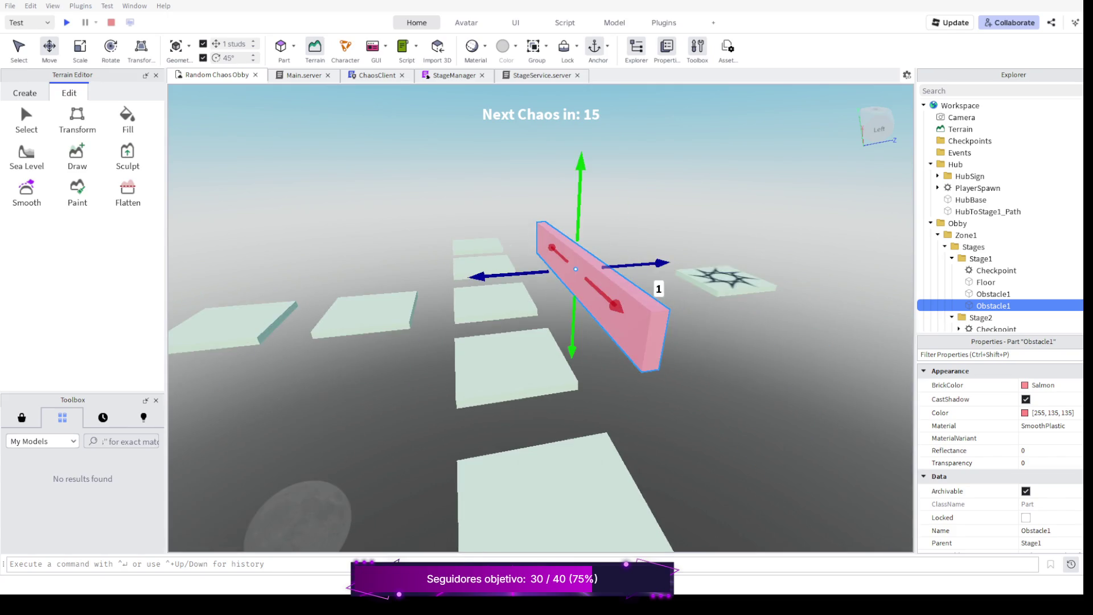
right_click(547, 342)
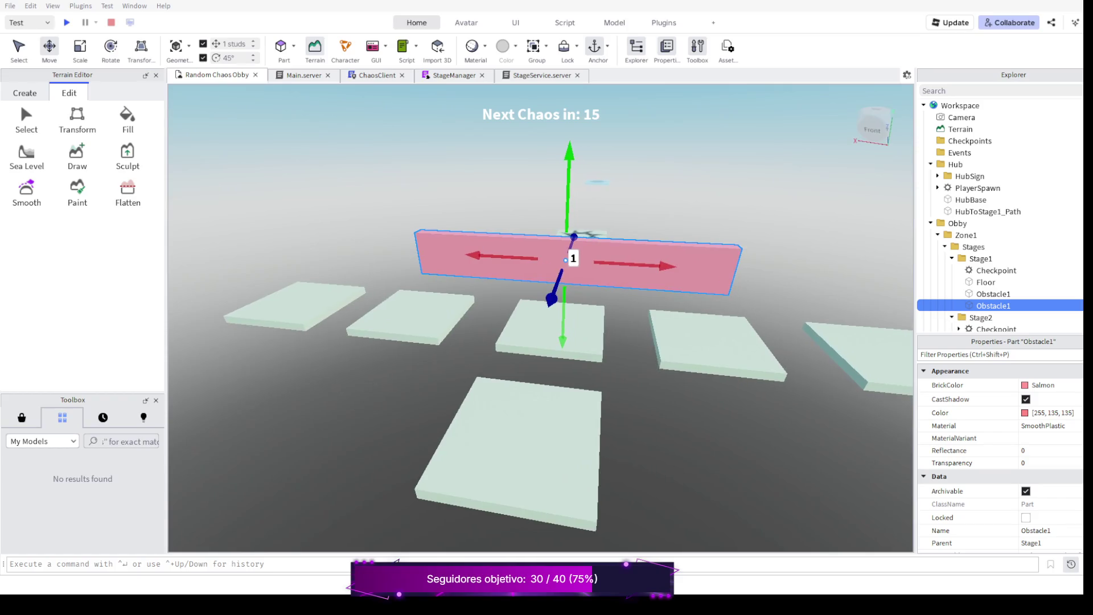
scroll(547, 325, up, 3)
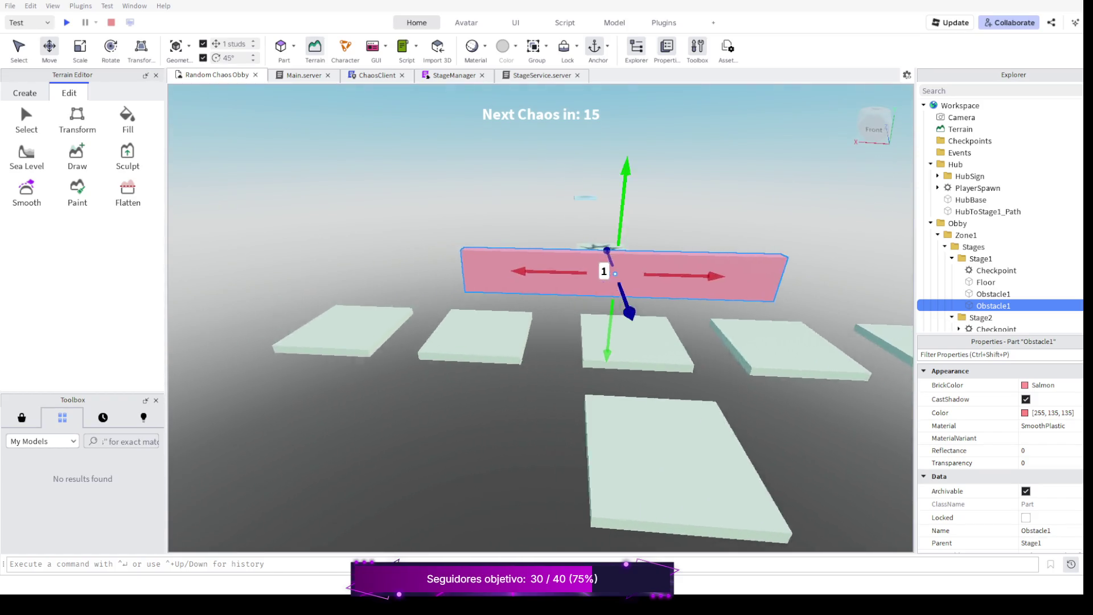
drag(546, 384, 428, 385)
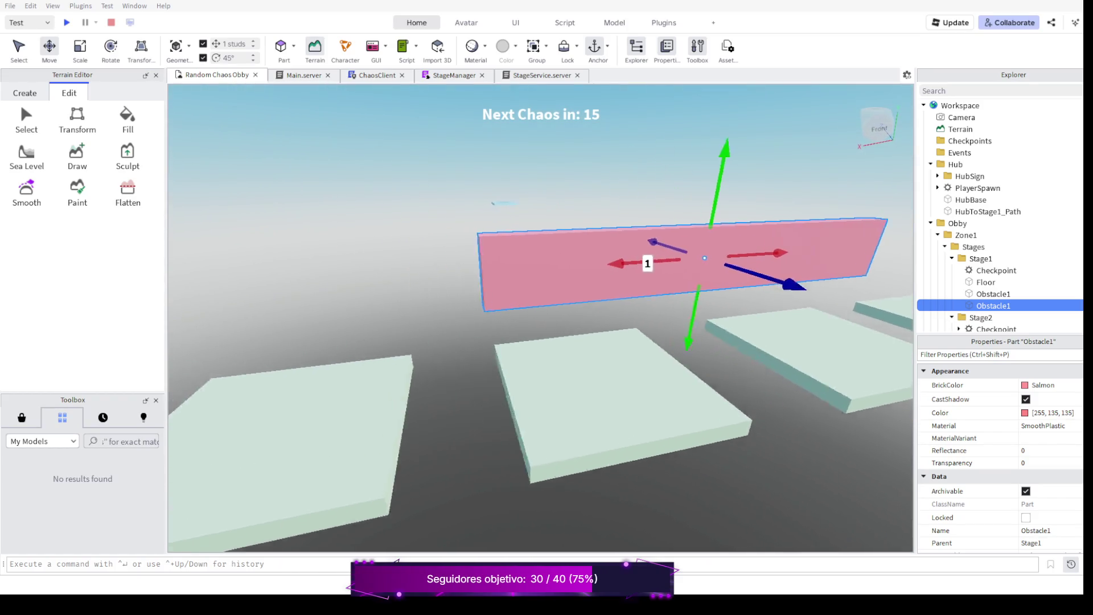
scroll(546, 326, down, 4)
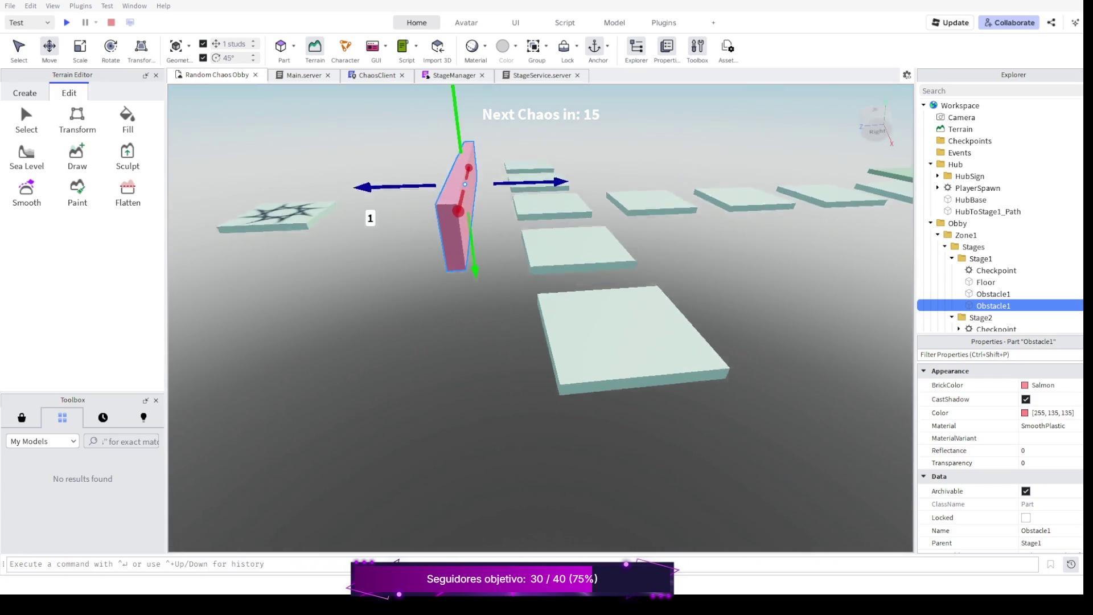
drag(546, 256, 547, 410)
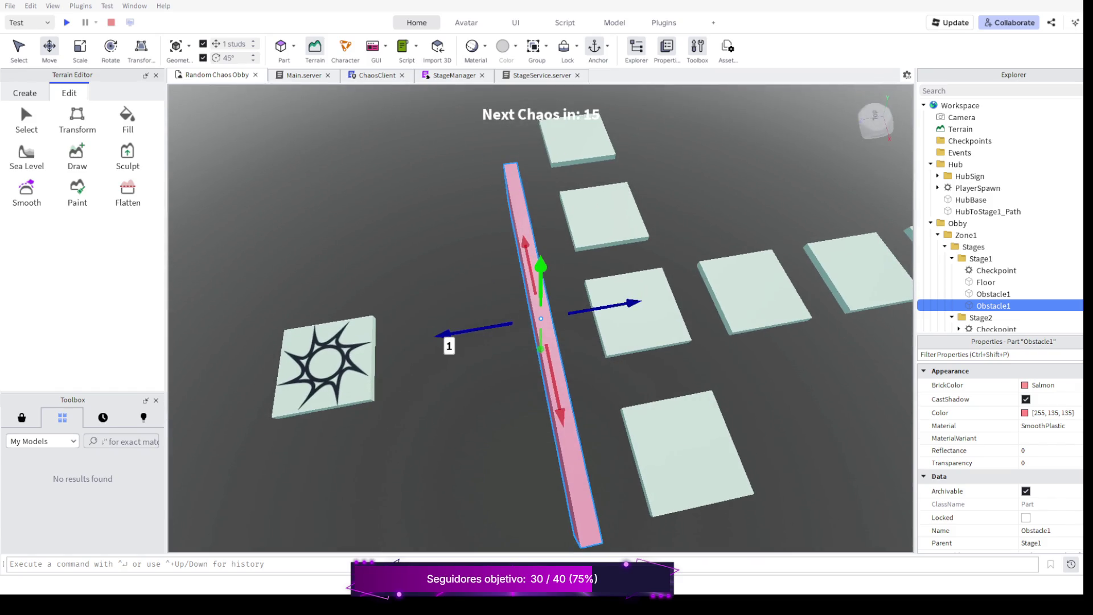
right_click(547, 324)
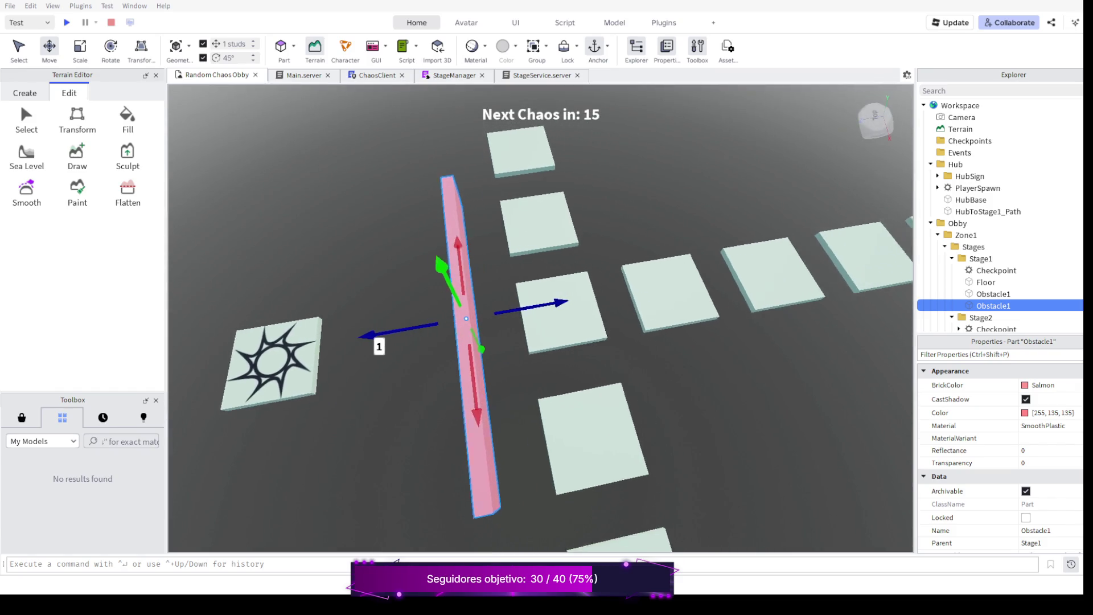
click(573, 177)
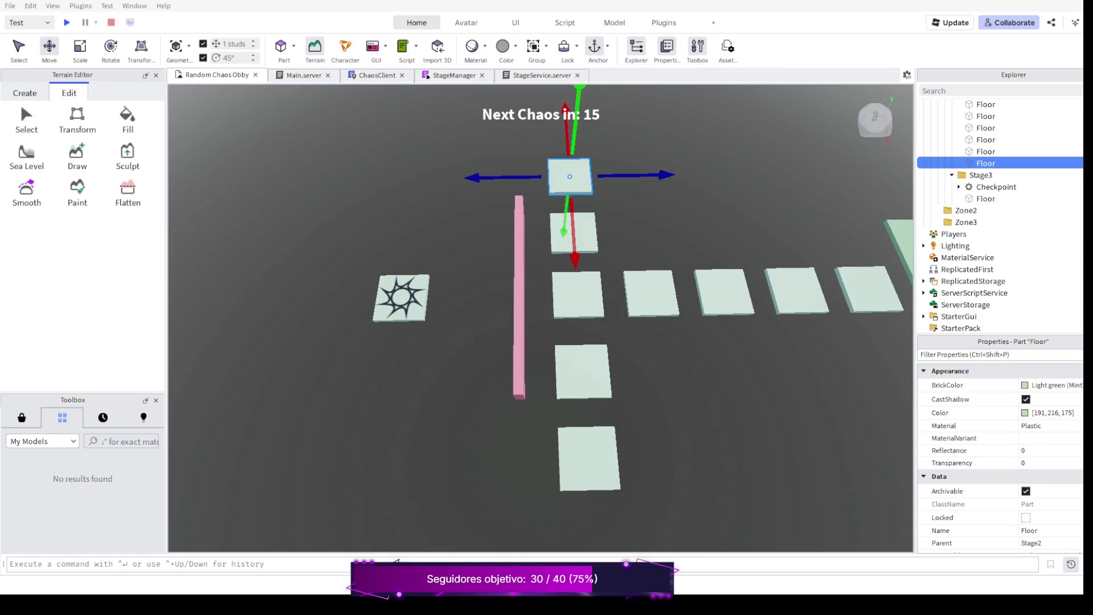
Duplicate two selected floor tiles and move the copies five studs left.
ctrl+click(577, 295)
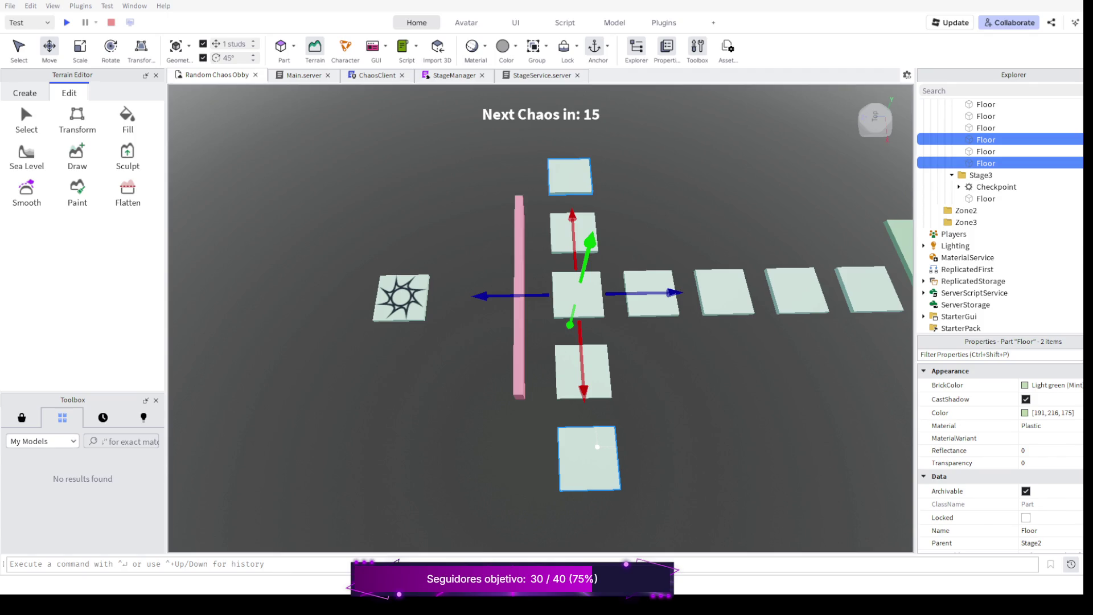
key(ctrl+d)
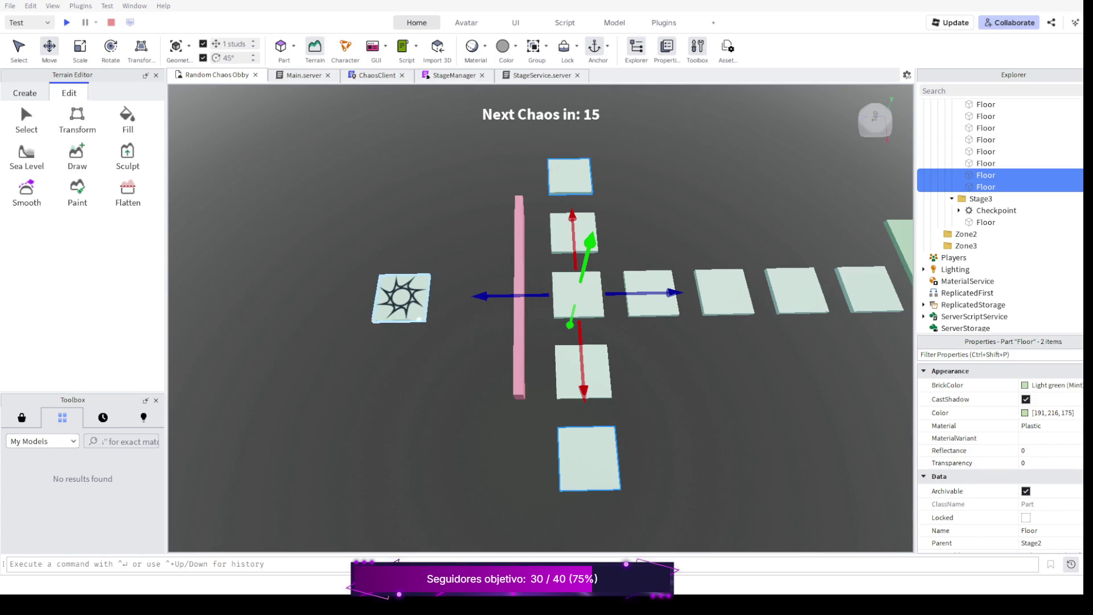
drag(483, 297, 408, 296)
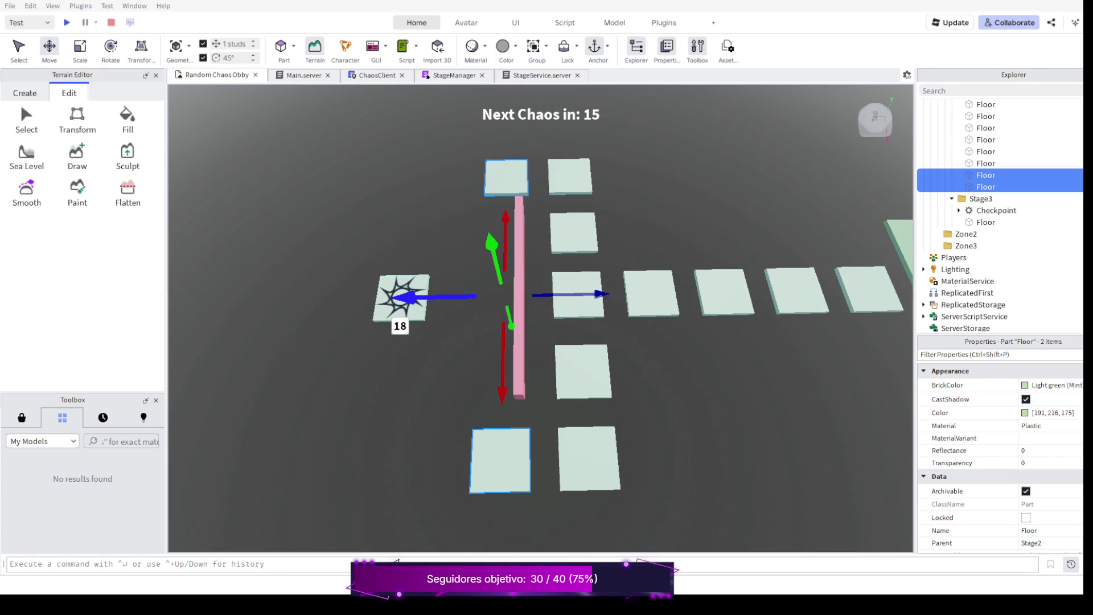
scroll(540, 324, down, 1)
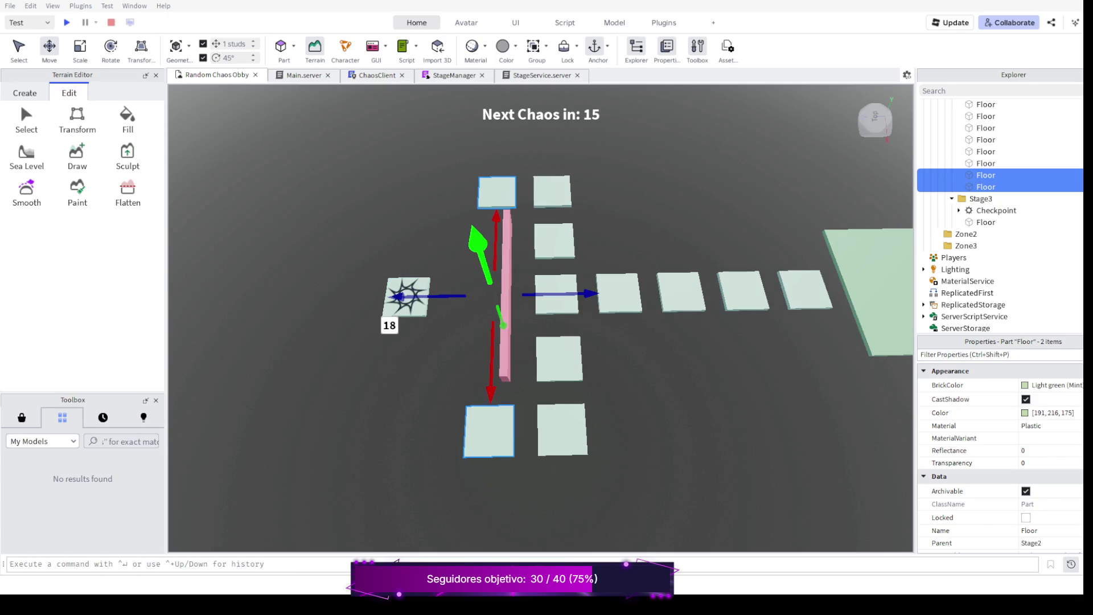
Orbit down over the tiles and select the pink Obstacle1 wall.
right_click(540, 325)
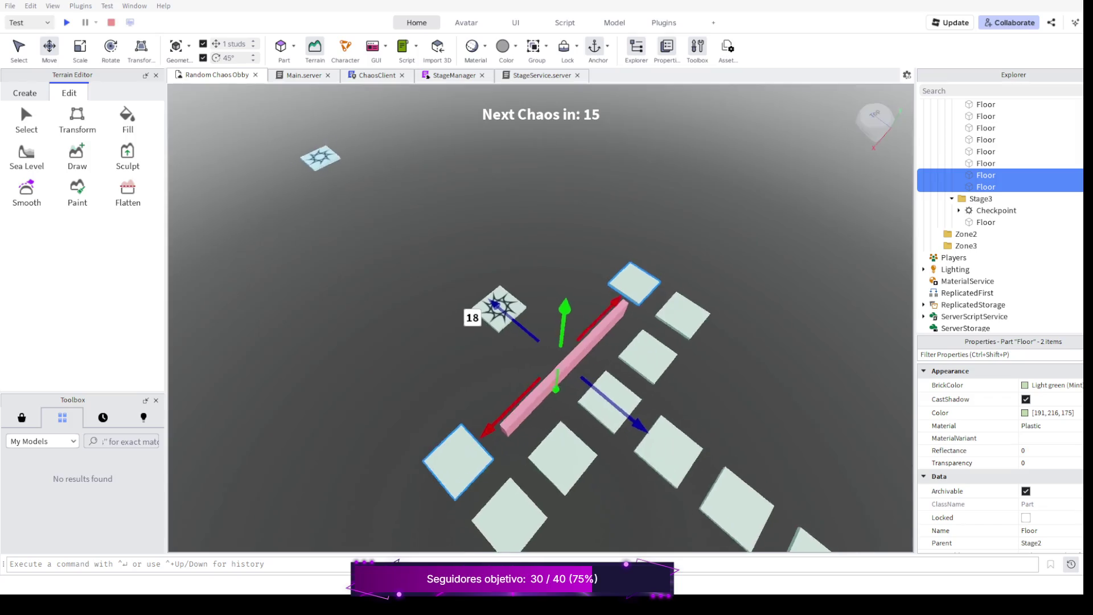
drag(540, 325, 598, 342)
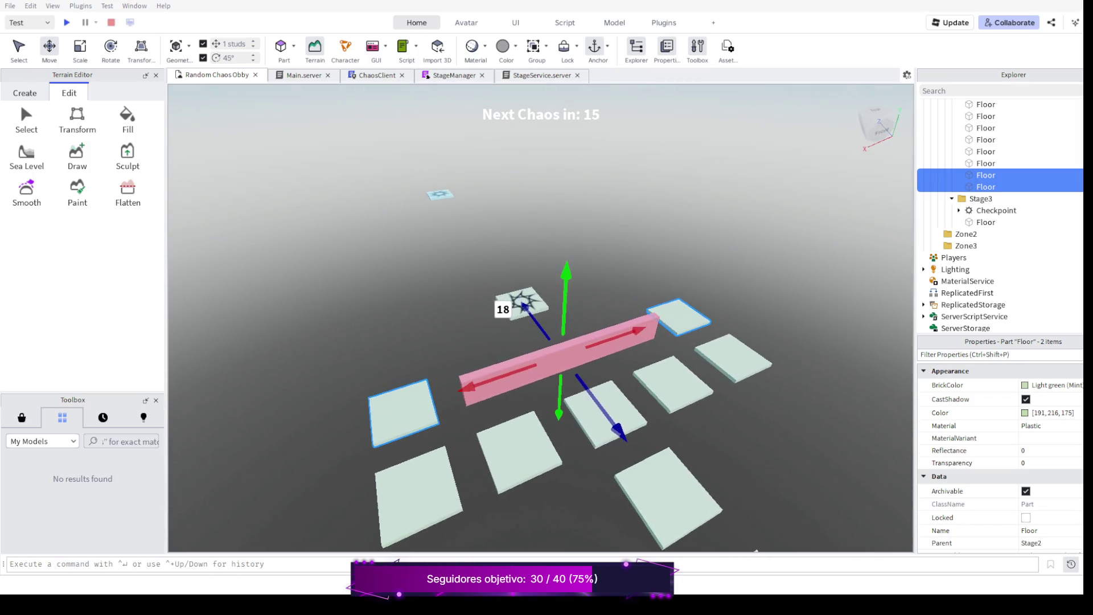
drag(523, 301, 530, 321)
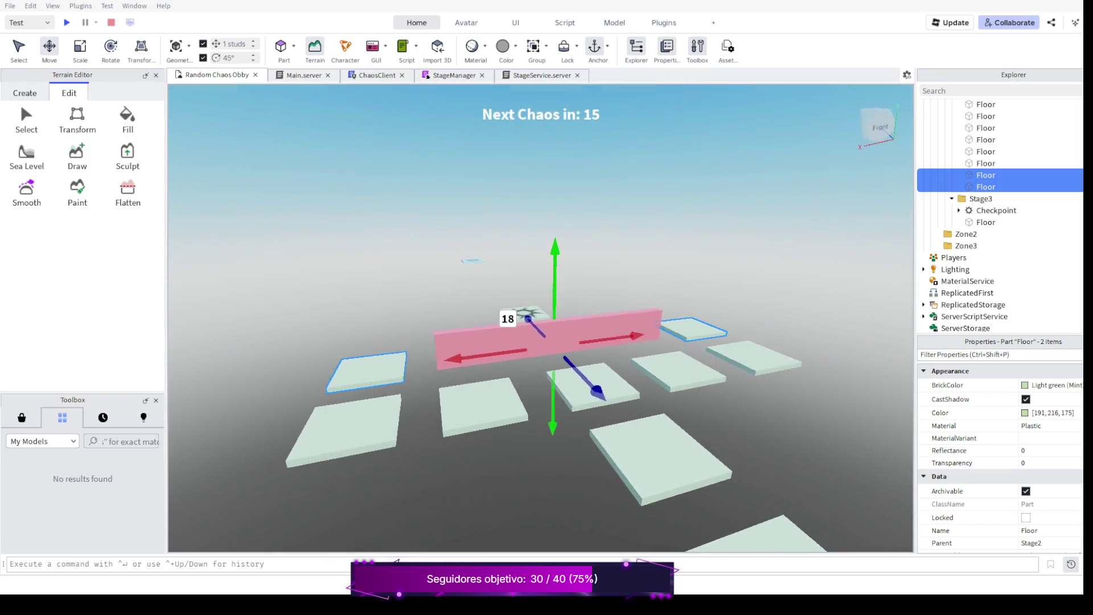
scroll(541, 342, up, 1)
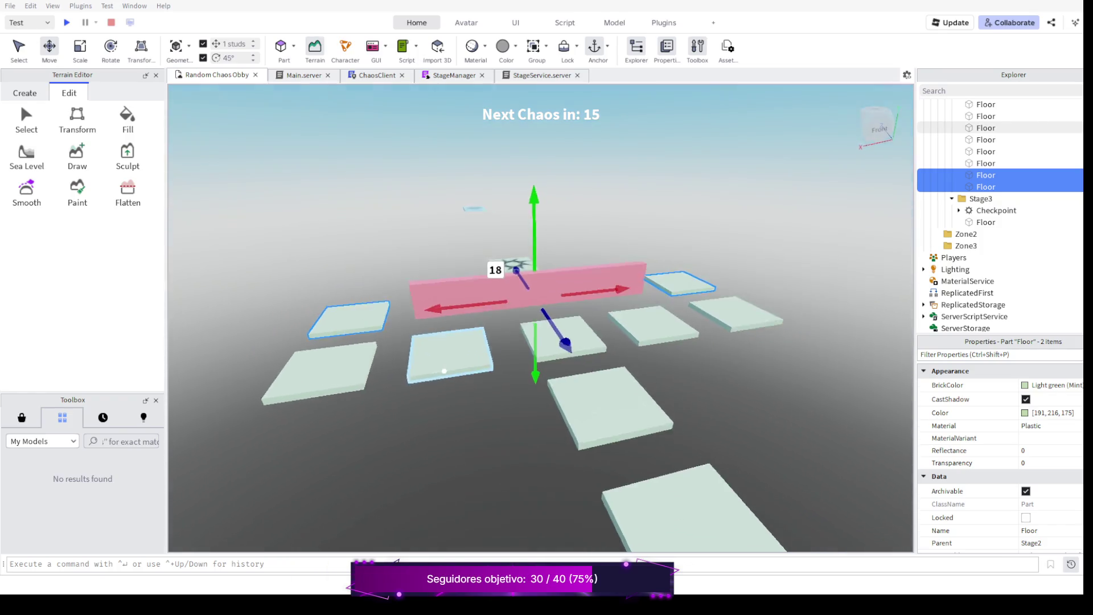
drag(547, 359, 529, 308)
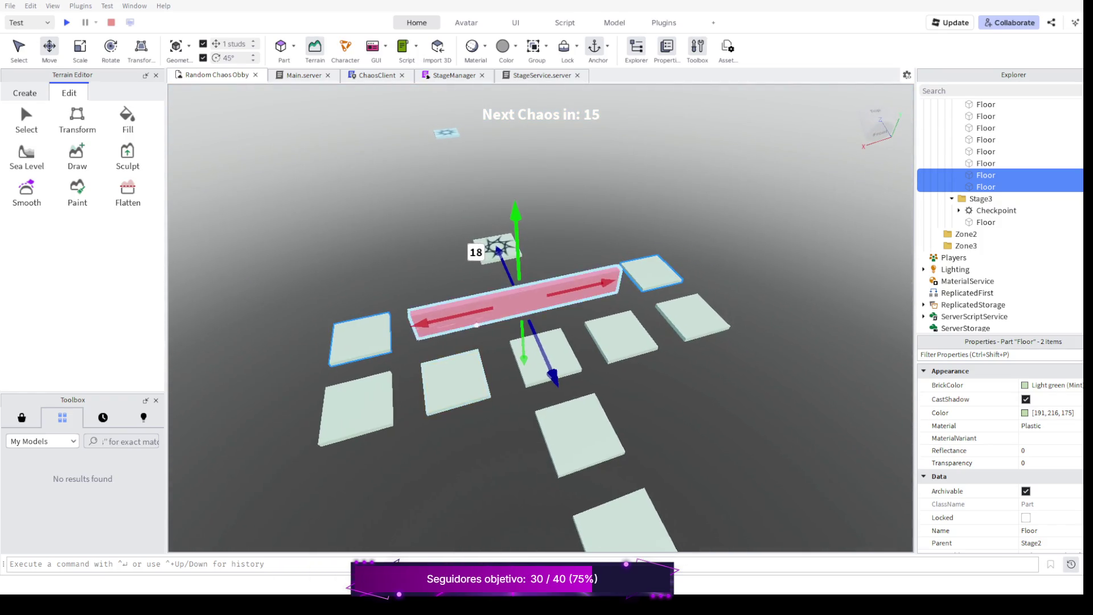
click(522, 301)
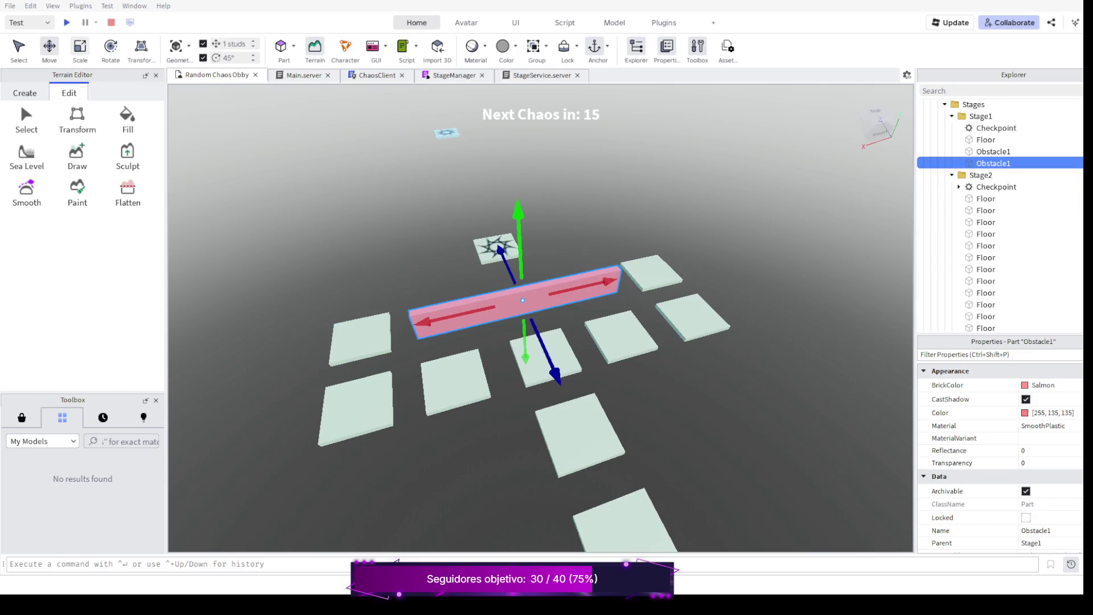
Scale both ends of the pink wall until it reads 55 studs long.
click(80, 47)
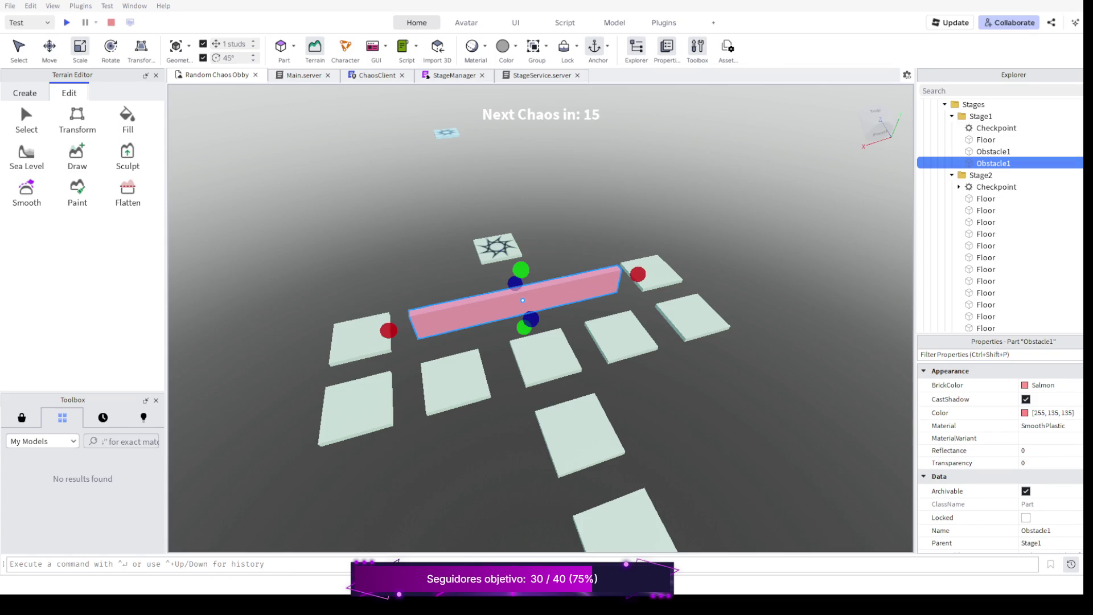
drag(388, 331, 364, 337)
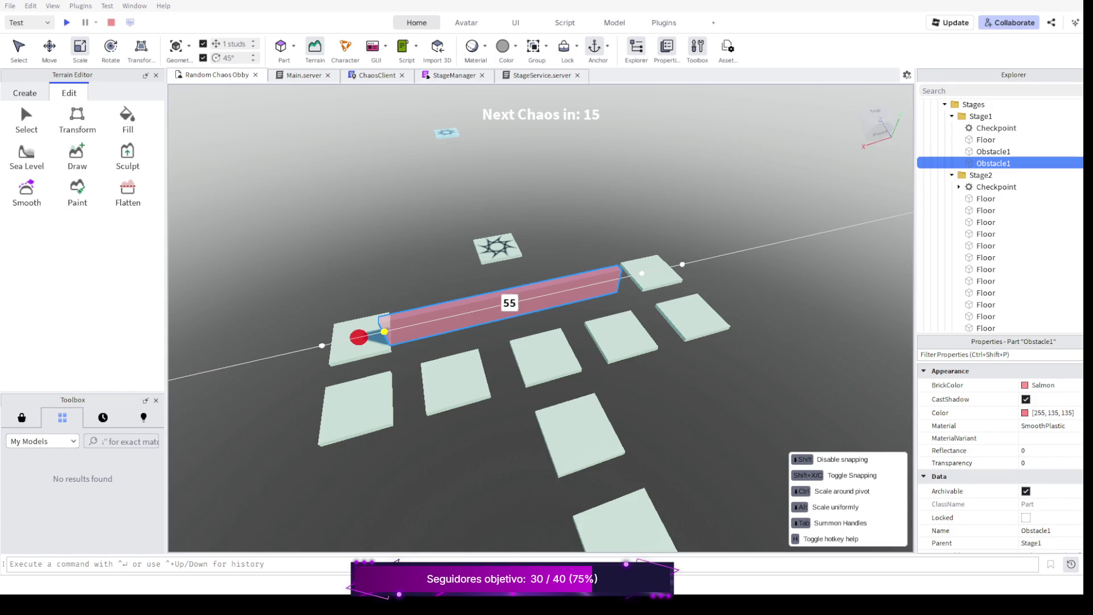
drag(632, 278, 659, 271)
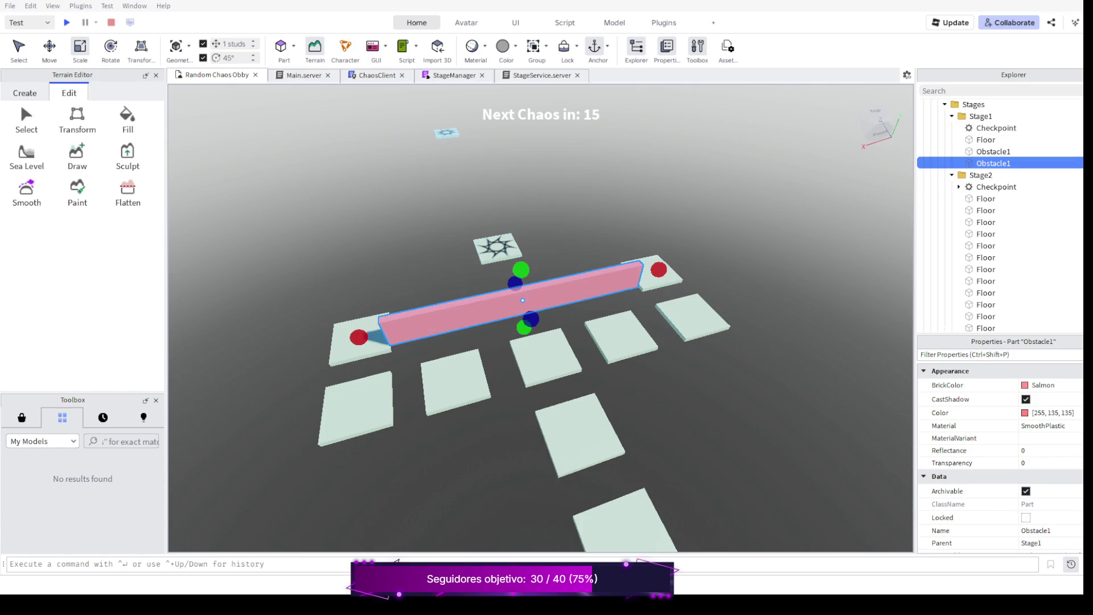
scroll(513, 300, down, 2)
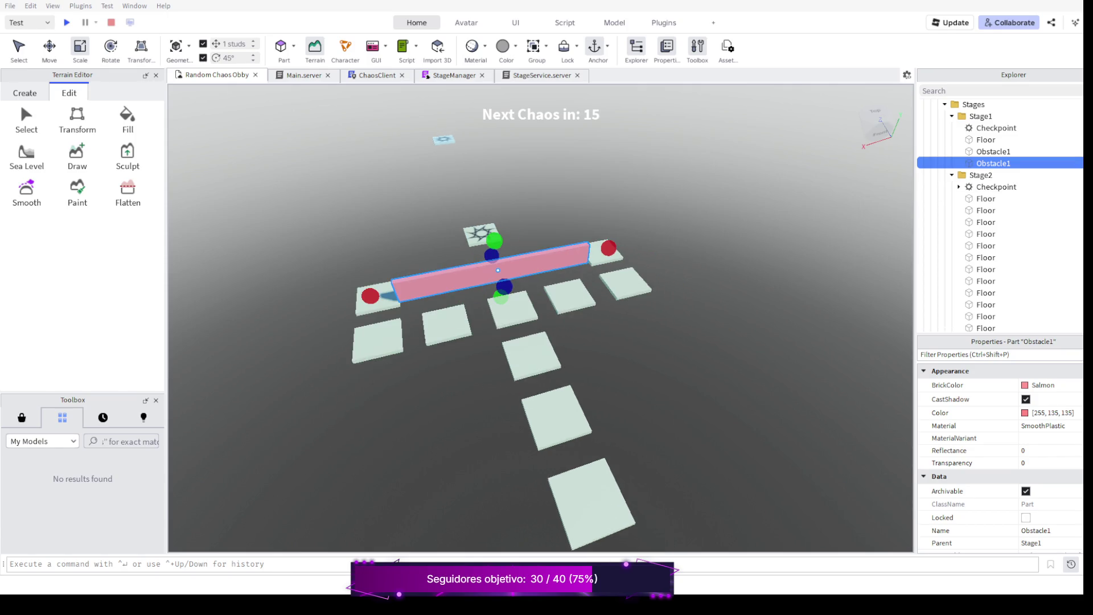
drag(512, 342, 598, 256)
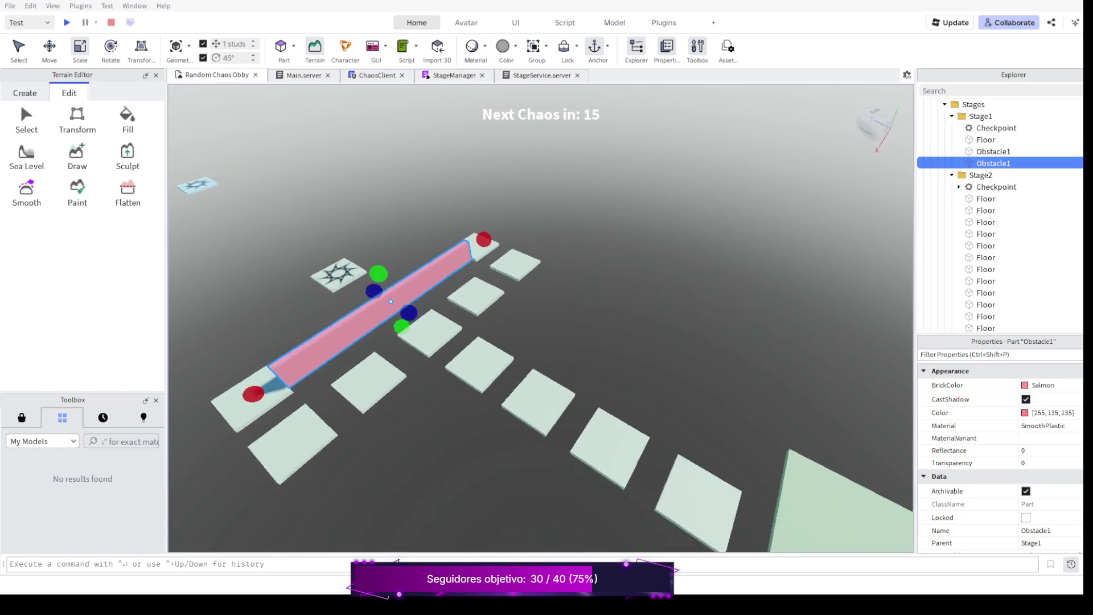
drag(513, 342, 427, 257)
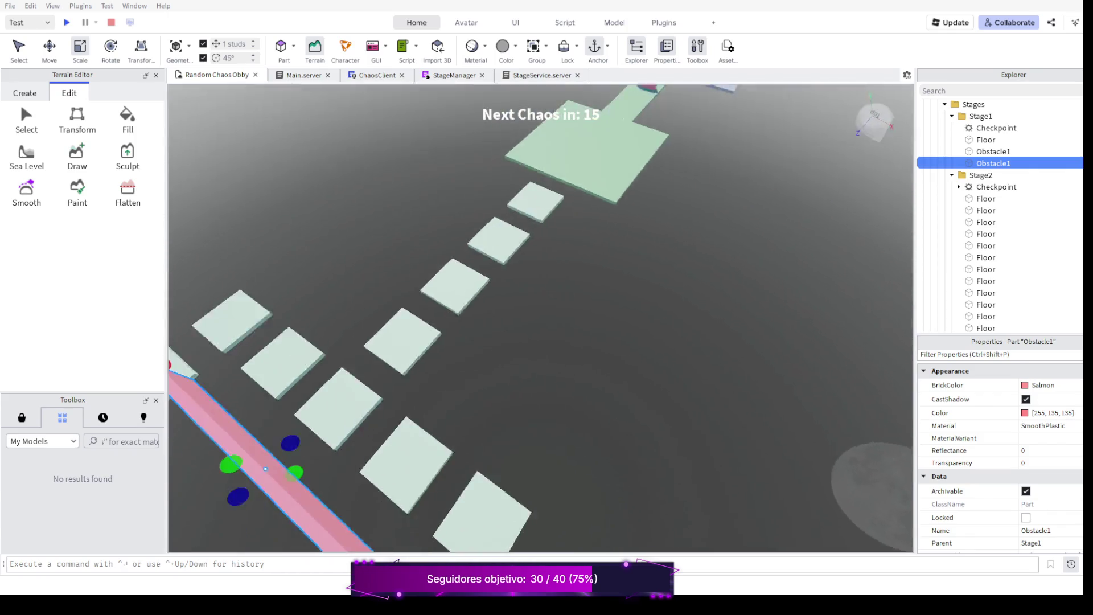
drag(513, 341, 428, 299)
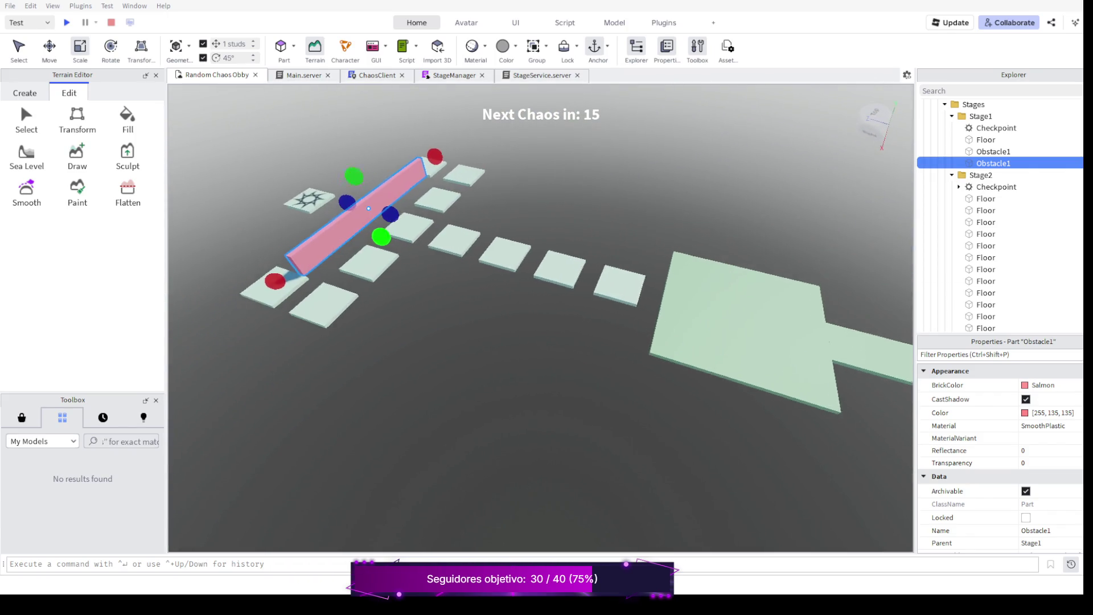
drag(512, 341, 470, 282)
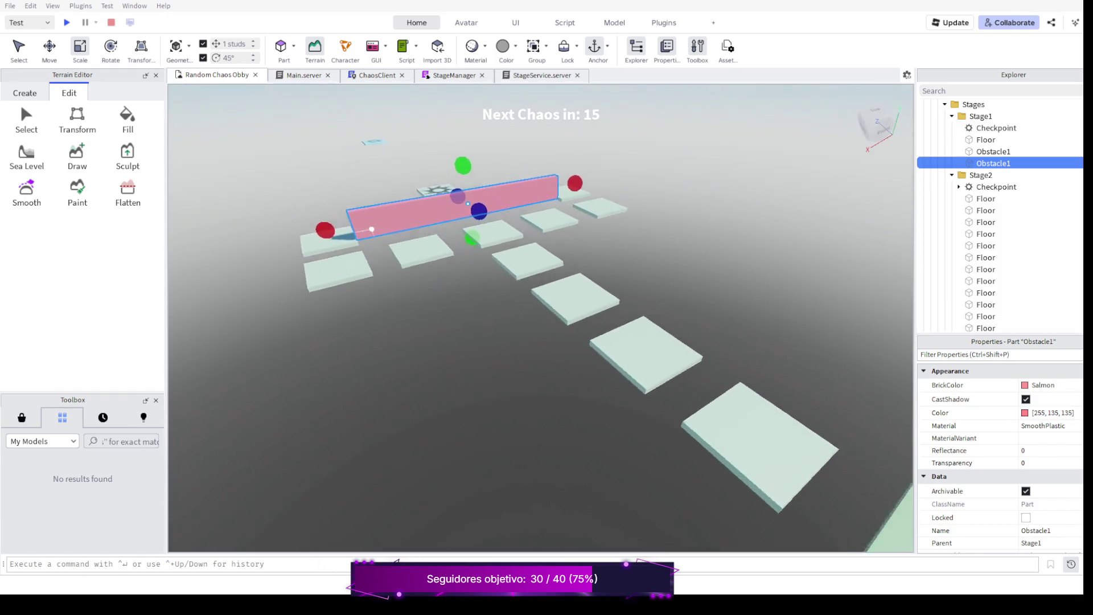
Orbit and fly around the wall to inspect its length and ends from all sides.
drag(512, 341, 444, 291)
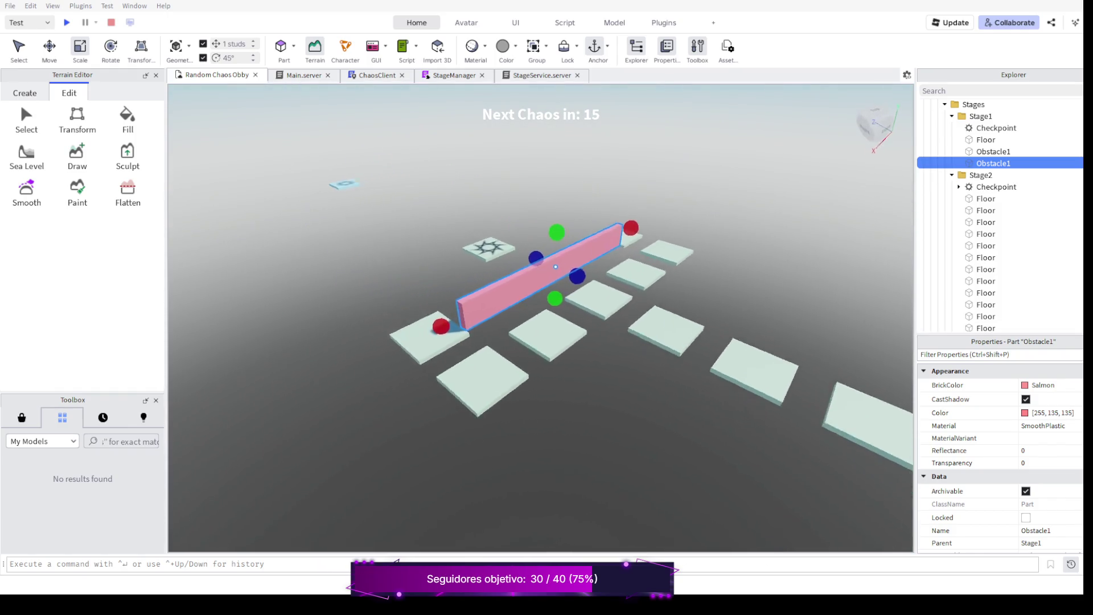
drag(513, 341, 444, 291)
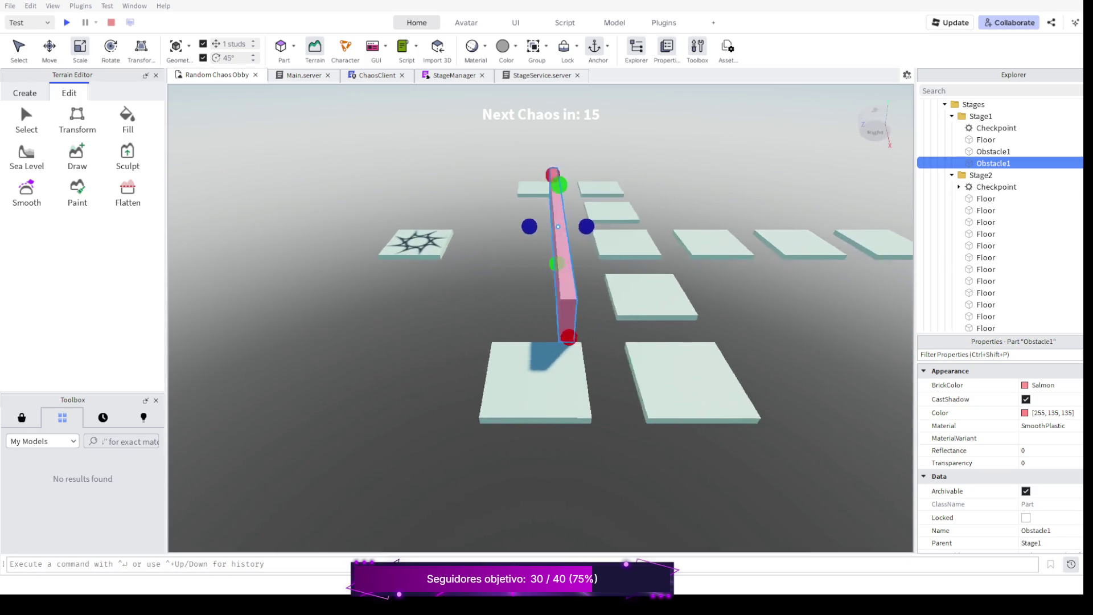
drag(512, 341, 445, 290)
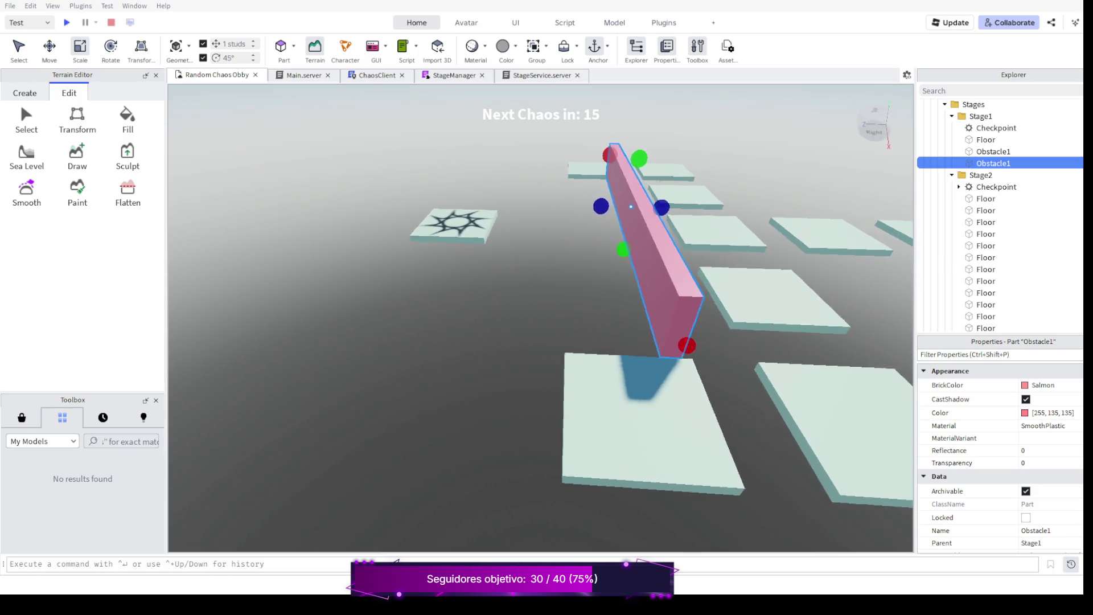
drag(513, 342, 445, 291)
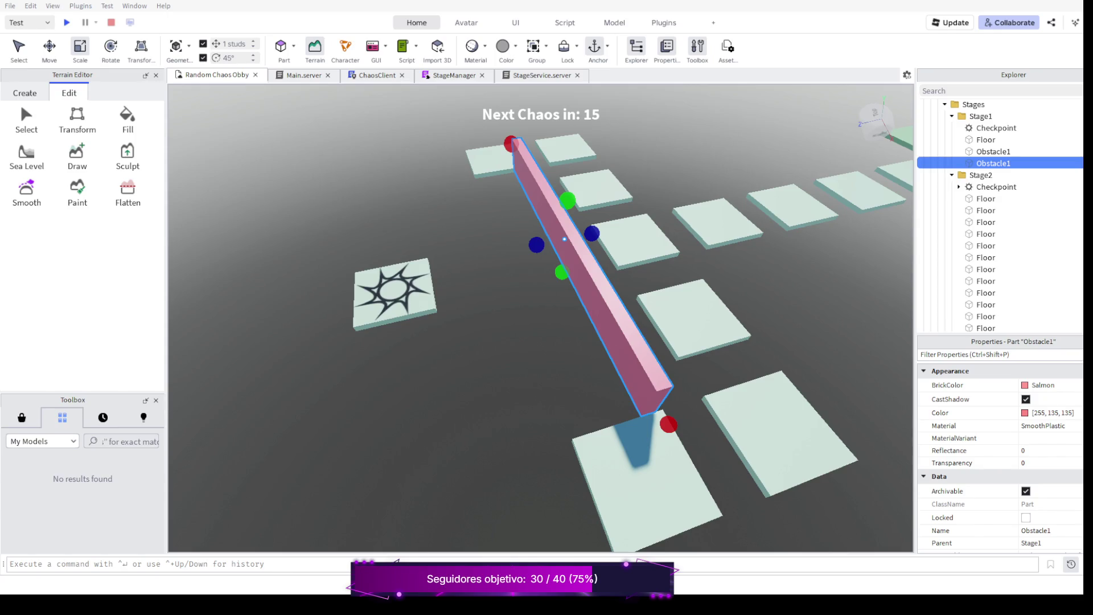
scroll(540, 299, down, 5)
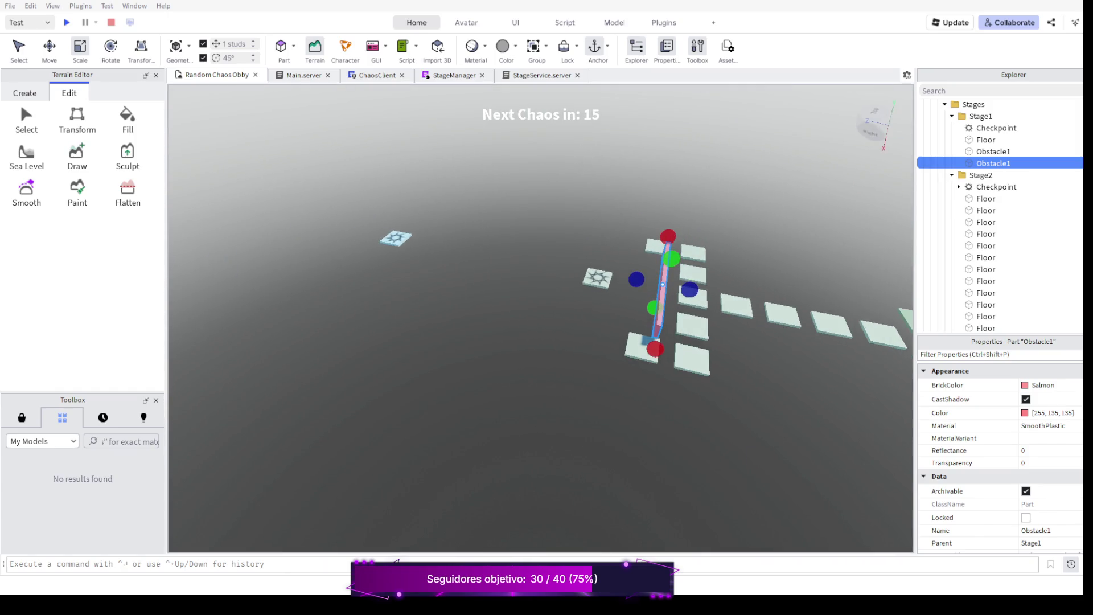
scroll(541, 299, down, 5)
scroll(541, 299, down, 2)
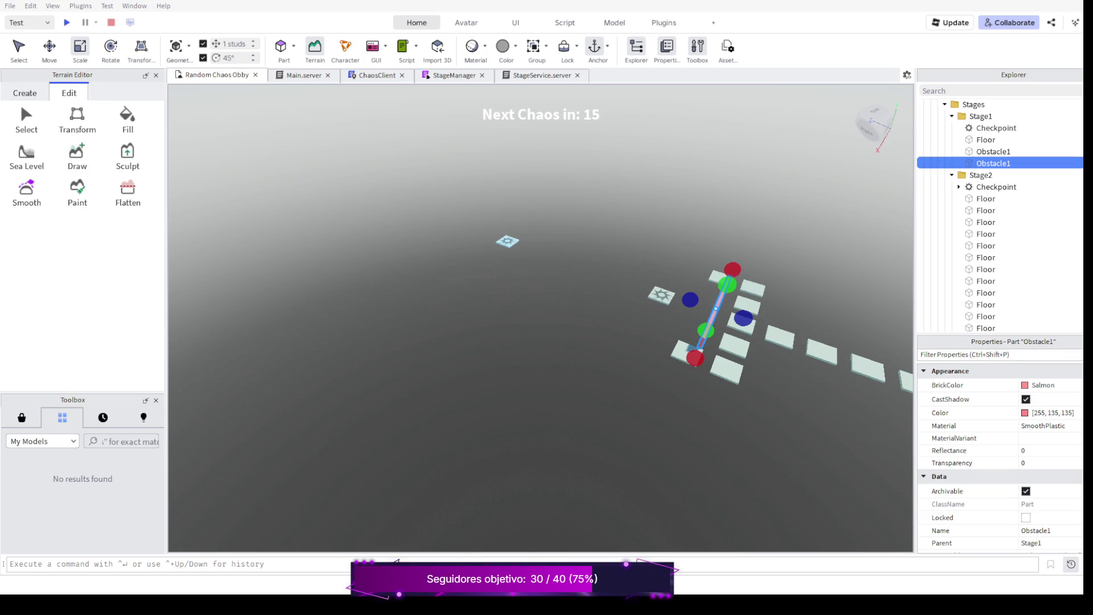
scroll(541, 299, down, 4)
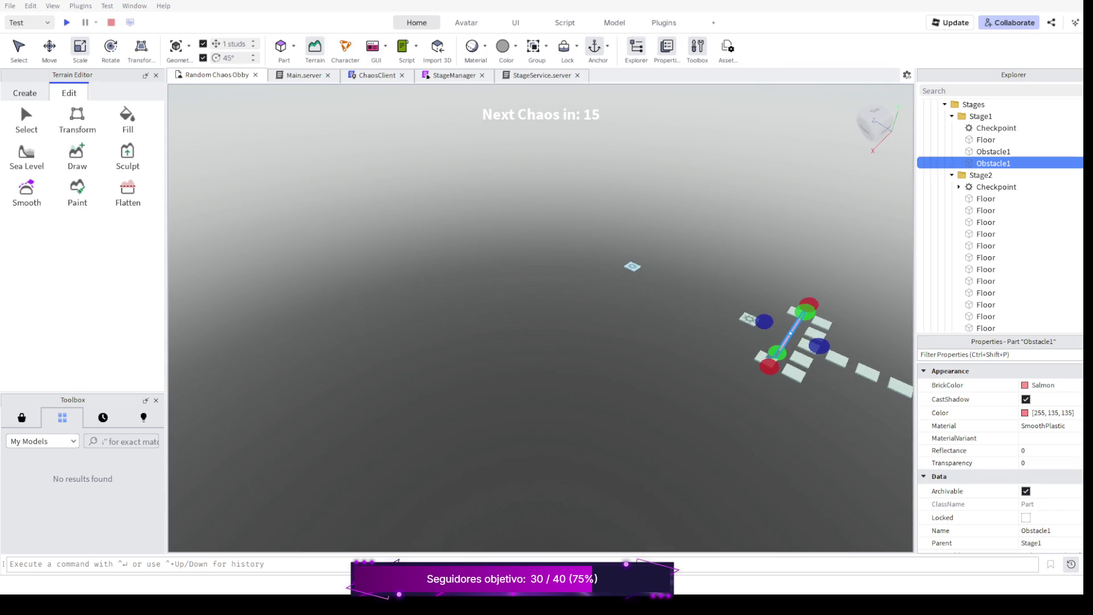
scroll(541, 298, down, 3)
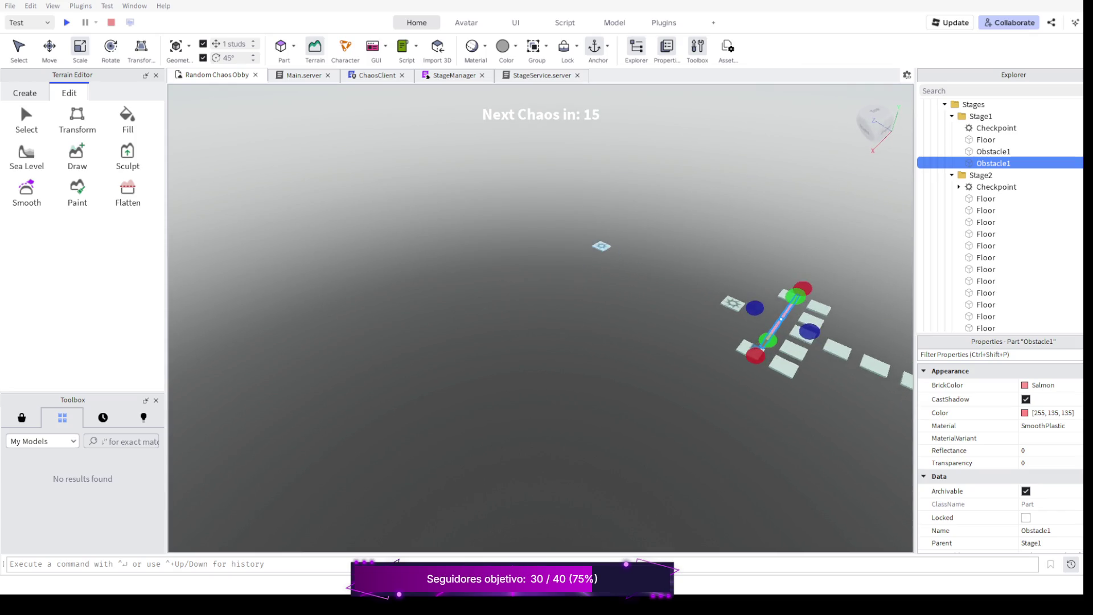
scroll(540, 299, down, 2)
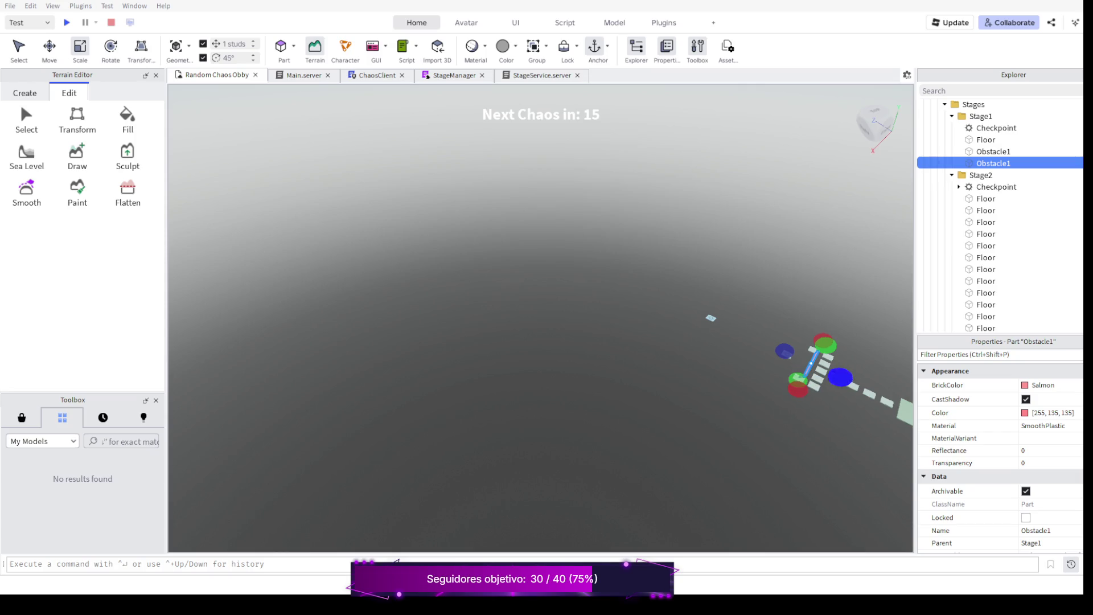
key(s)
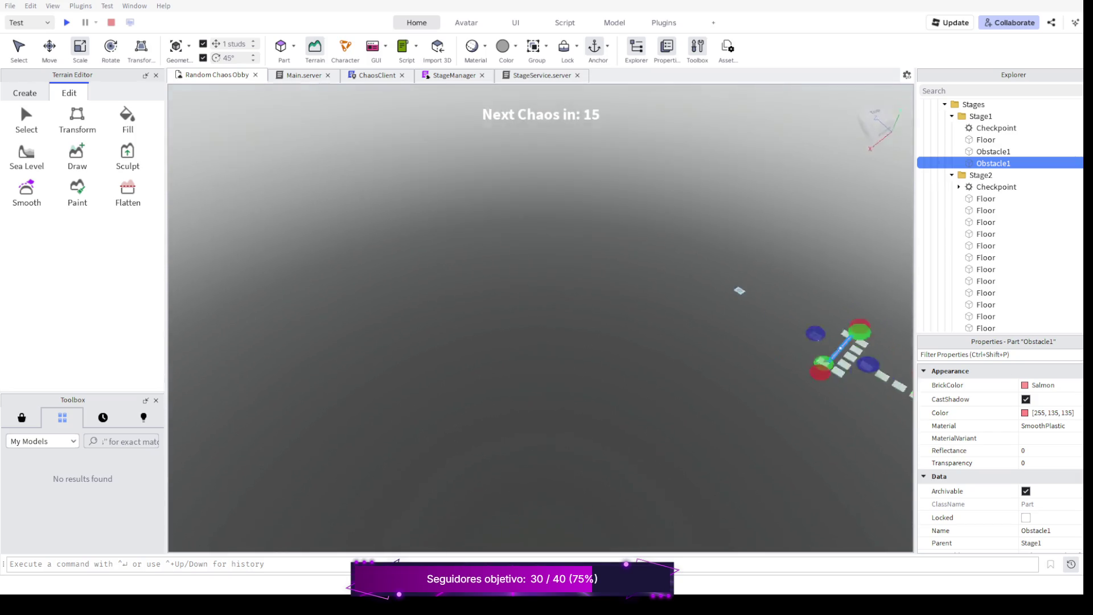
key(w)
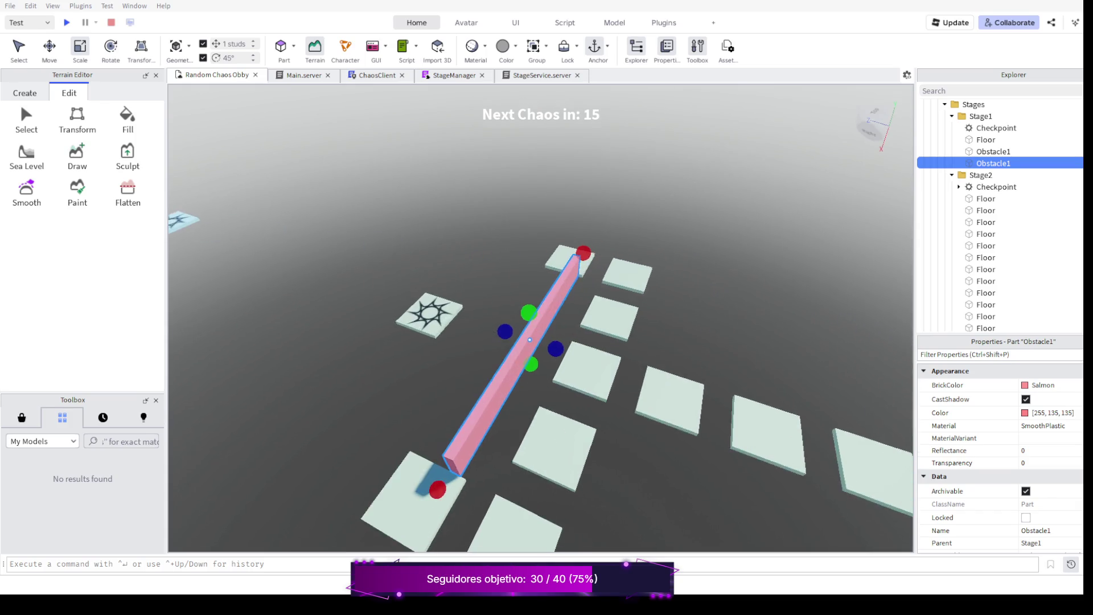
right_click(547, 341)
right_click(546, 325)
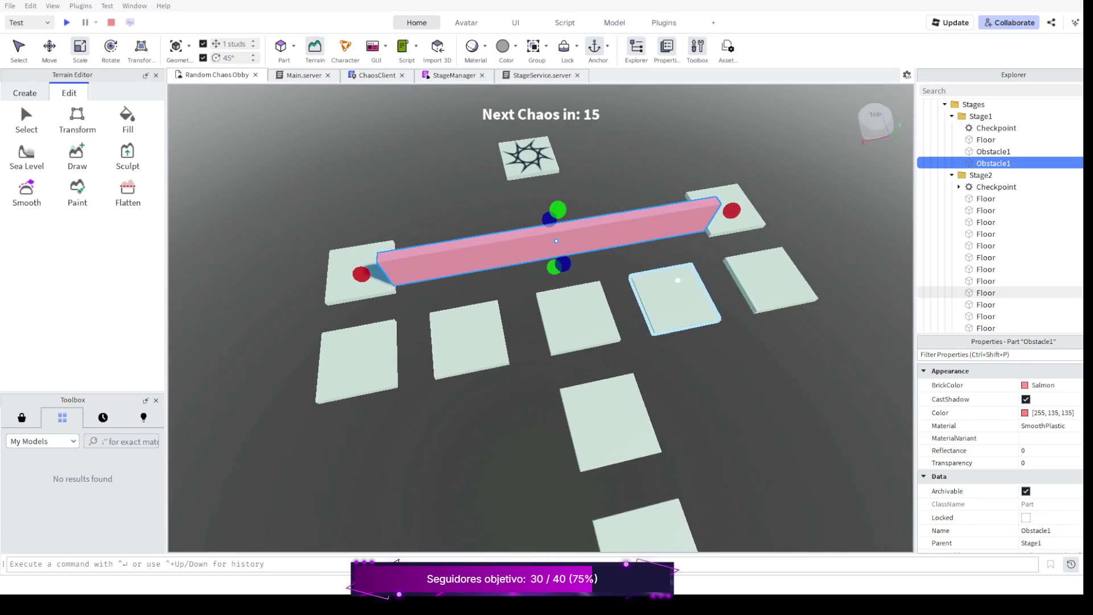
right_click(547, 325)
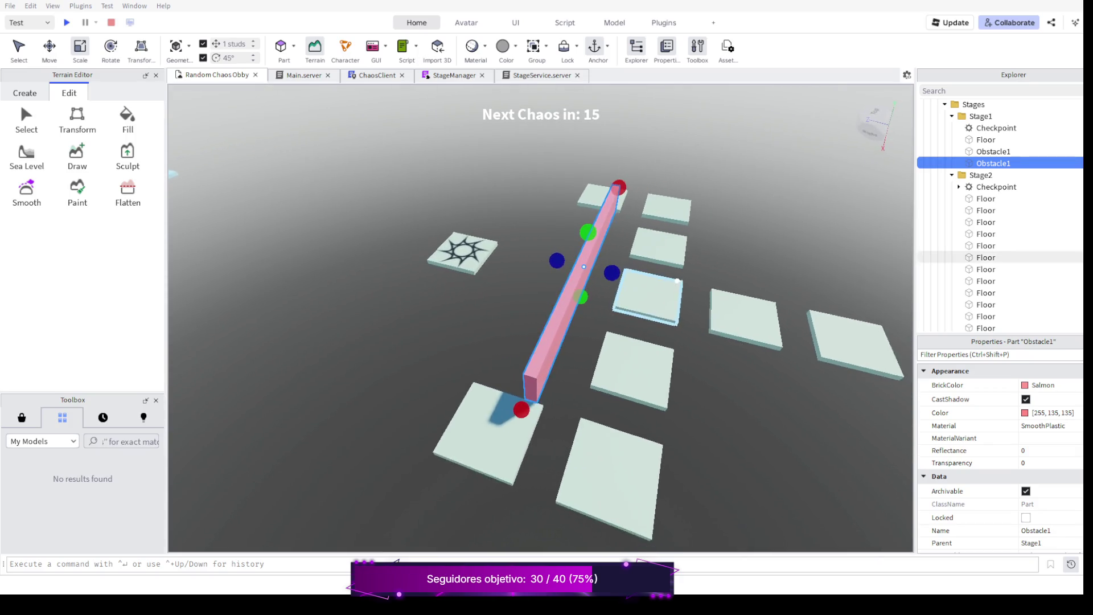
drag(598, 325, 427, 325)
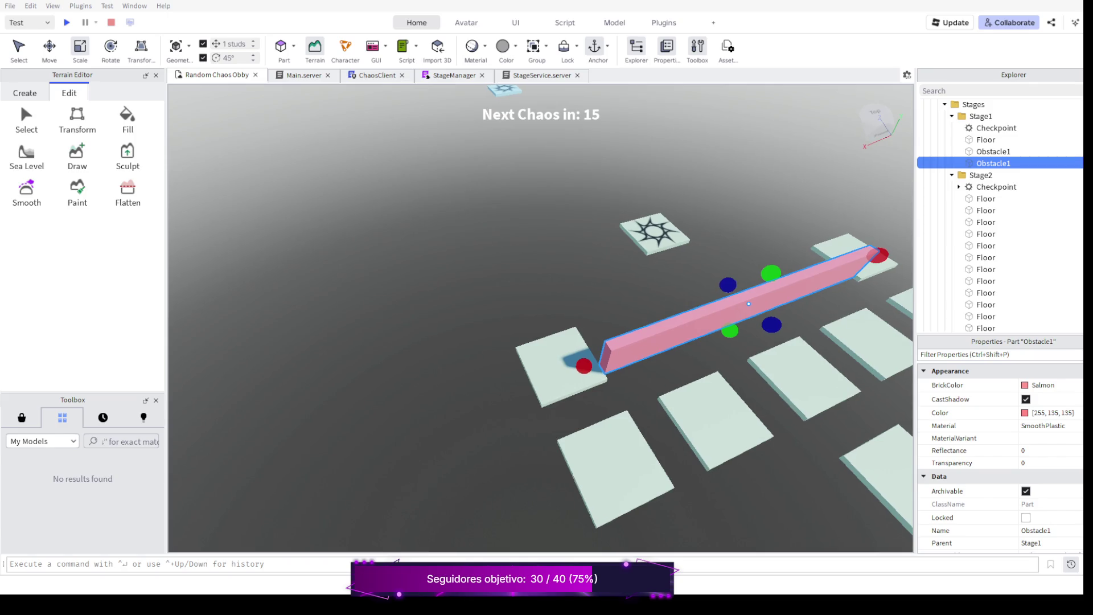
drag(598, 325, 513, 291)
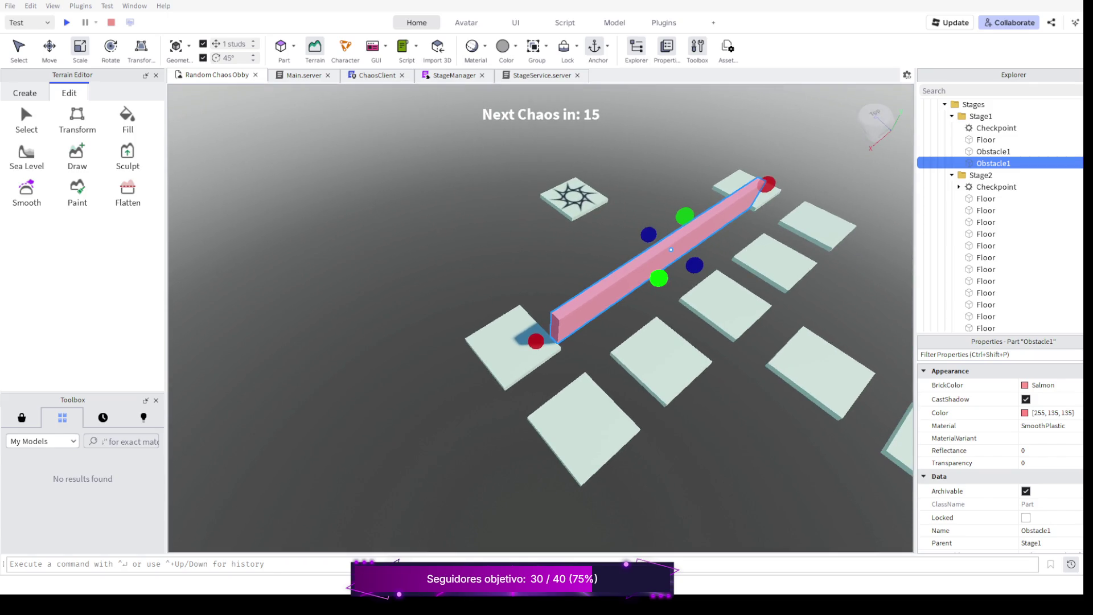
drag(599, 325, 478, 290)
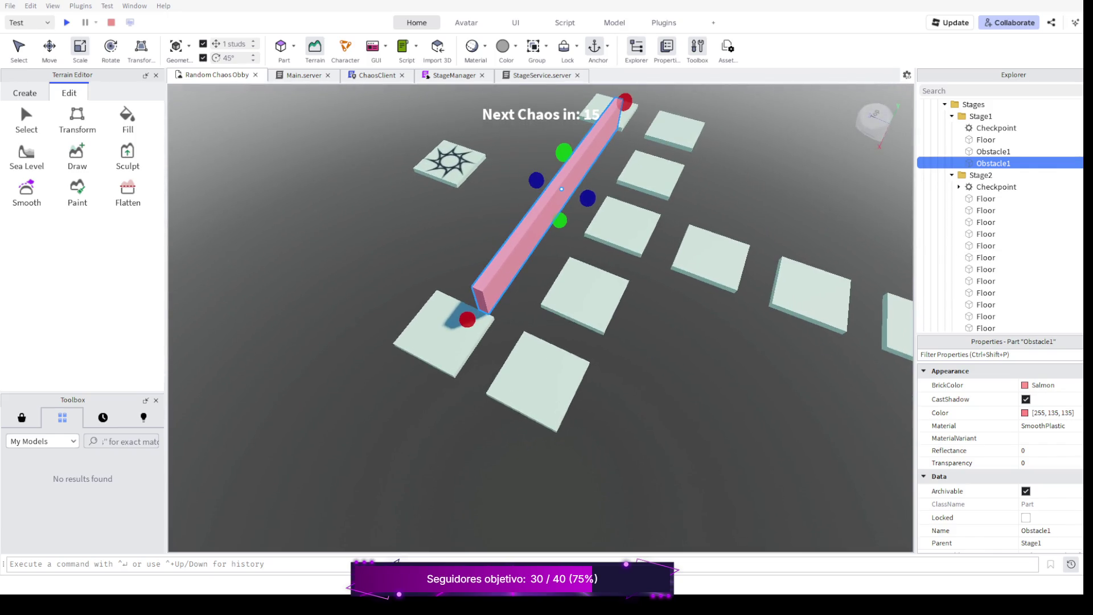
drag(598, 325, 512, 325)
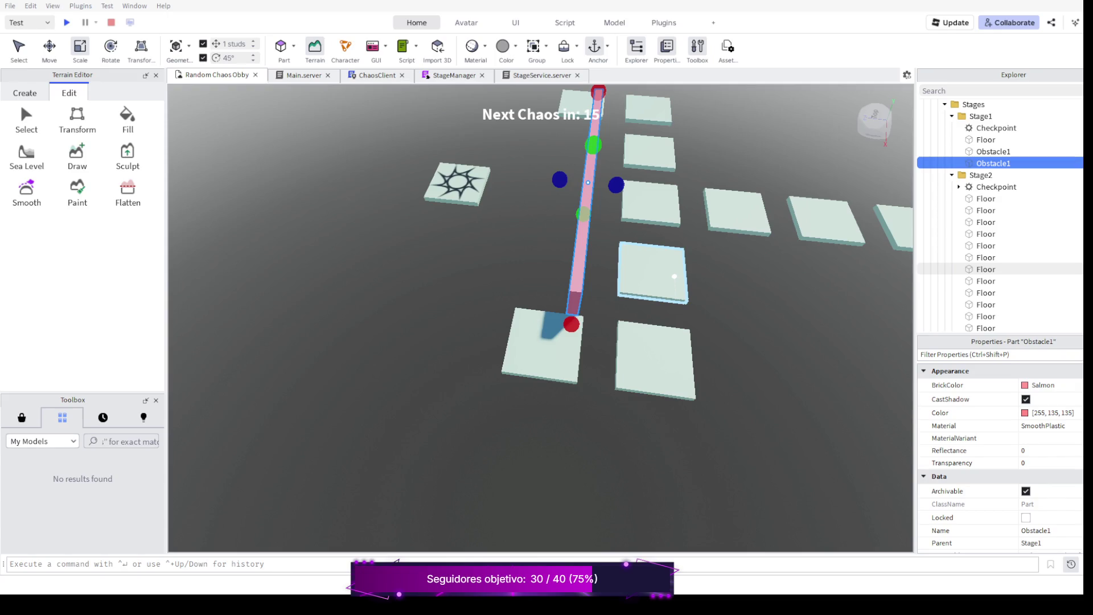
scroll(674, 276, down, 1)
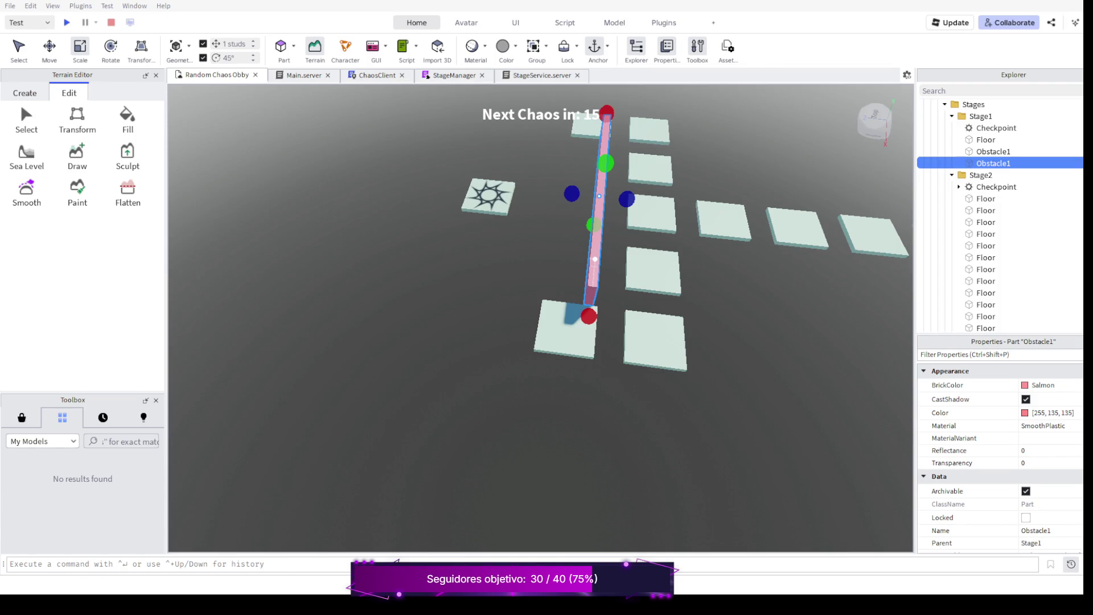
With the Move tool, nudge the pink wall about a stud sideways across the tiles.
key(ctrl+2)
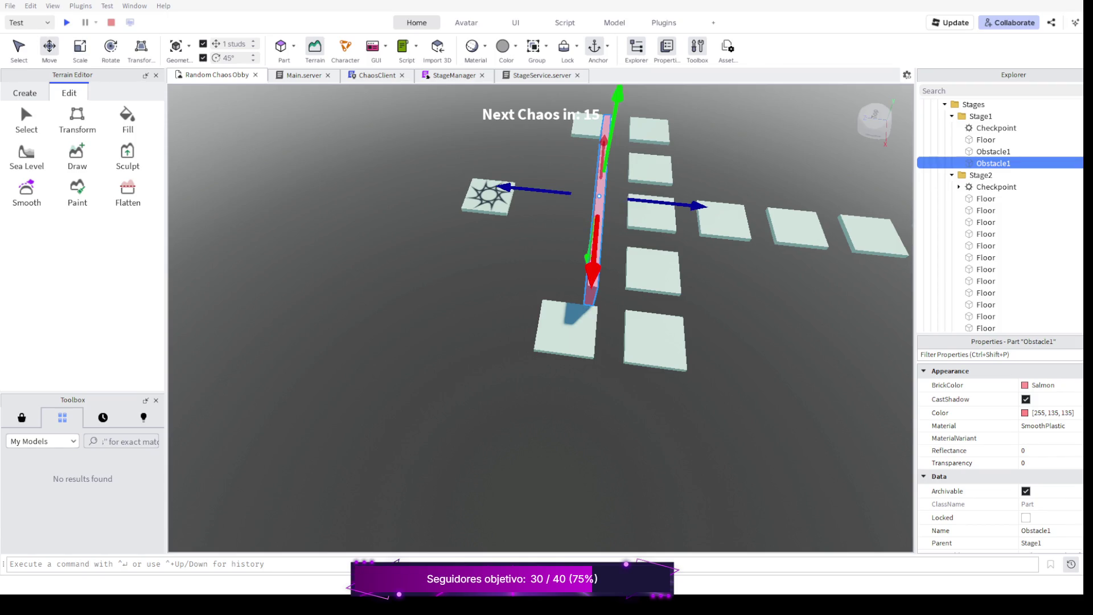
drag(696, 207, 708, 208)
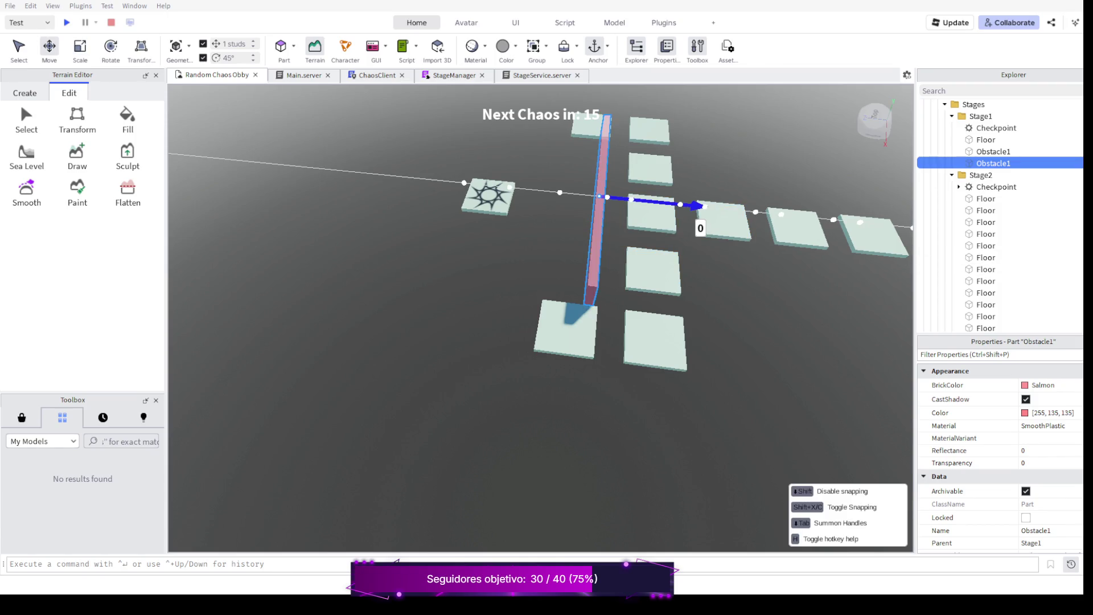
scroll(649, 256, up, 5)
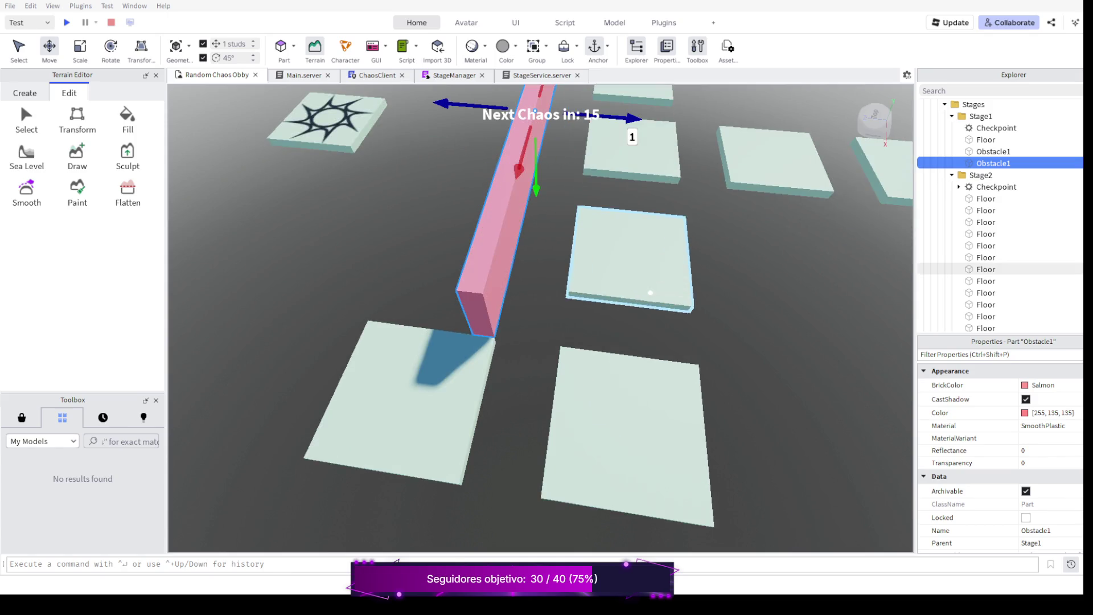
right_click(619, 289)
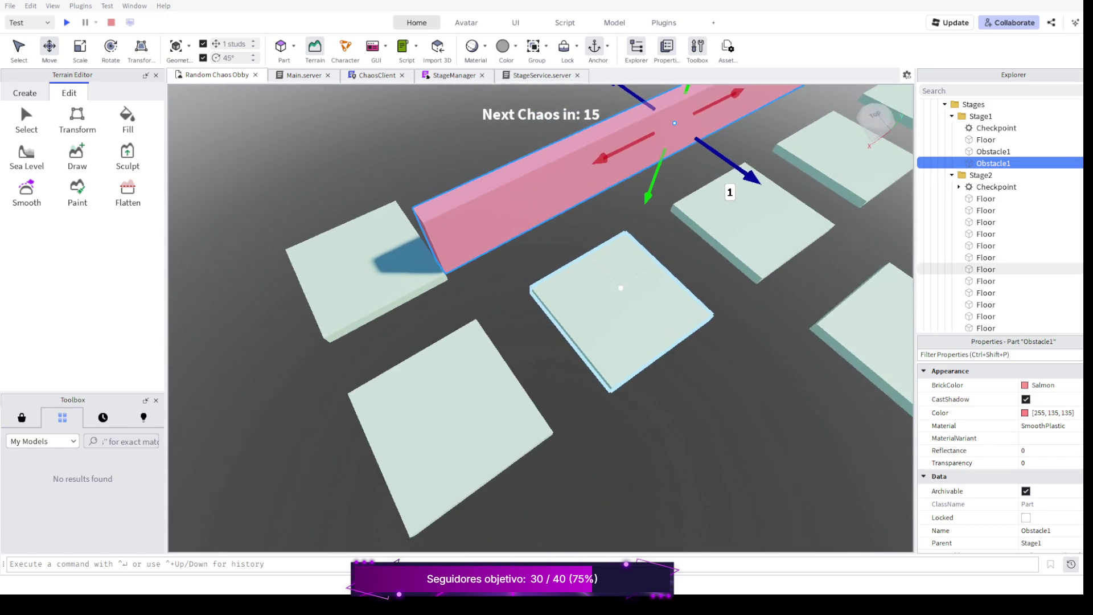
scroll(623, 290, down, 3)
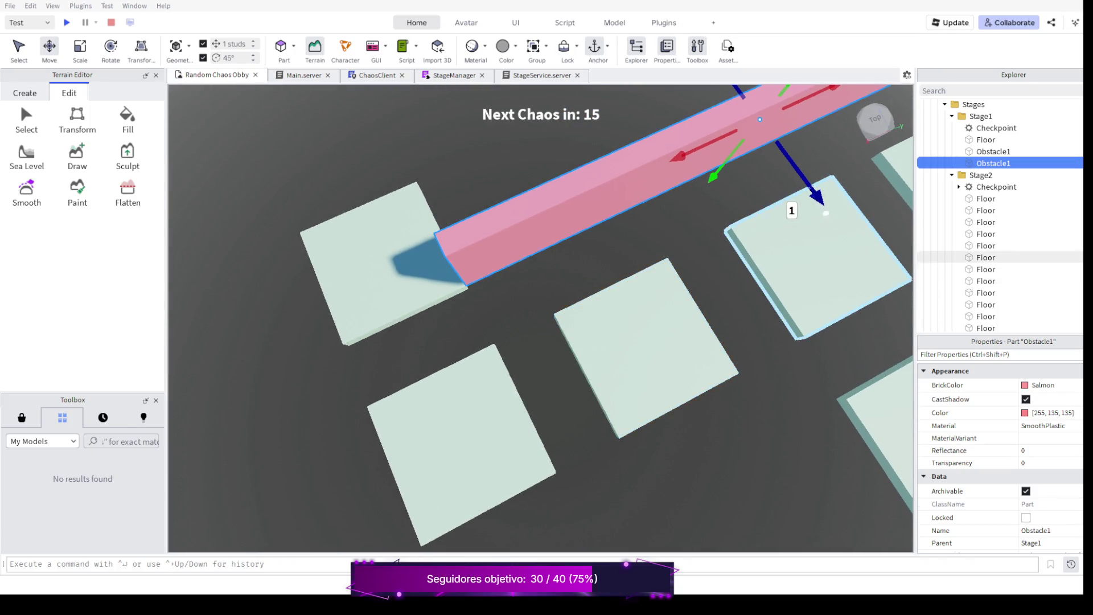
drag(806, 196, 807, 183)
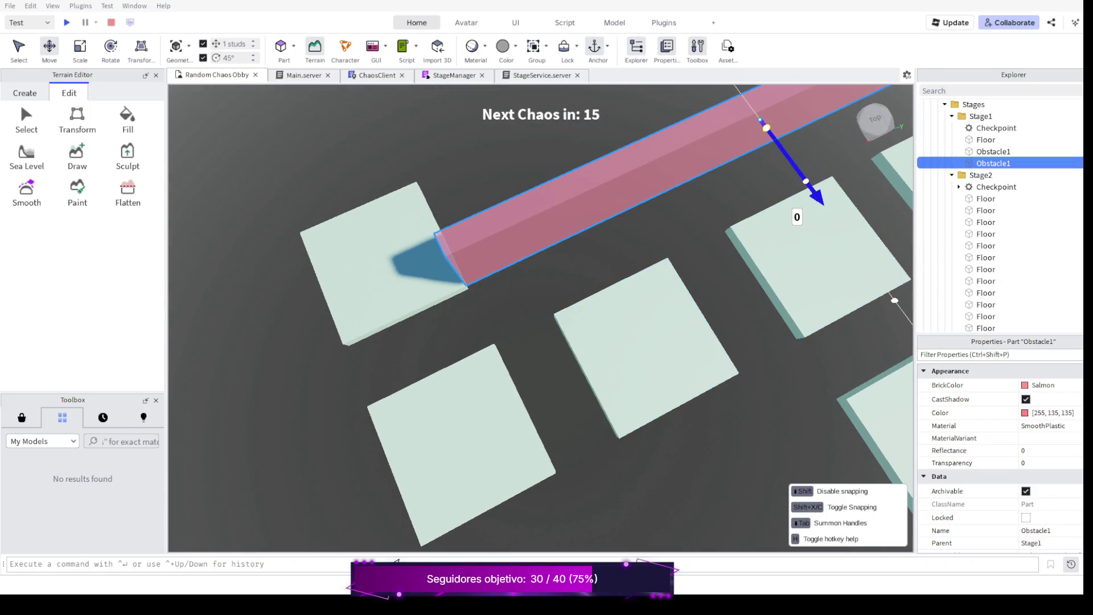
drag(807, 182, 807, 183)
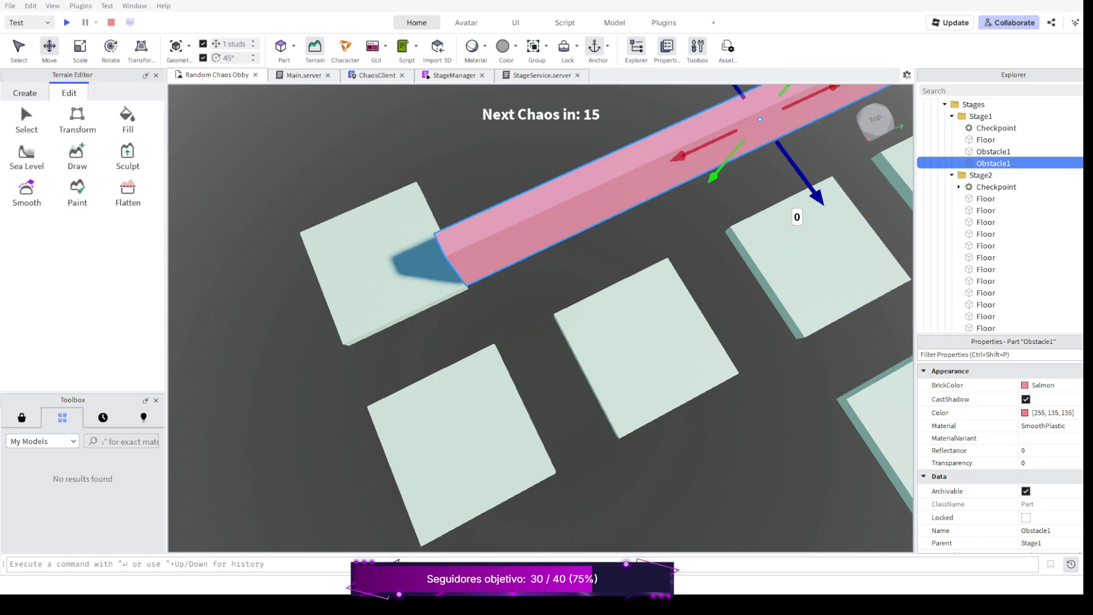
scroll(726, 274, down, 5)
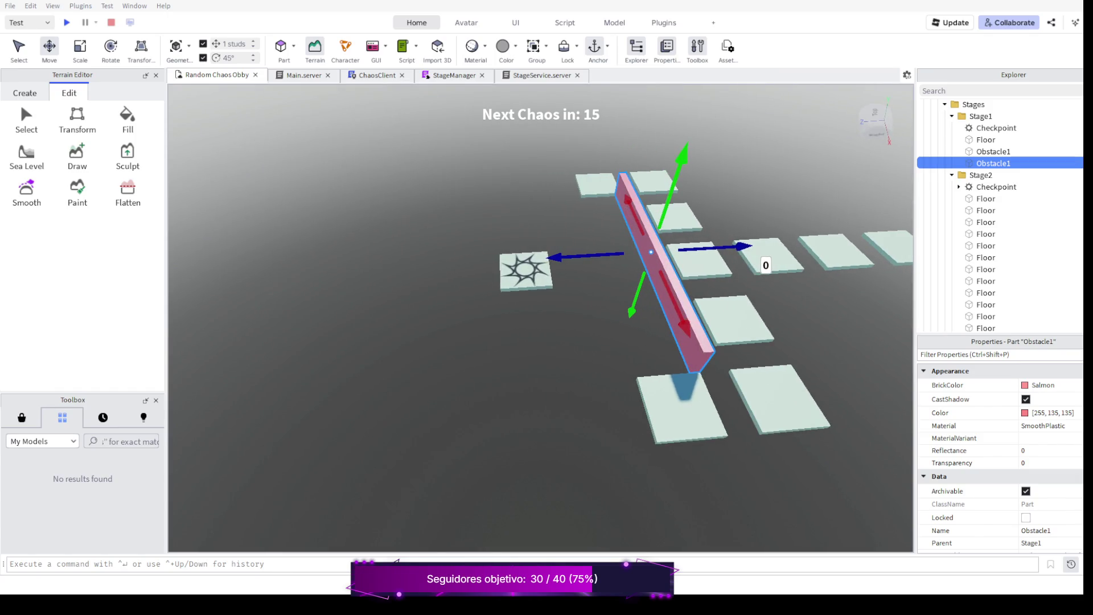
scroll(649, 257, down, 3)
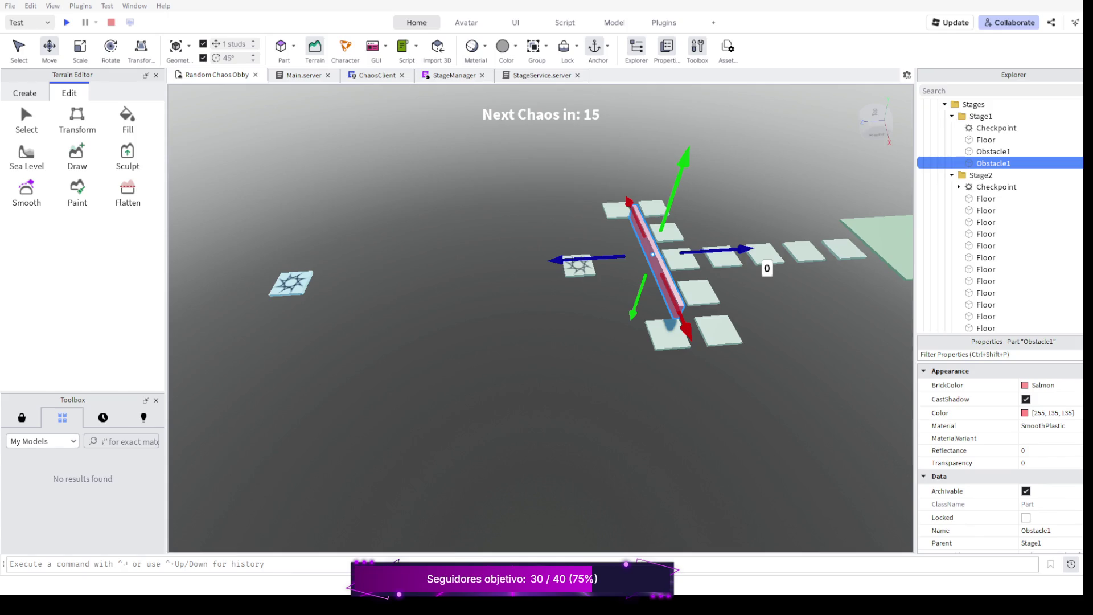
scroll(650, 257, up, 3)
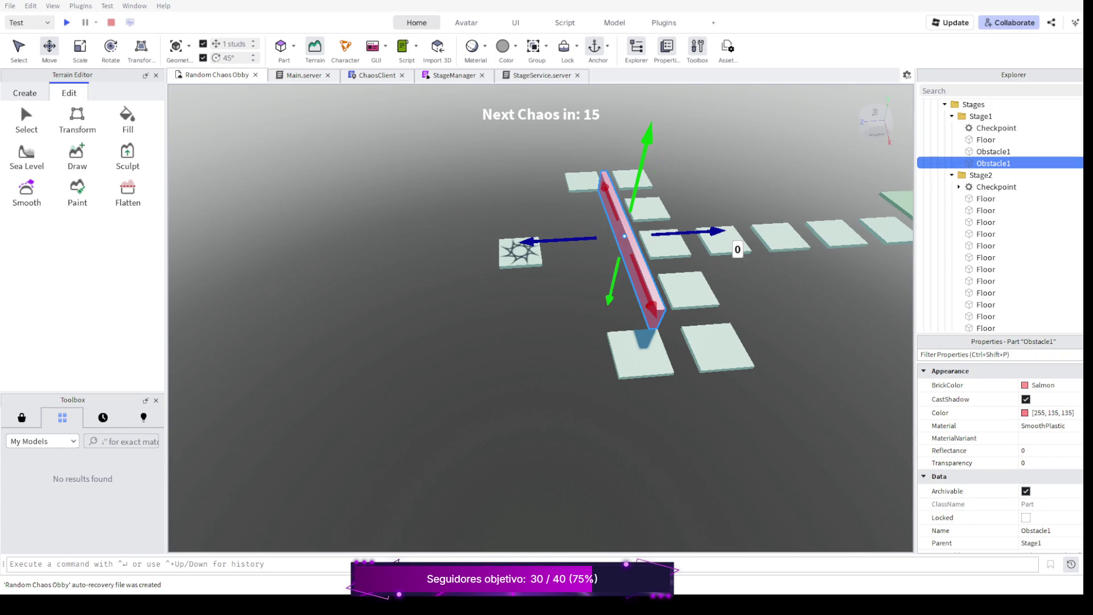
scroll(597, 257, down, 3)
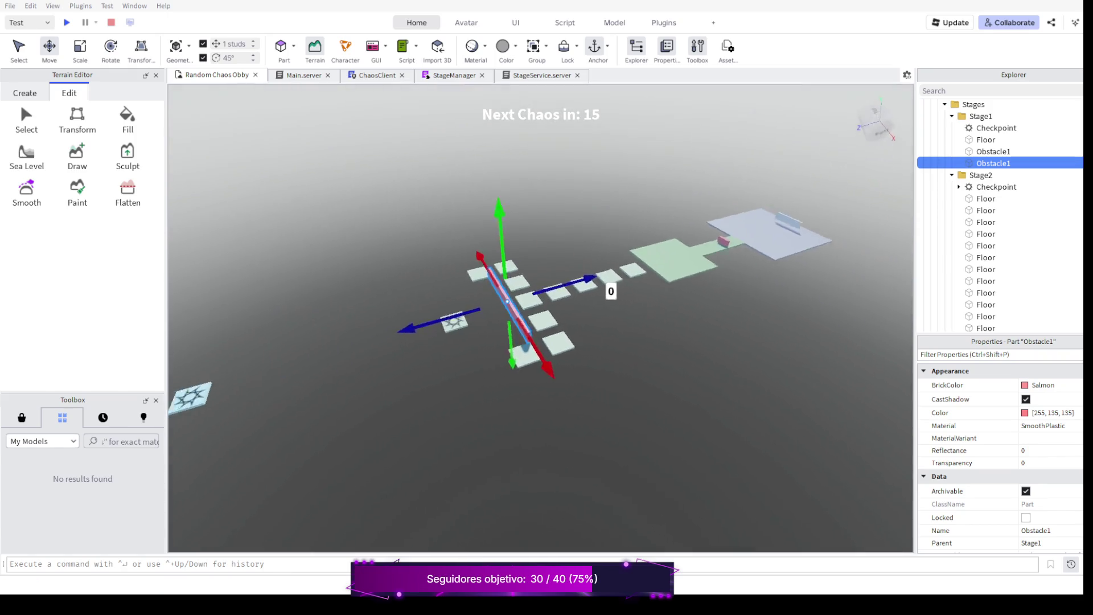
scroll(597, 256, down, 2)
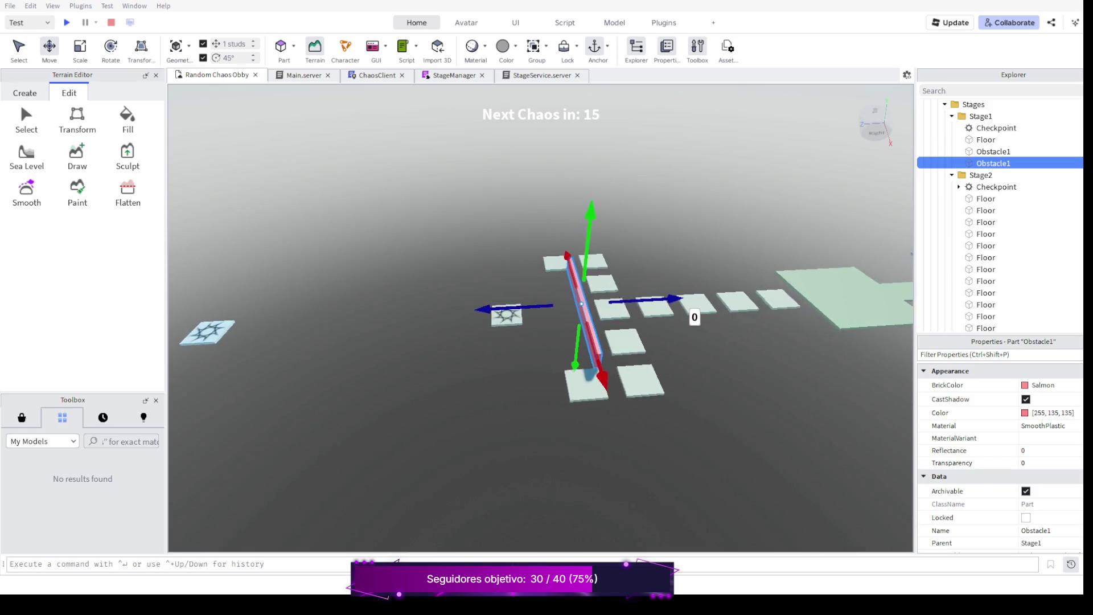
scroll(598, 256, down, 2)
drag(548, 342, 598, 324)
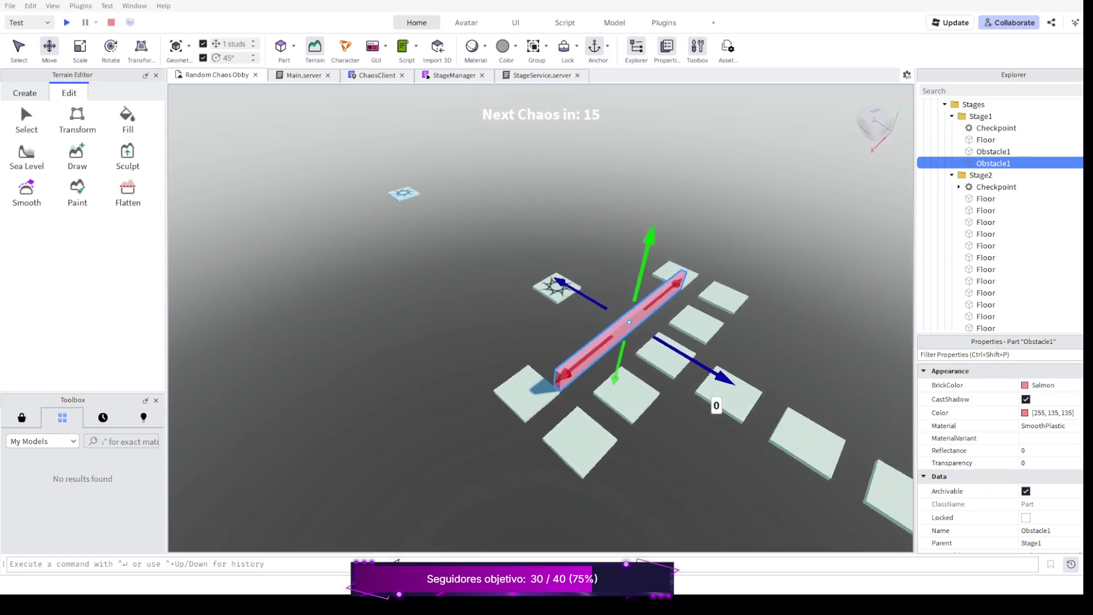
right_click(547, 341)
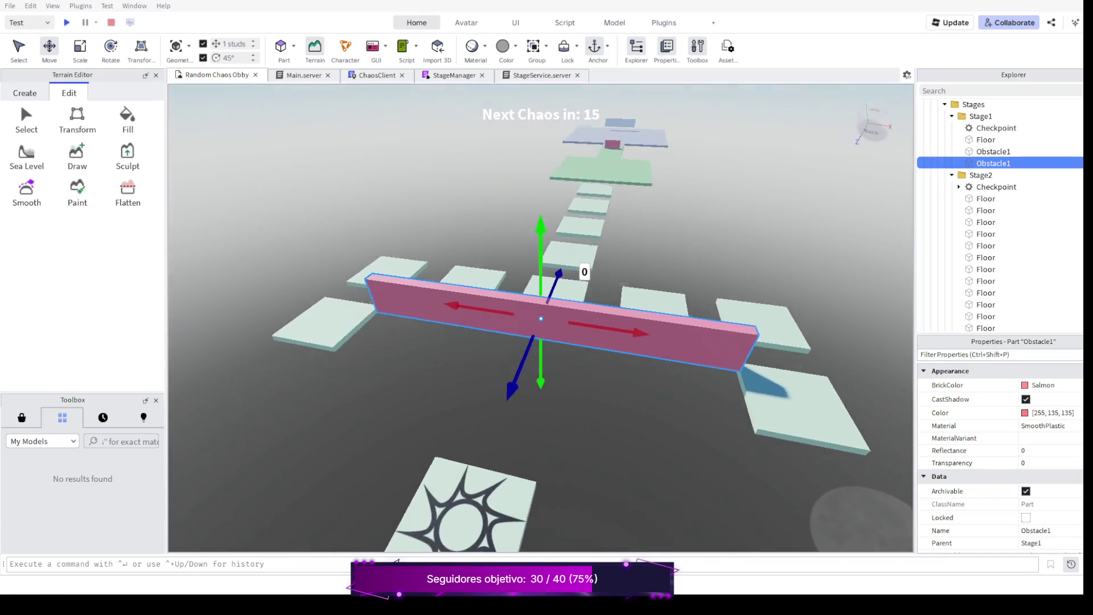
drag(597, 384, 649, 444)
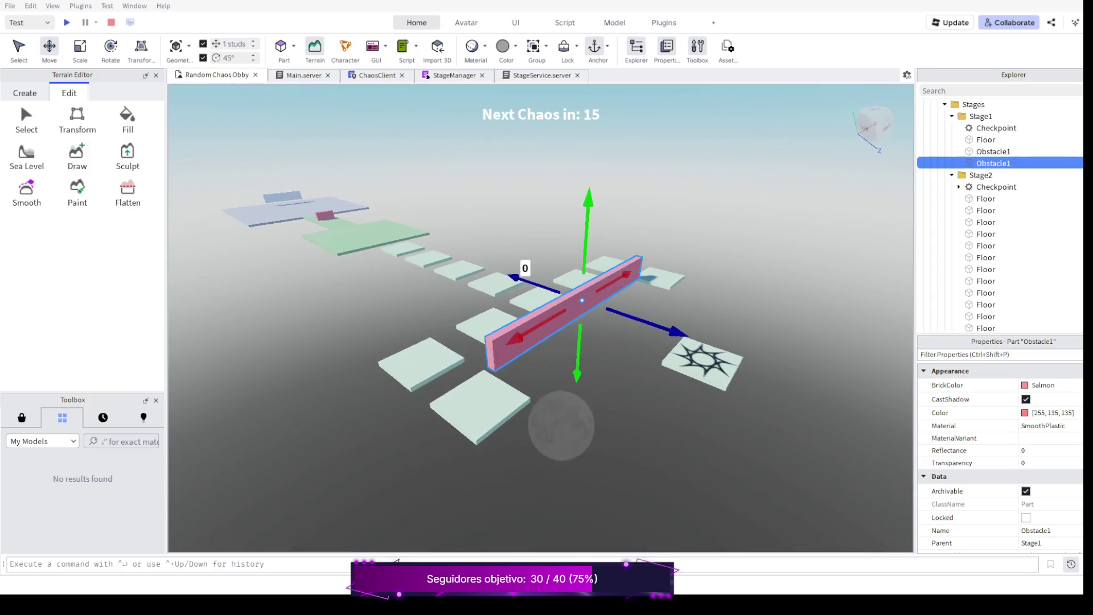
drag(546, 384, 513, 359)
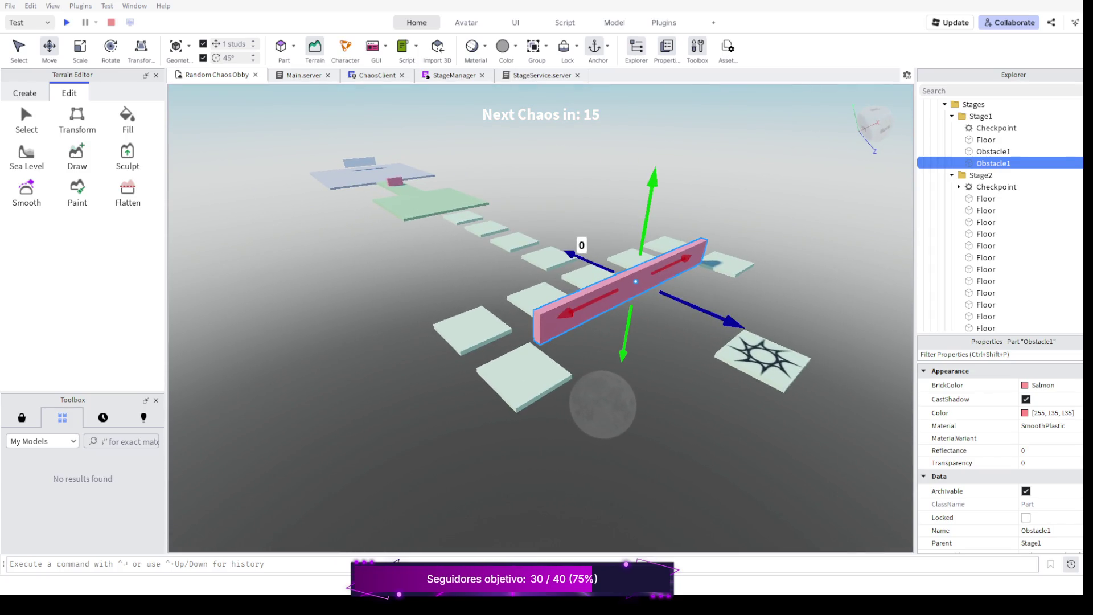
mouse_move(547, 384)
mouse_down()
mouse_move(598, 385)
mouse_move(552, 388)
mouse_up()
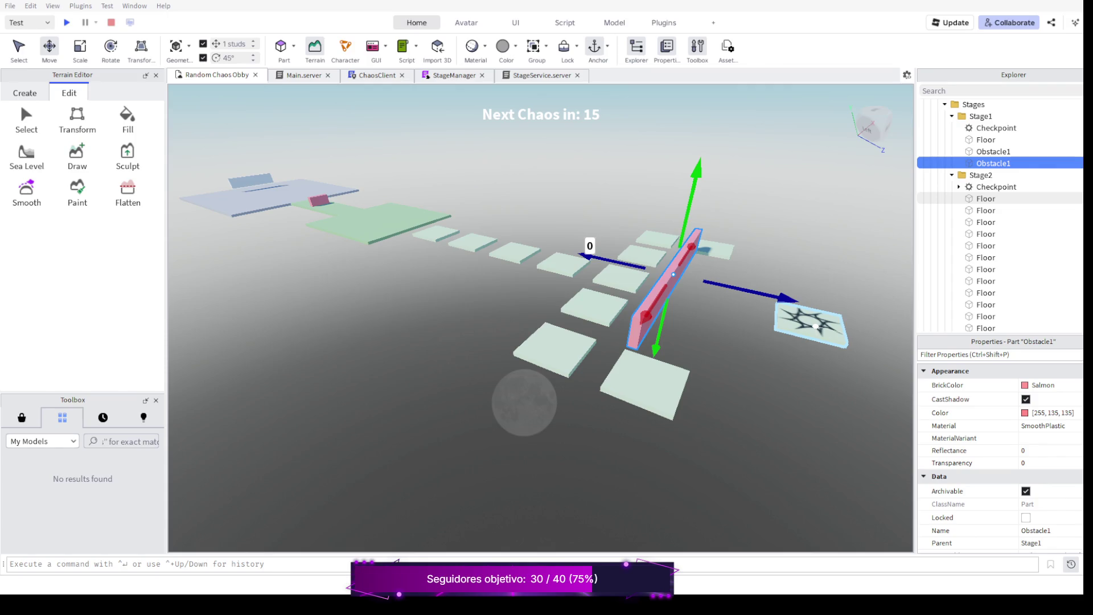
drag(815, 328, 815, 326)
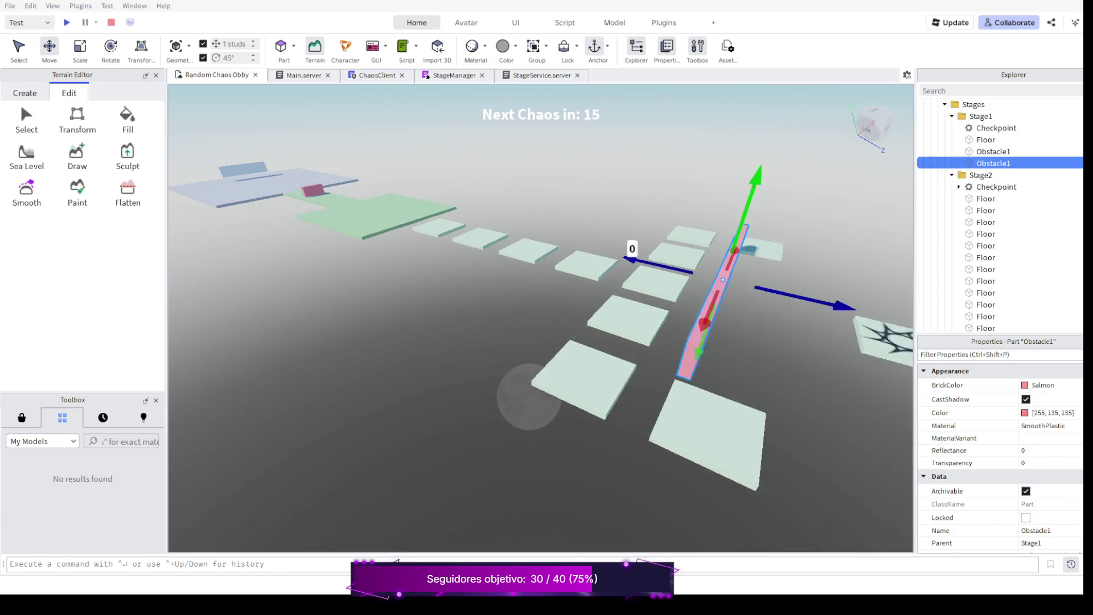
scroll(816, 325, up, 5)
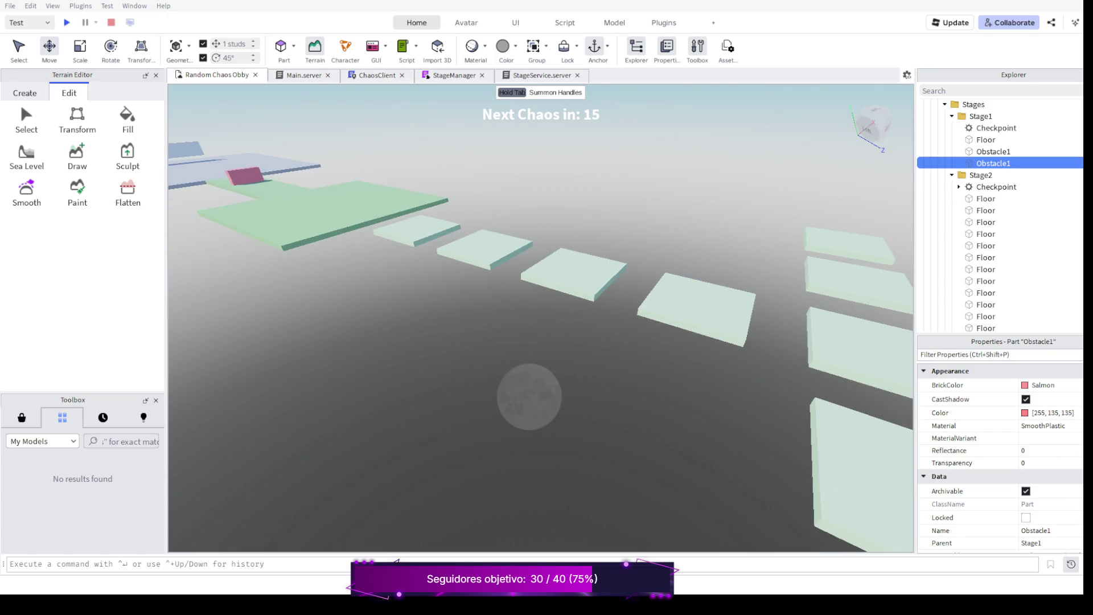
scroll(816, 325, down, 5)
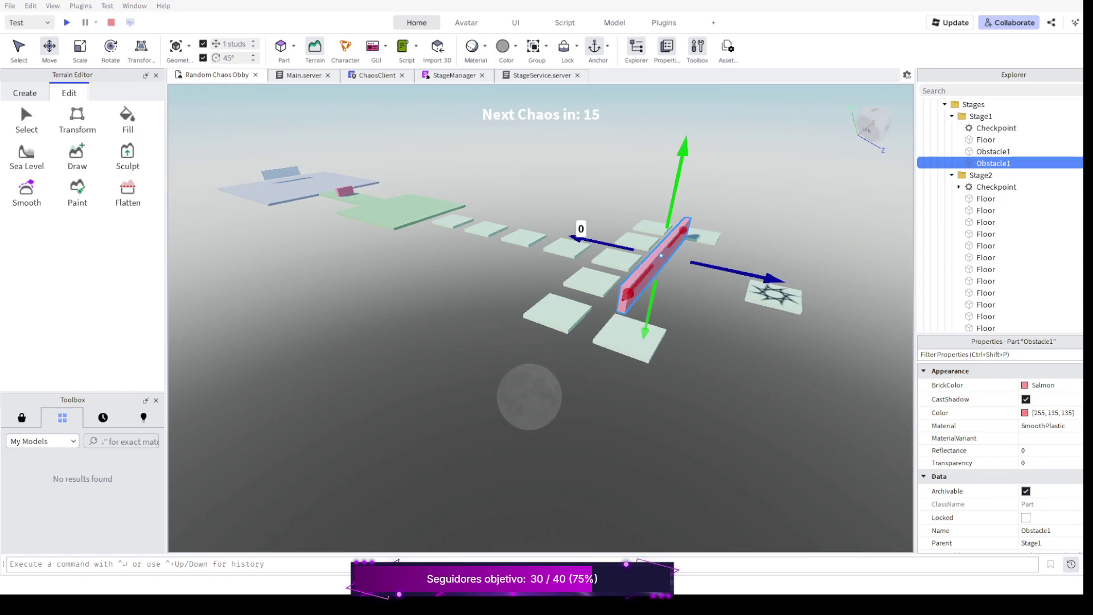
drag(529, 393, 462, 401)
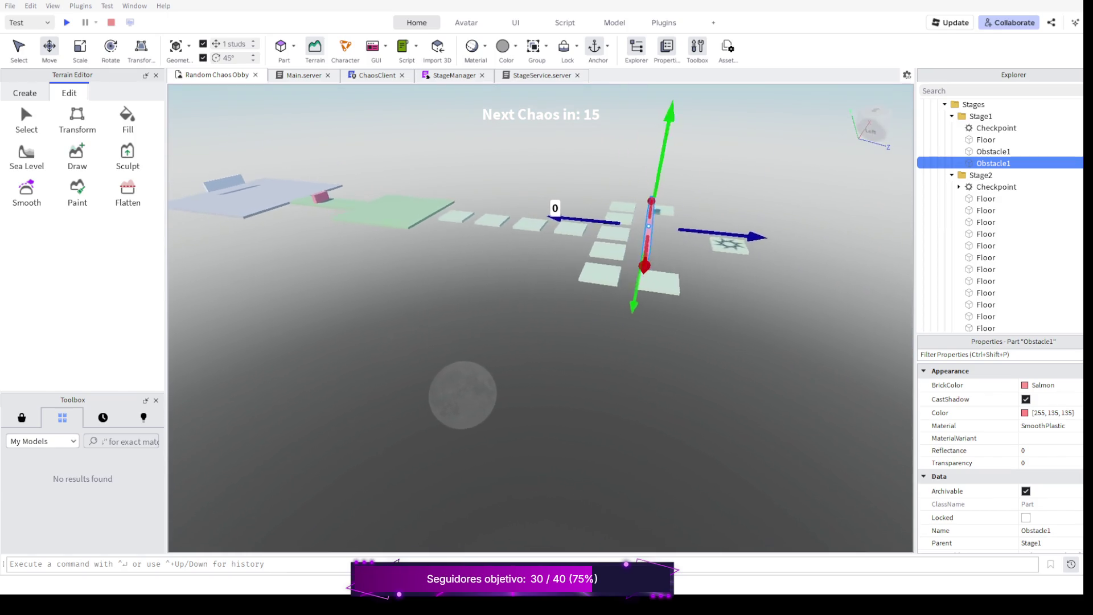
drag(598, 384, 478, 393)
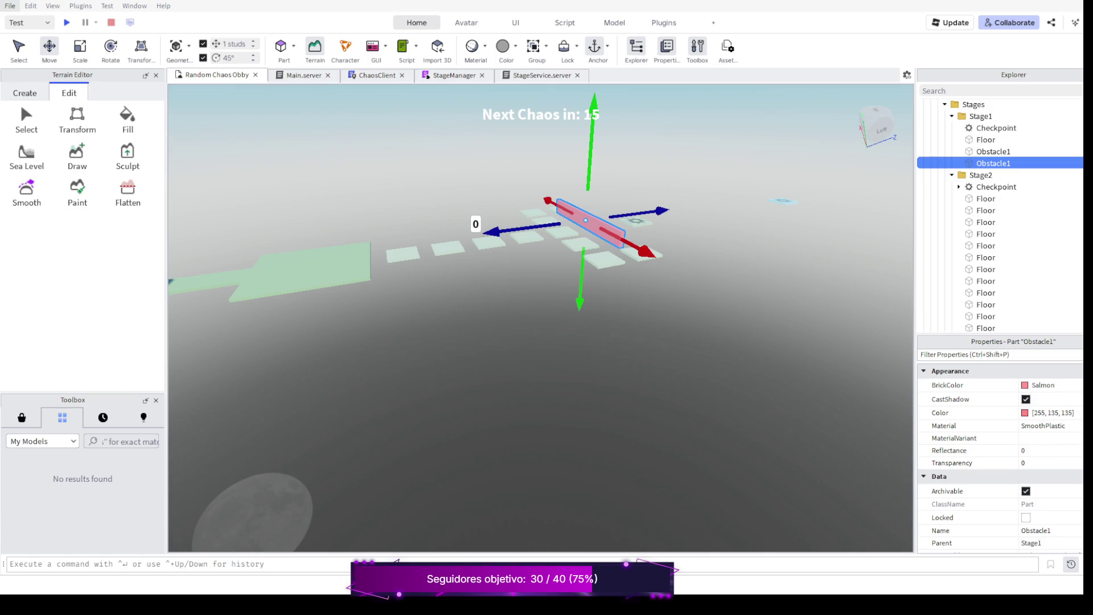
key(ctrl+s)
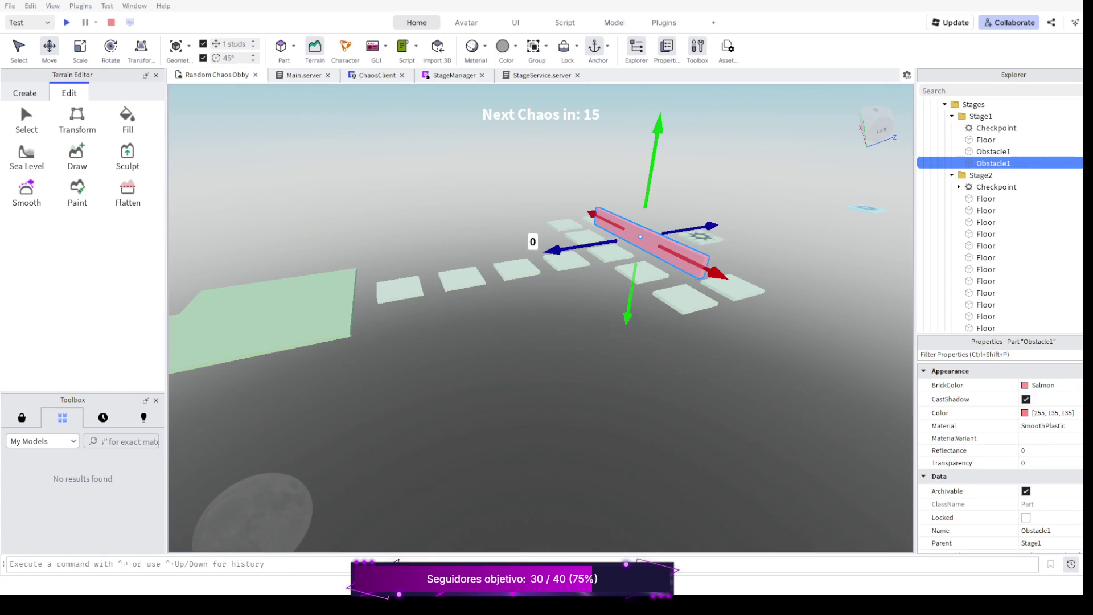
scroll(538, 256, down, 2)
scroll(538, 257, down, 2)
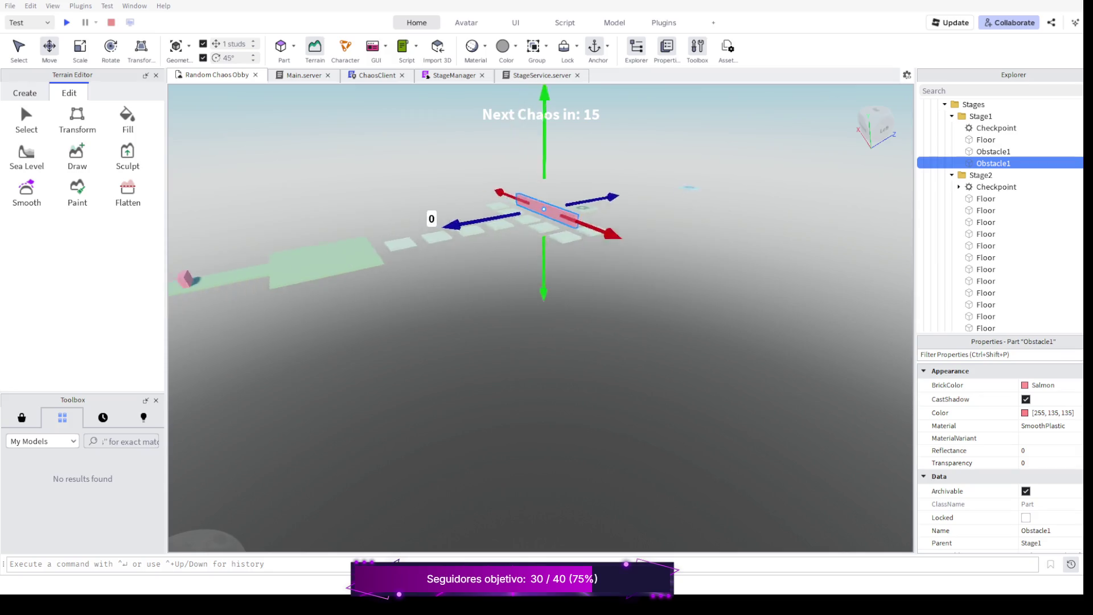
scroll(538, 257, up, 3)
scroll(538, 257, up, 3)
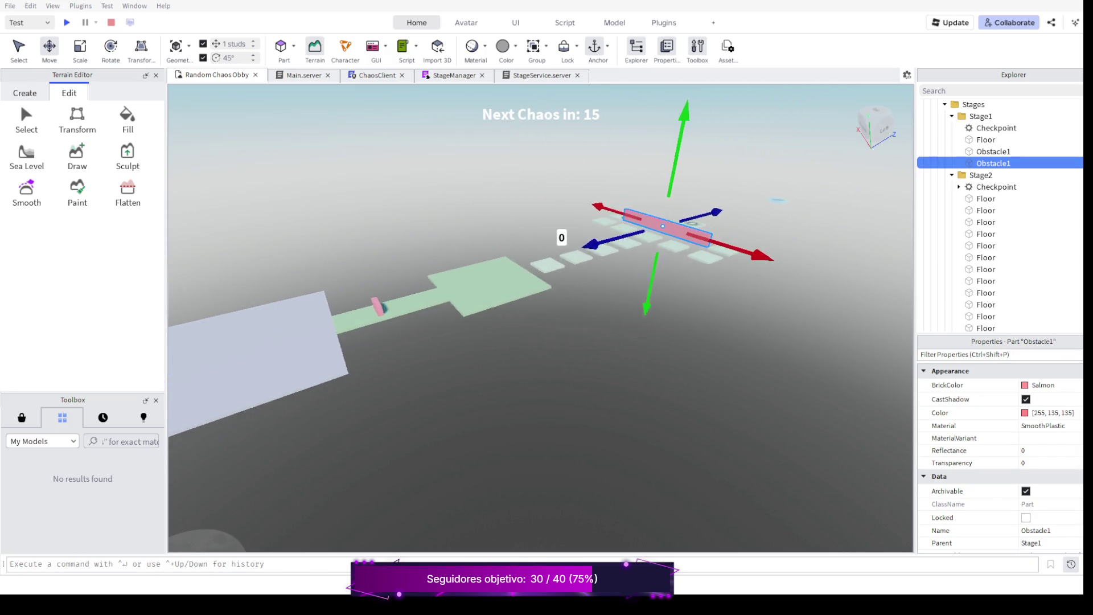
scroll(538, 257, down, 2)
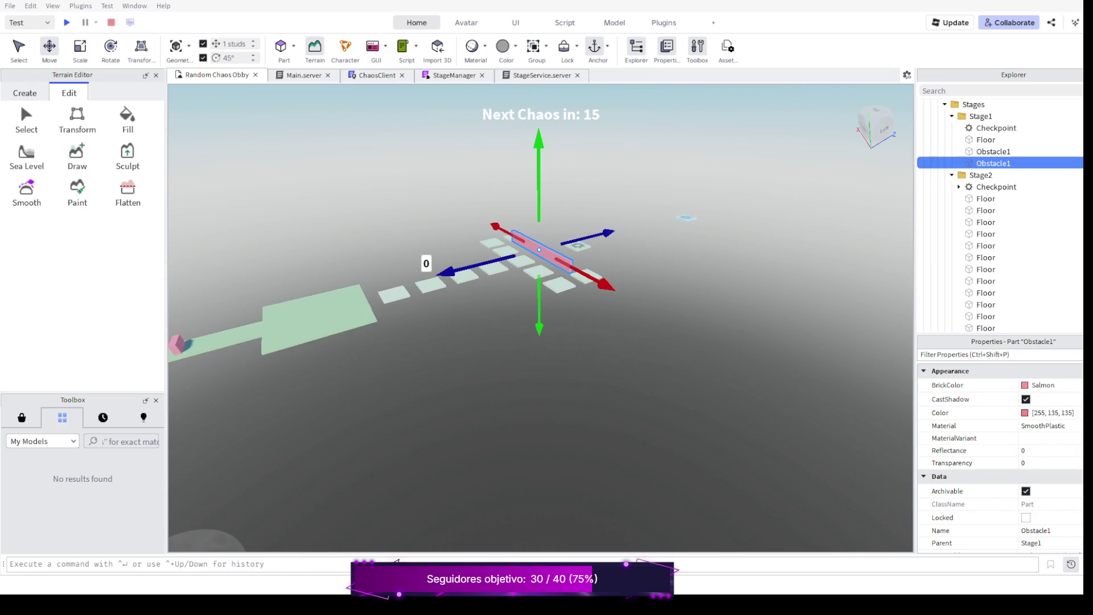
scroll(539, 256, up, 3)
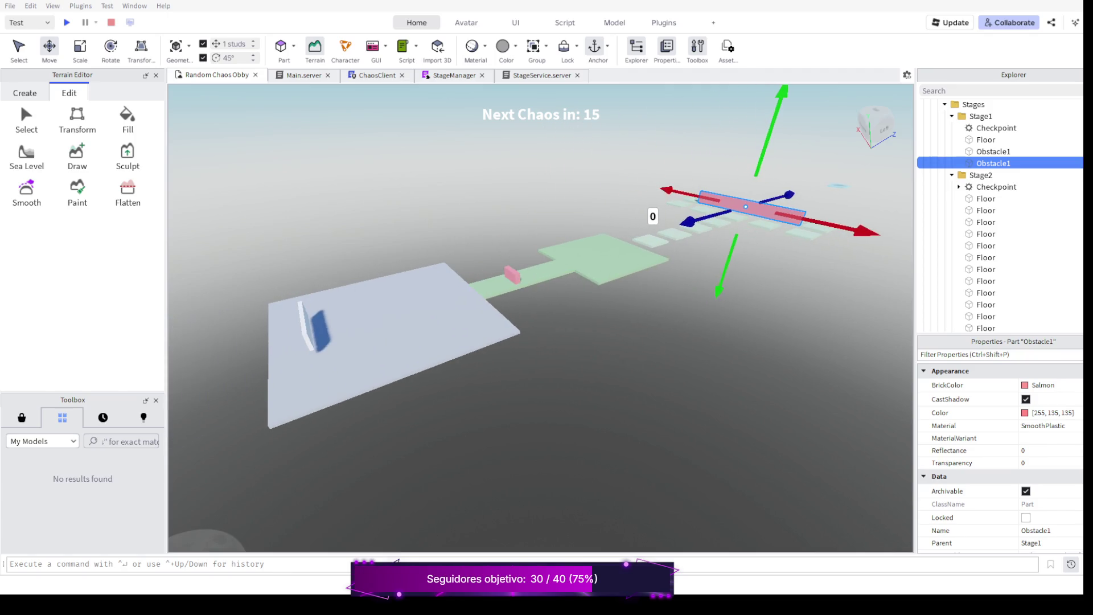
scroll(539, 257, down, 3)
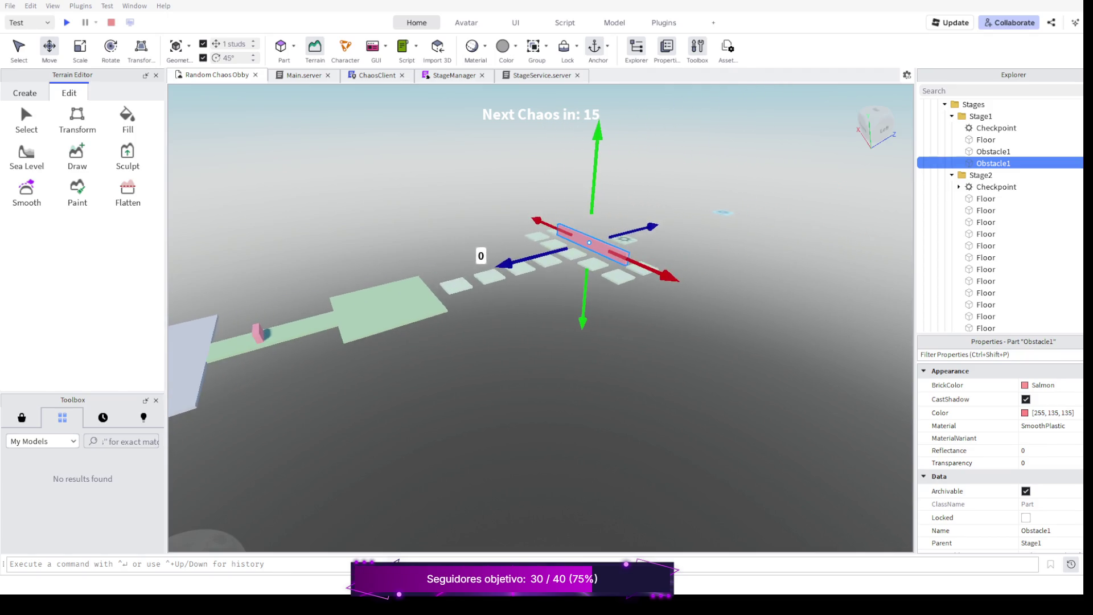
scroll(538, 257, down, 3)
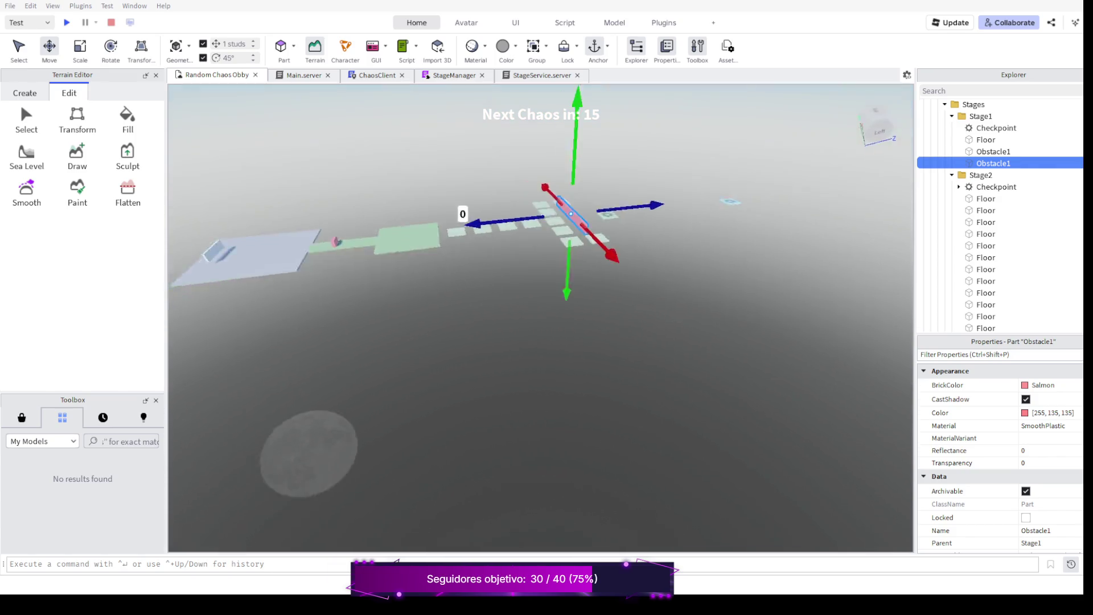
scroll(538, 256, up, 3)
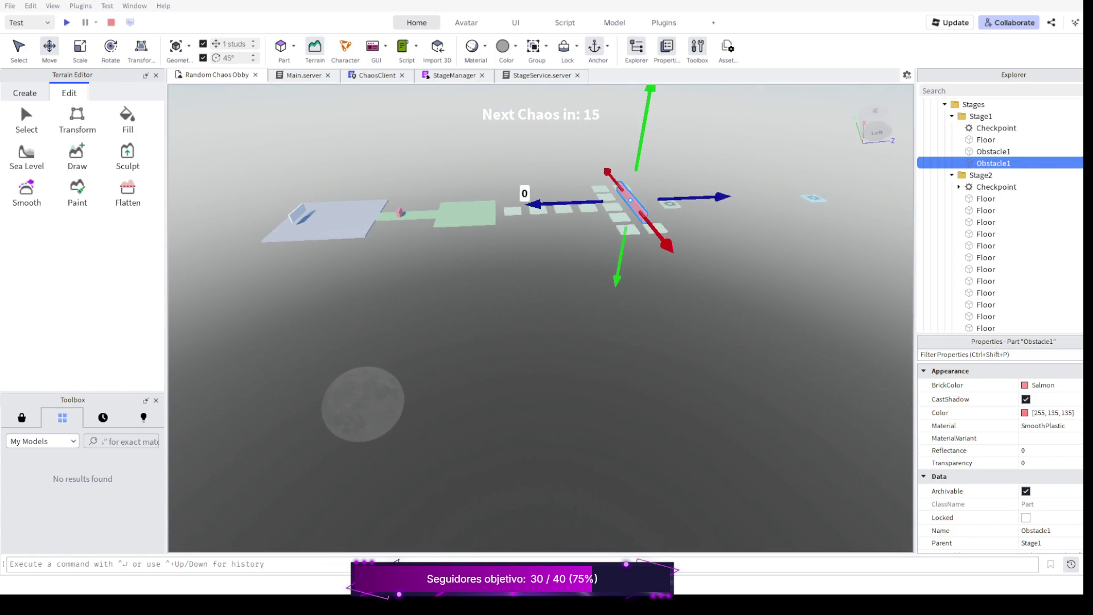
scroll(538, 257, down, 3)
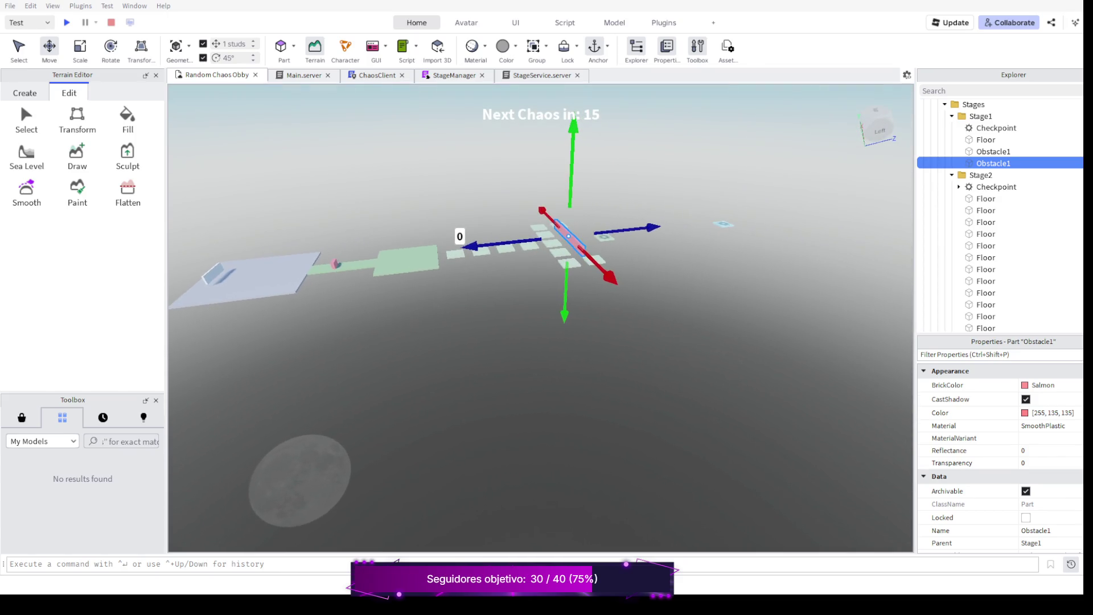
scroll(539, 256, up, 2)
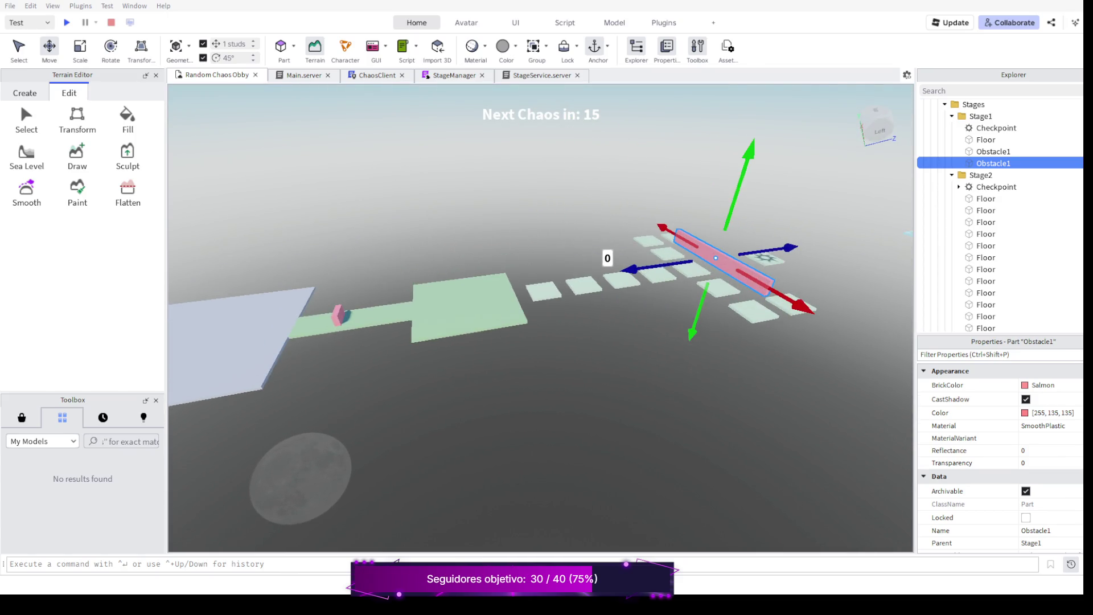
scroll(539, 256, down, 4)
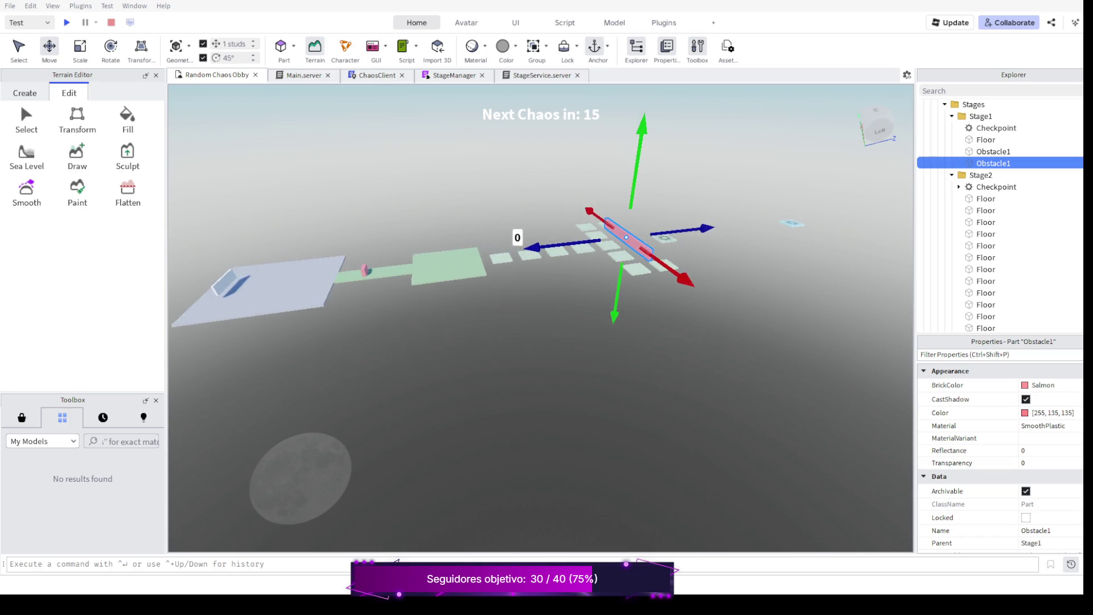
scroll(538, 257, up, 5)
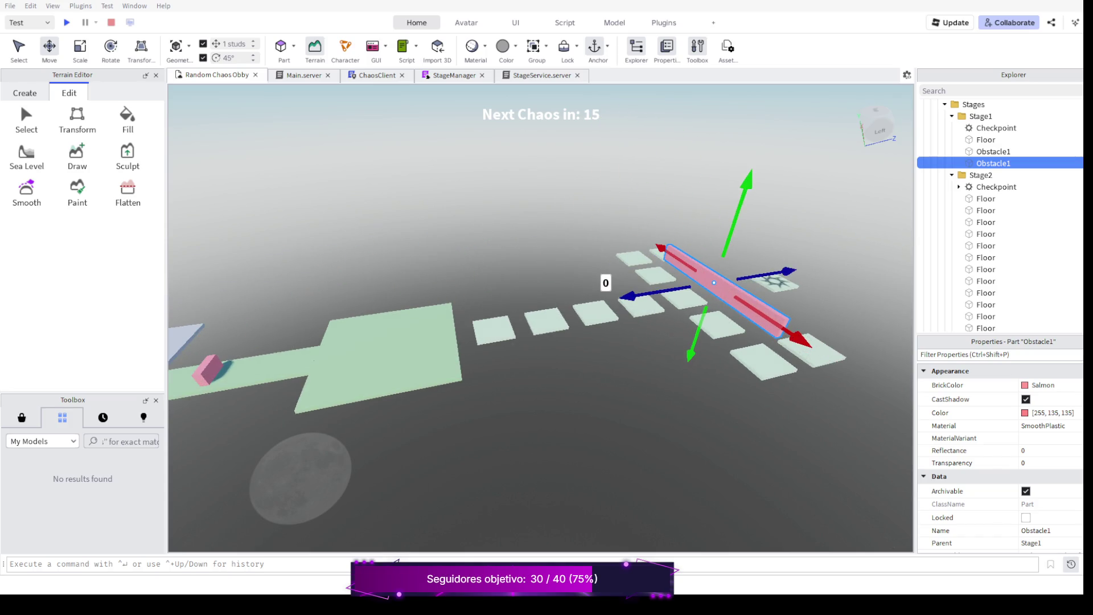
scroll(538, 300, down, 2)
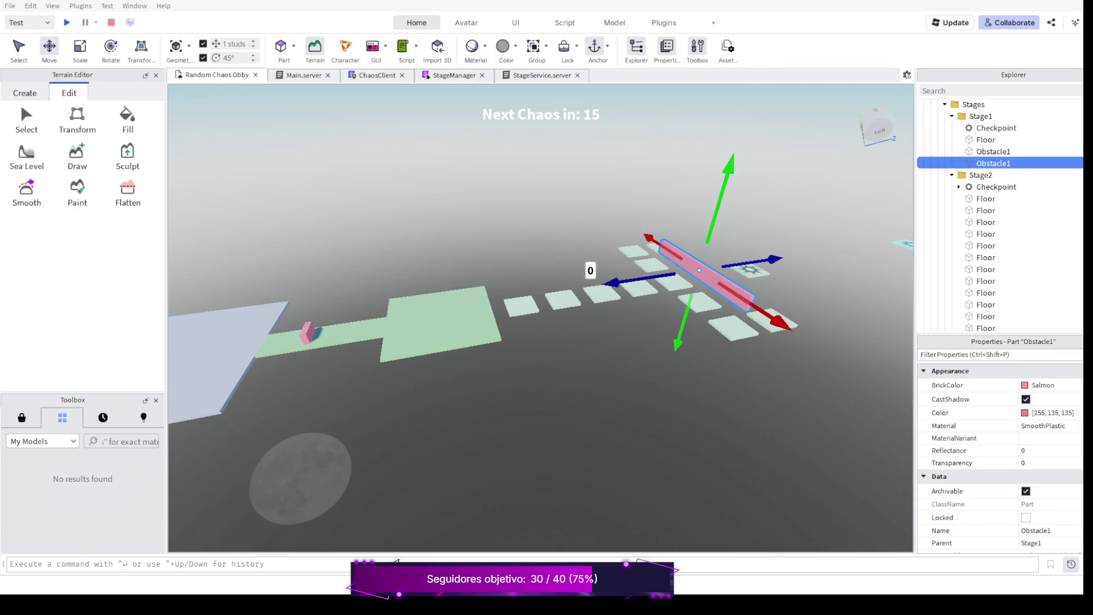
scroll(538, 274, down, 3)
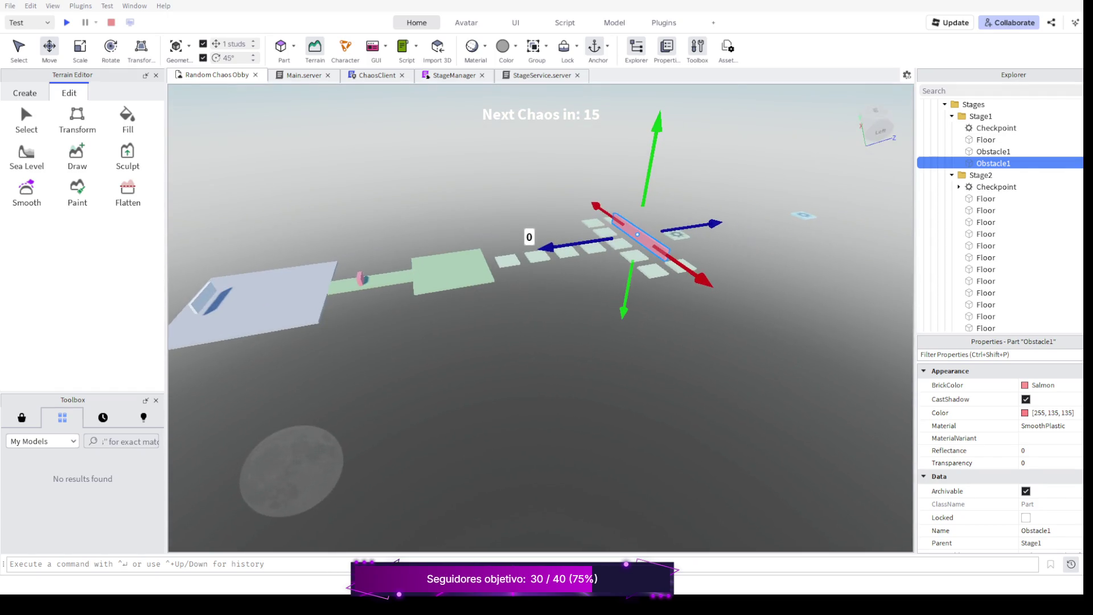
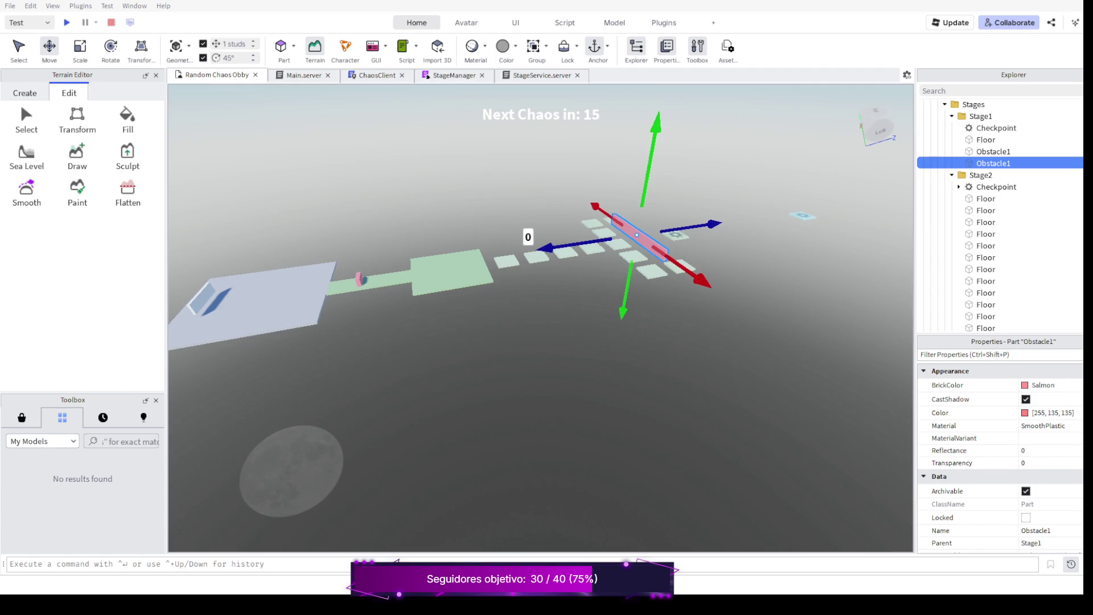
Orbit the view to look down at the pink wall obstacle and the nearby floor tiles.
drag(538, 342, 427, 299)
drag(538, 341, 444, 325)
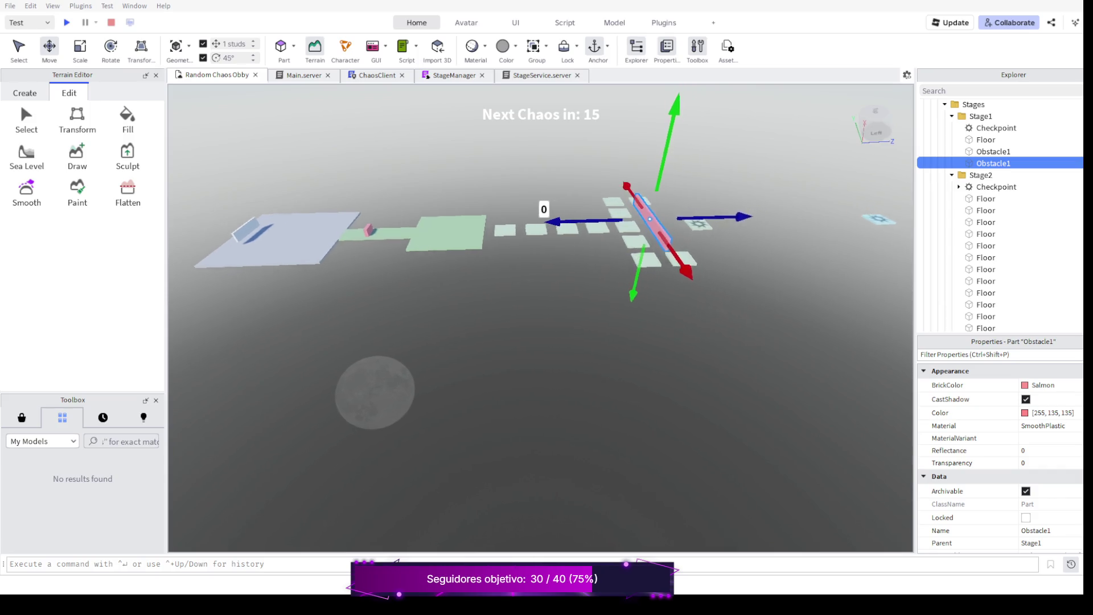
drag(538, 341, 479, 325)
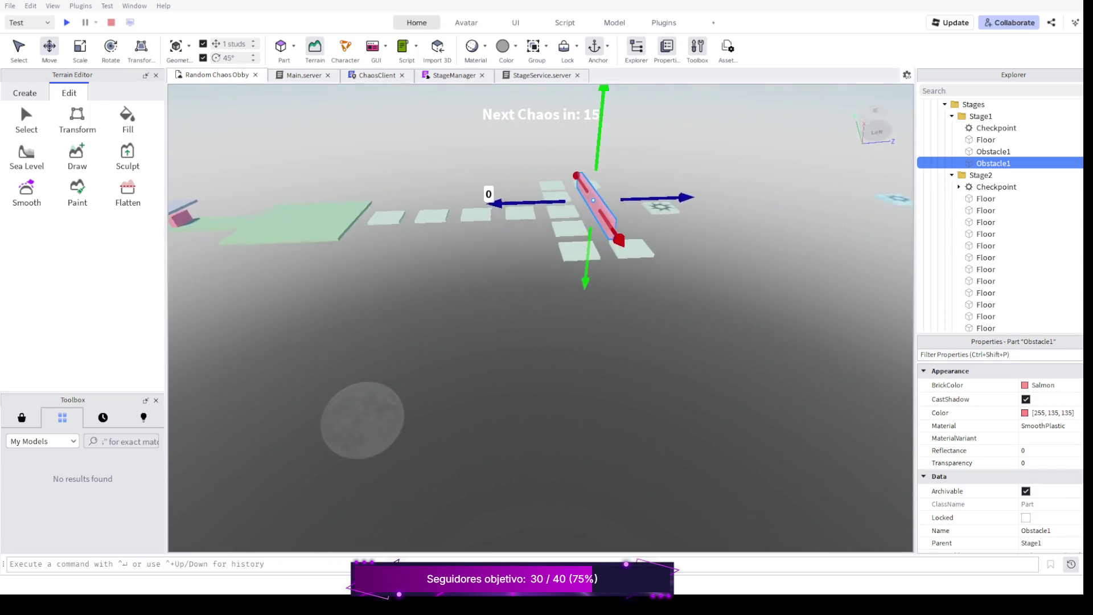
drag(538, 342, 479, 325)
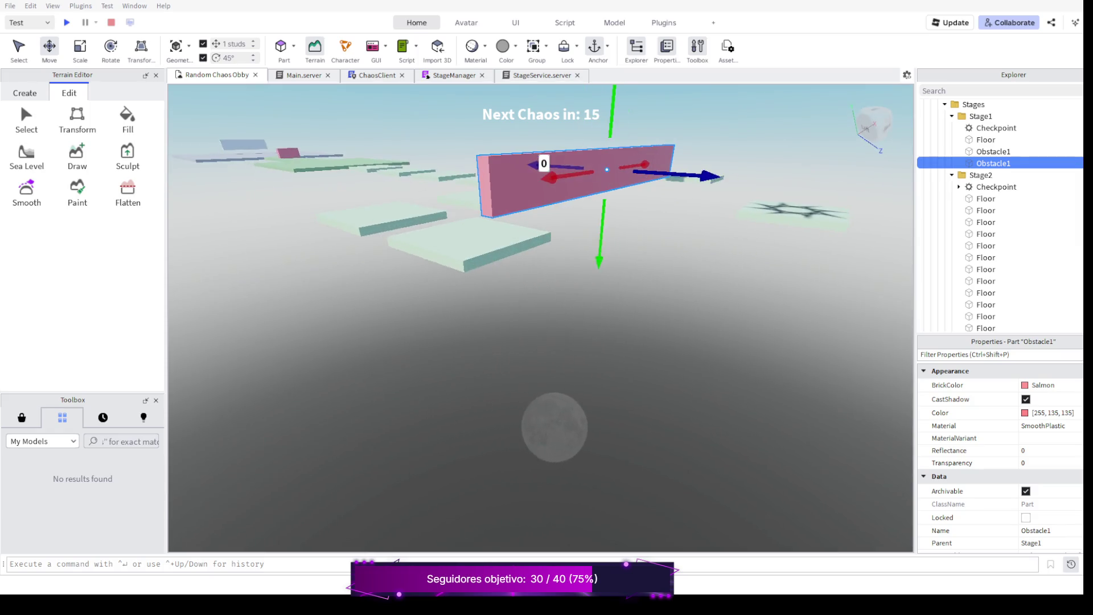
scroll(539, 299, up, 5)
drag(538, 342, 495, 325)
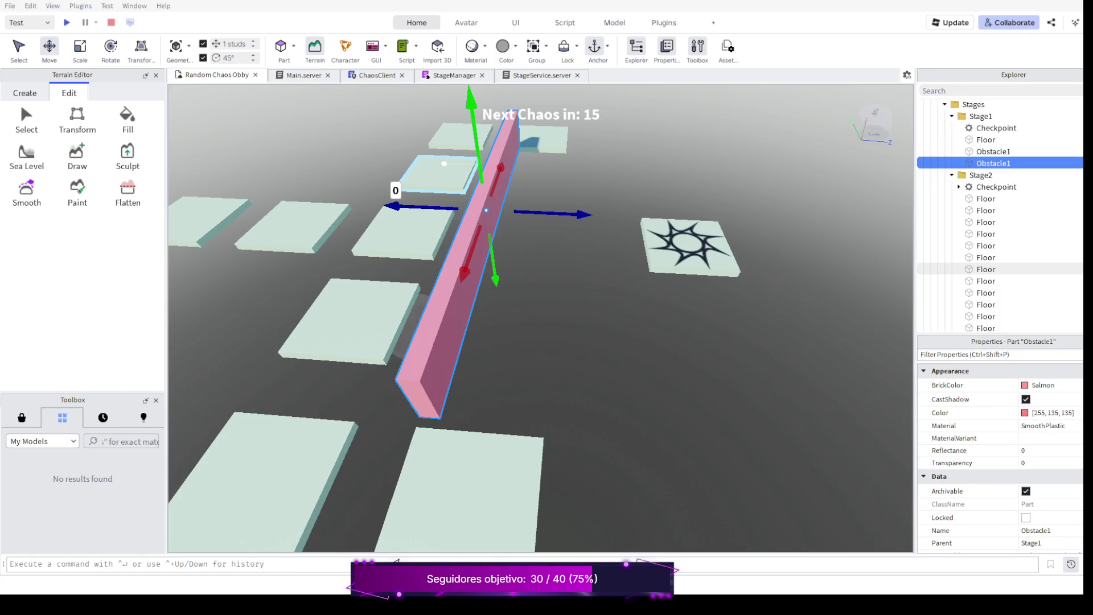
scroll(538, 299, down, 4)
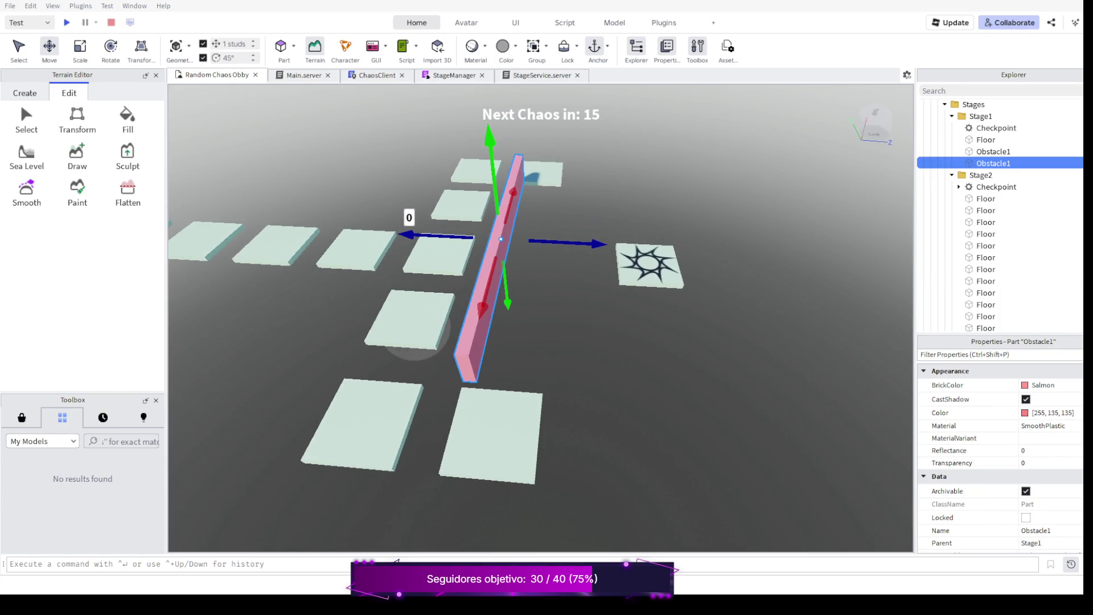
drag(410, 334, 402, 325)
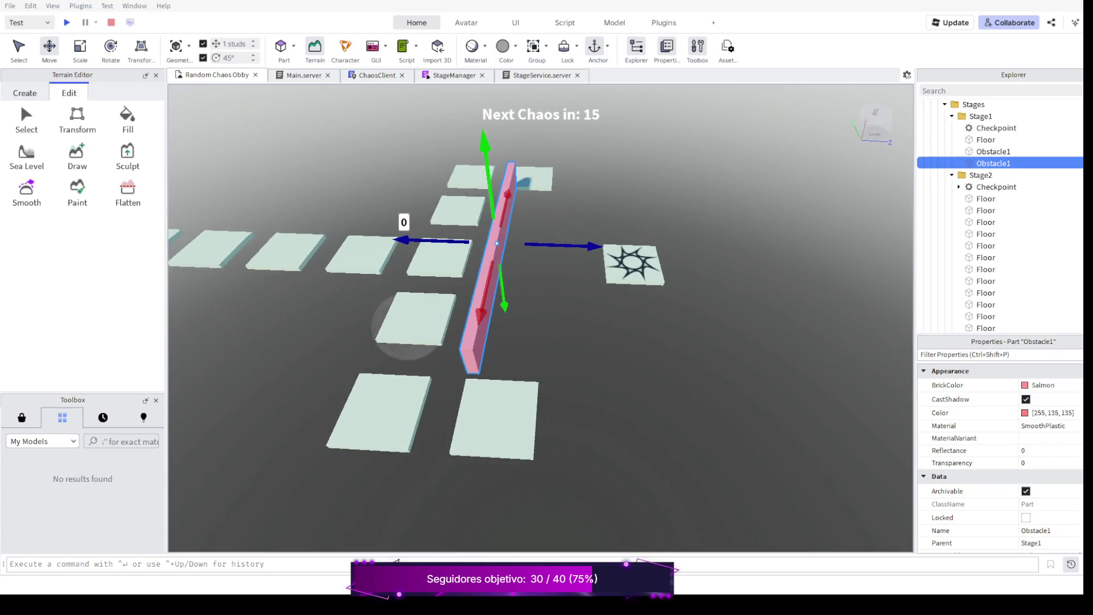
Move a floor tile past the pink wall and line it up just in front of the checkpoint.
click(512, 409)
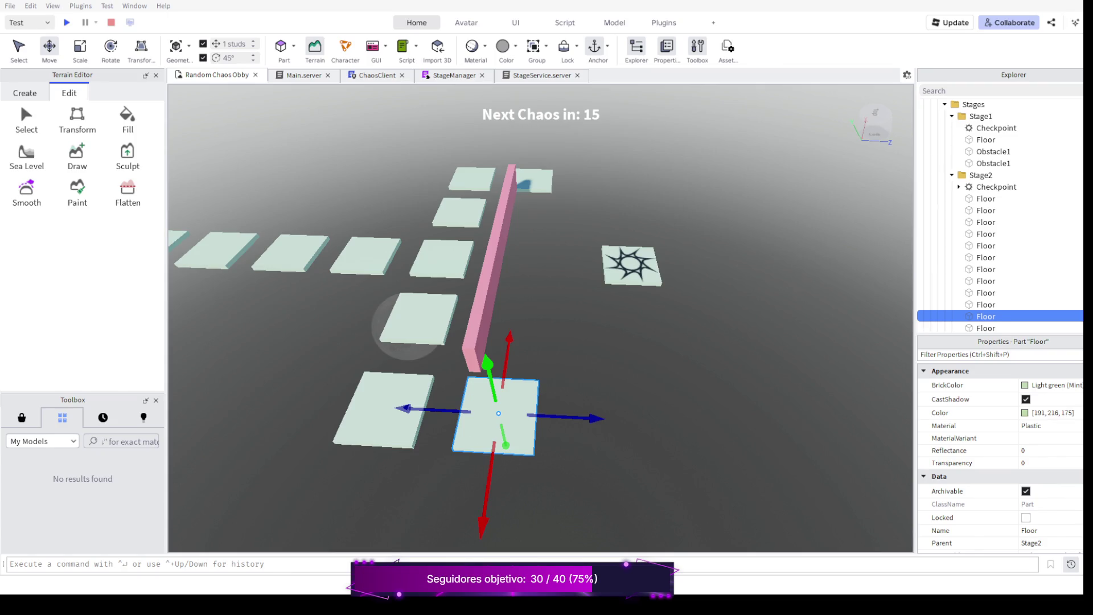
scroll(999, 213, down, 4)
drag(598, 417, 707, 424)
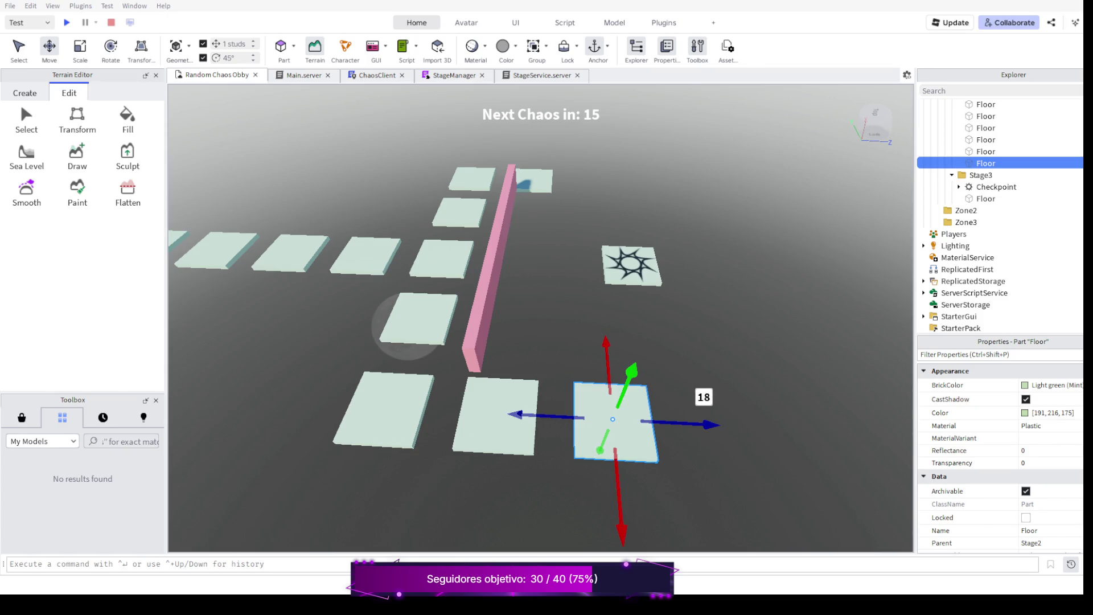
drag(621, 529, 620, 500)
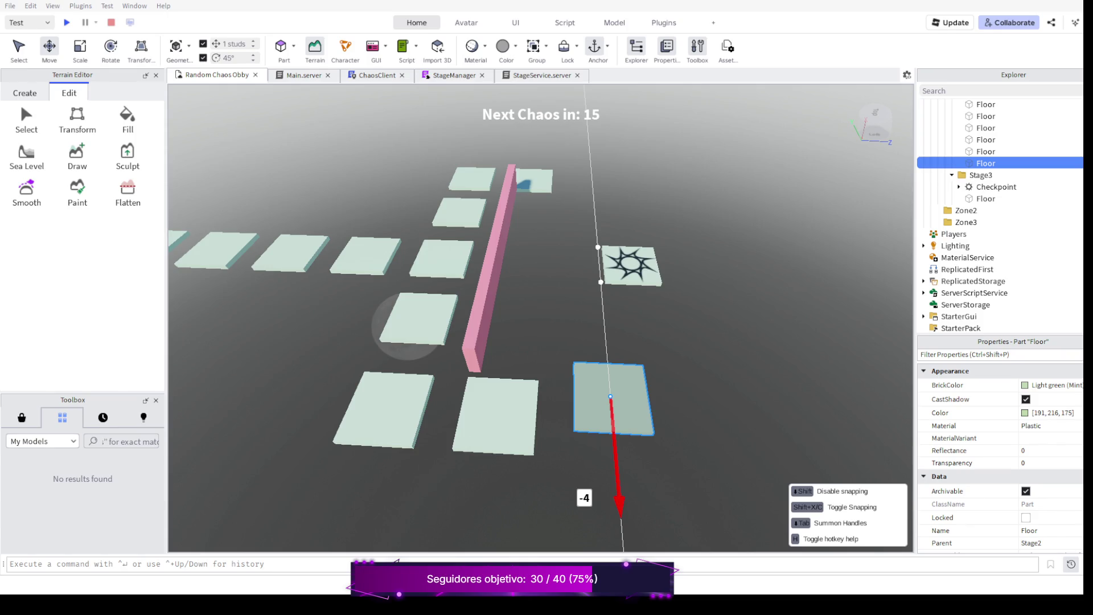
drag(621, 504, 617, 448)
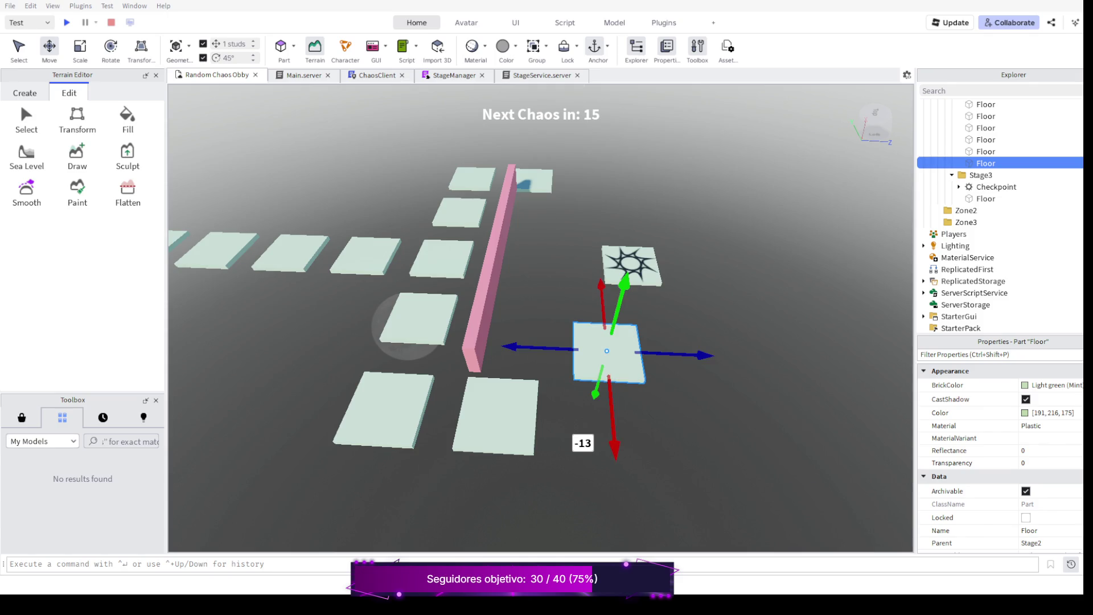
drag(700, 353, 671, 353)
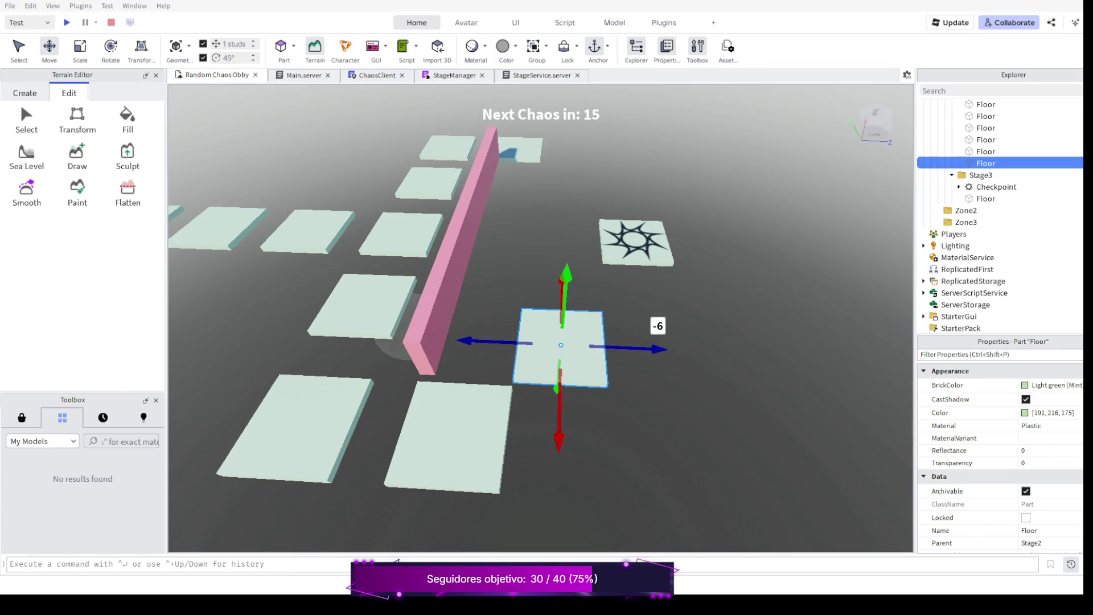
scroll(560, 345, up, 5)
drag(659, 350, 668, 368)
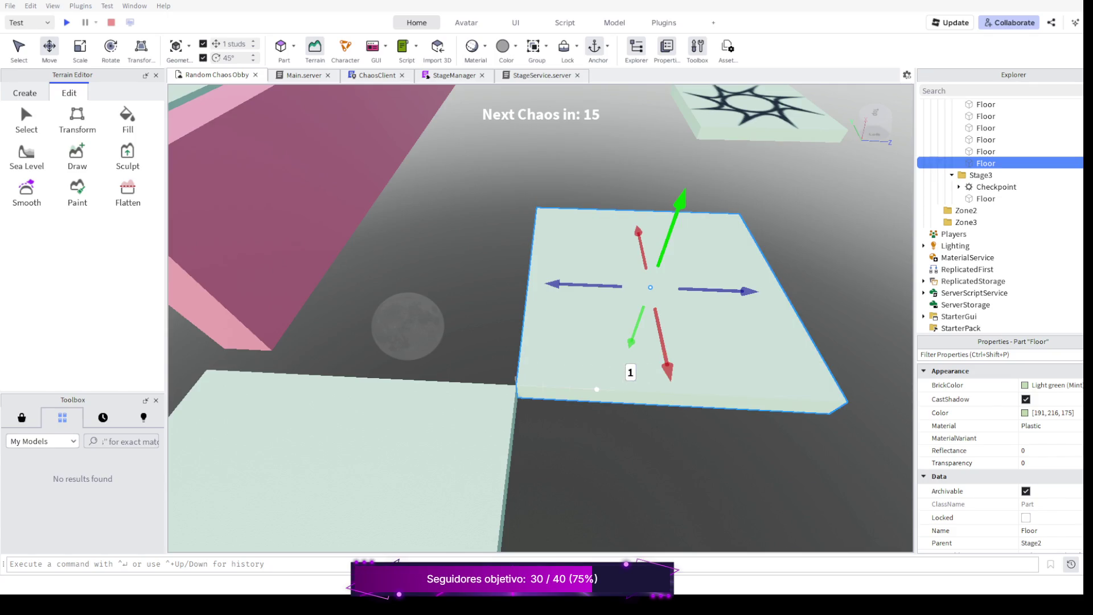
scroll(541, 341, down, 5)
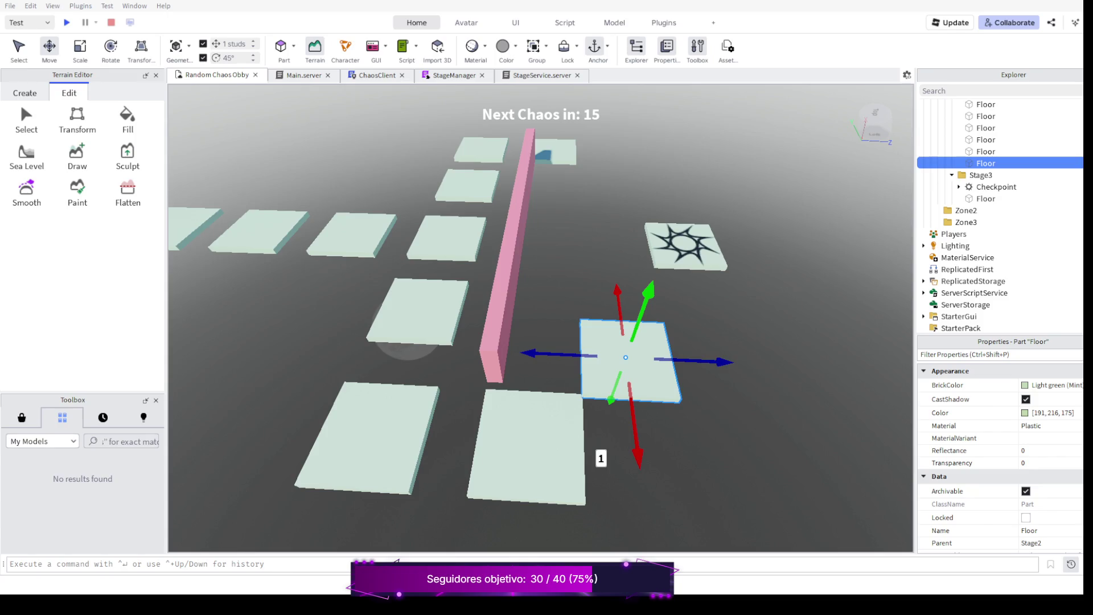
drag(722, 364, 771, 365)
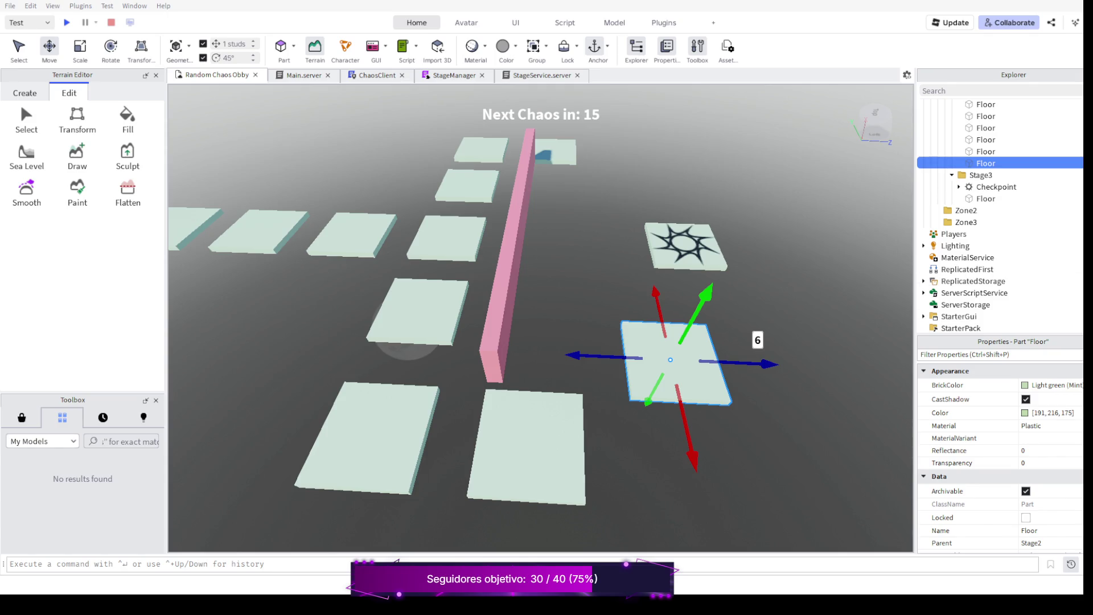
scroll(540, 325, down, 3)
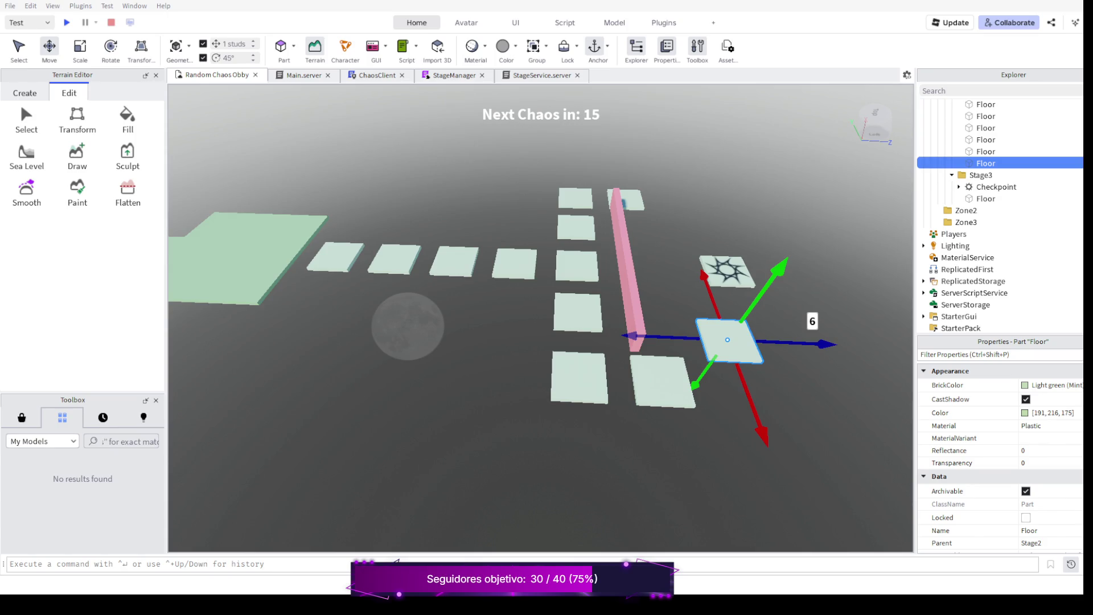
click(580, 269)
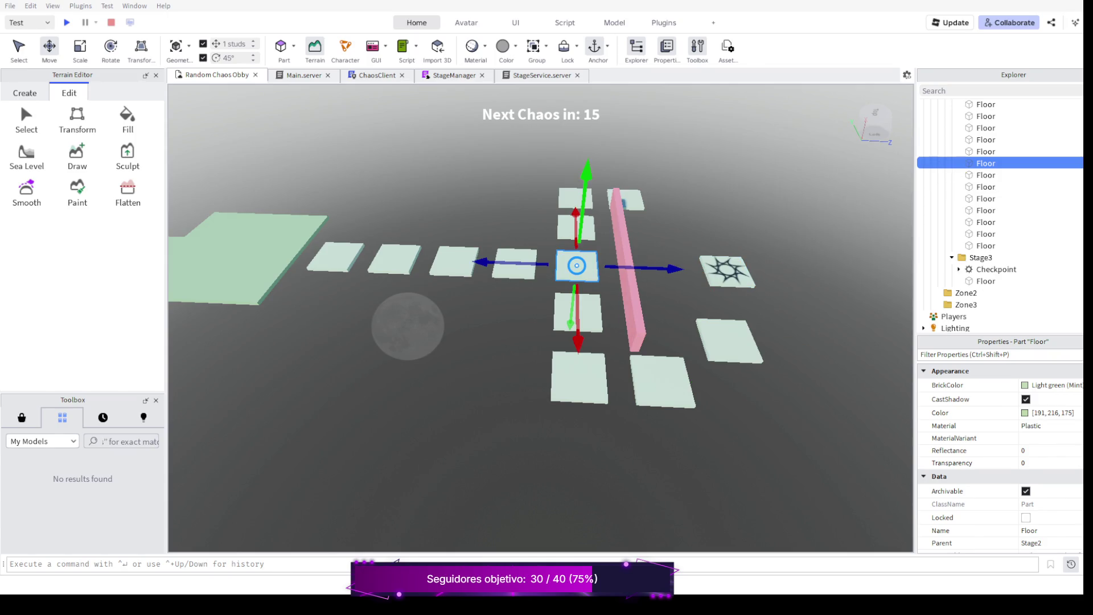
Duplicate the floor tile (Ctrl+D) and carry the copy past the wall onto the checkpoint tile.
key(ctrl+d)
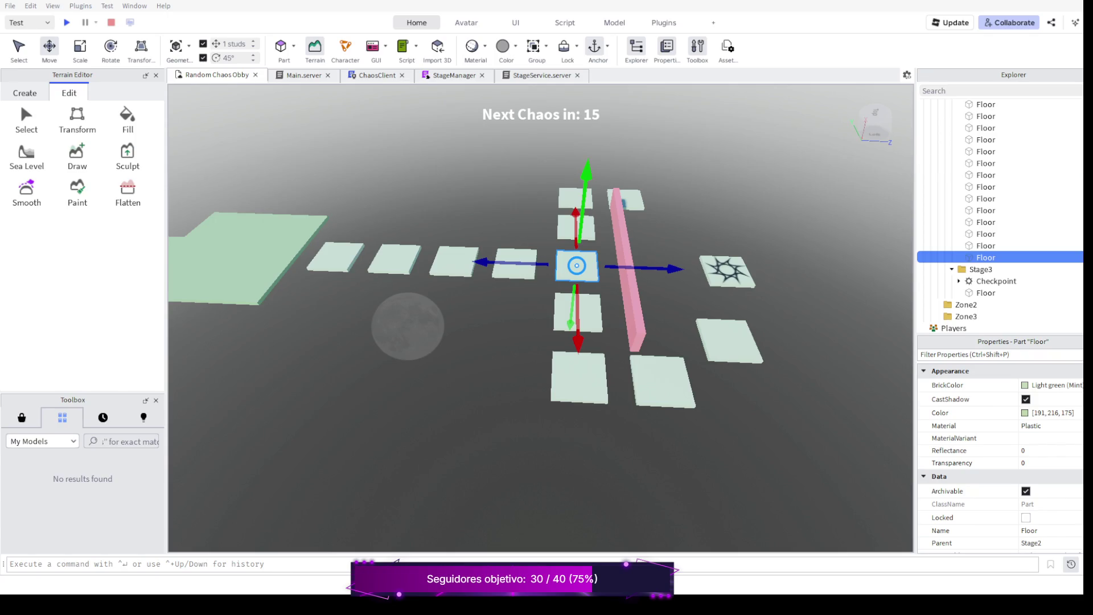
drag(647, 269, 718, 271)
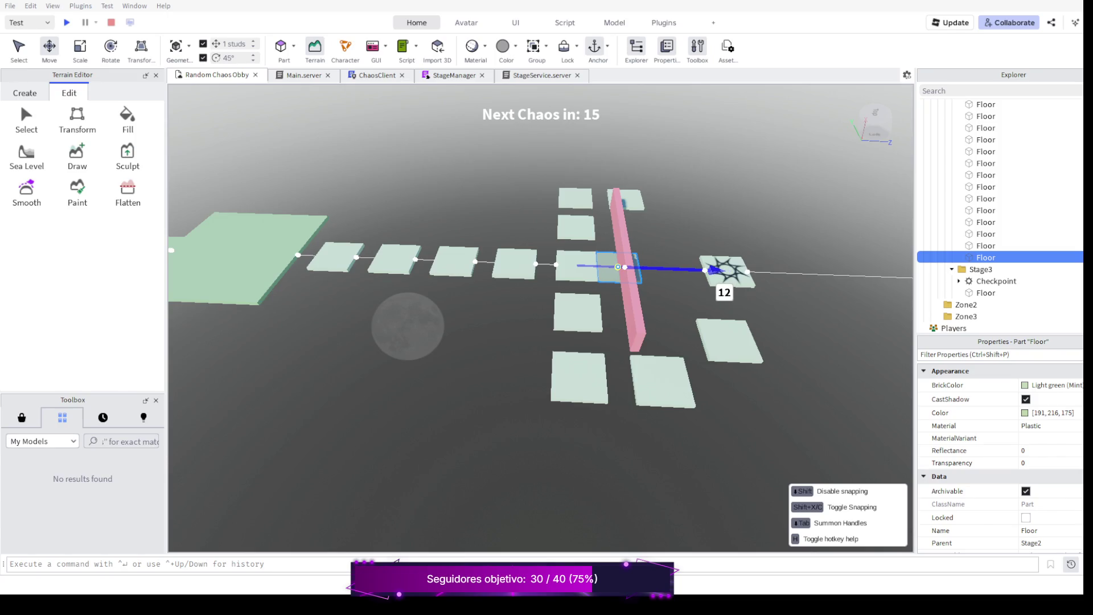
drag(718, 271, 743, 270)
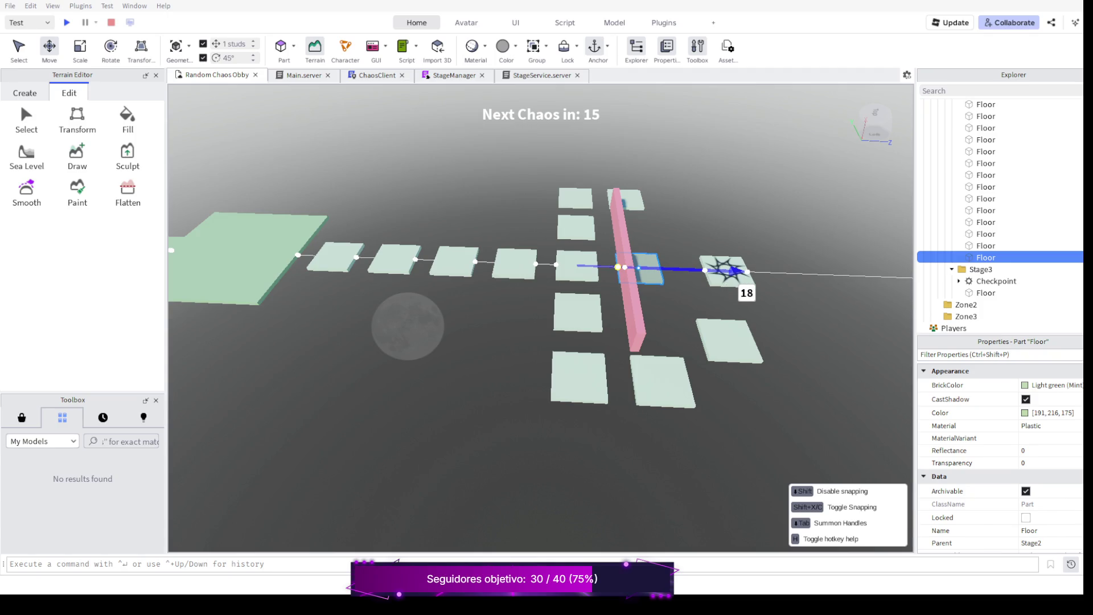
drag(745, 272, 762, 274)
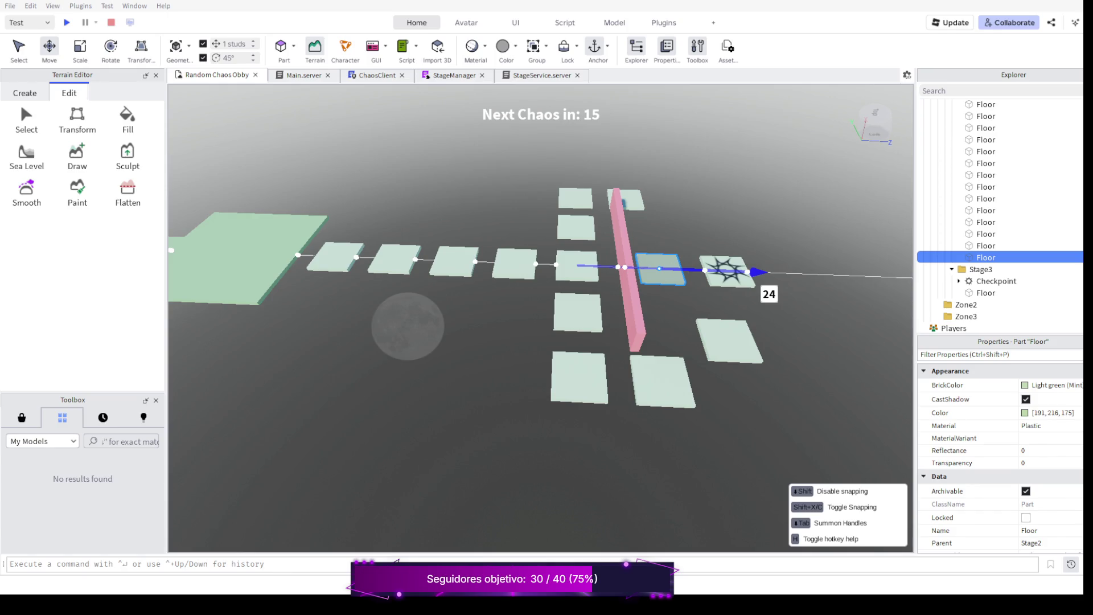
drag(759, 272, 762, 273)
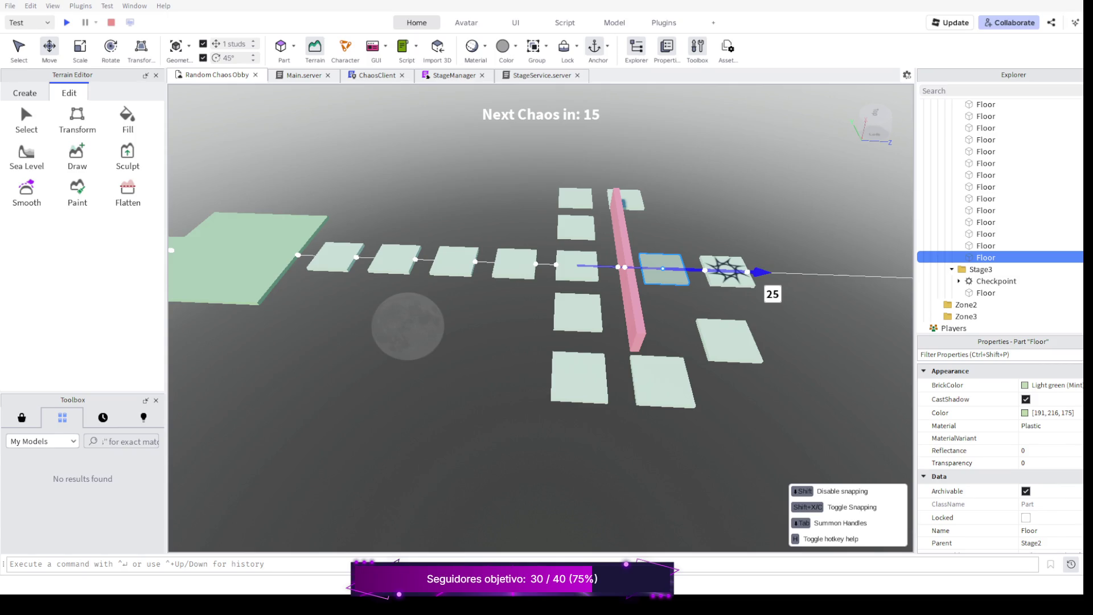
drag(763, 272, 812, 273)
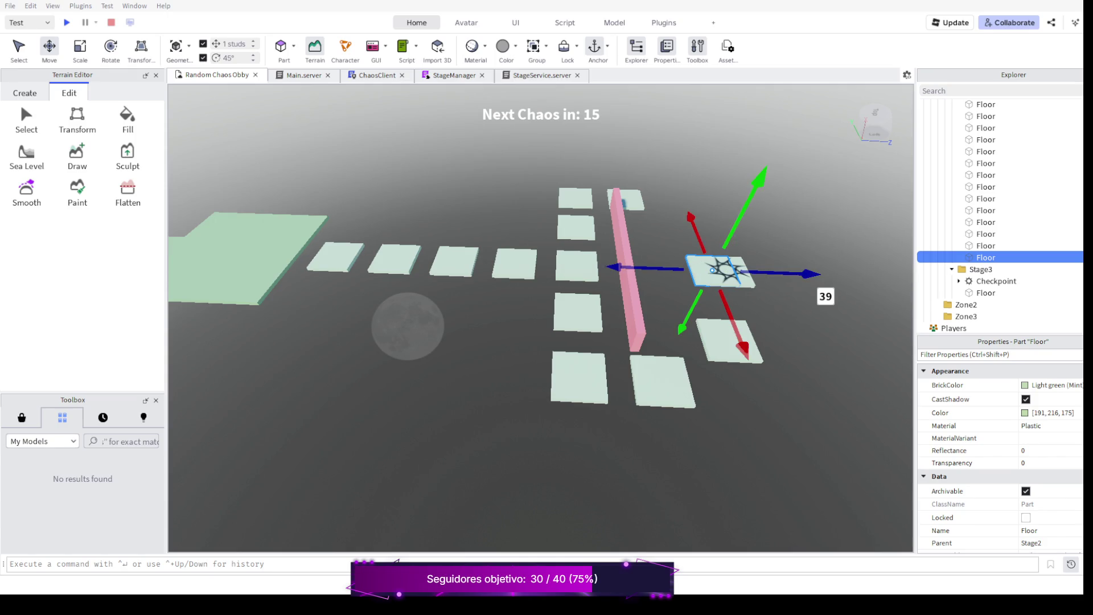
scroll(726, 271, up, 1)
scroll(726, 272, up, 1)
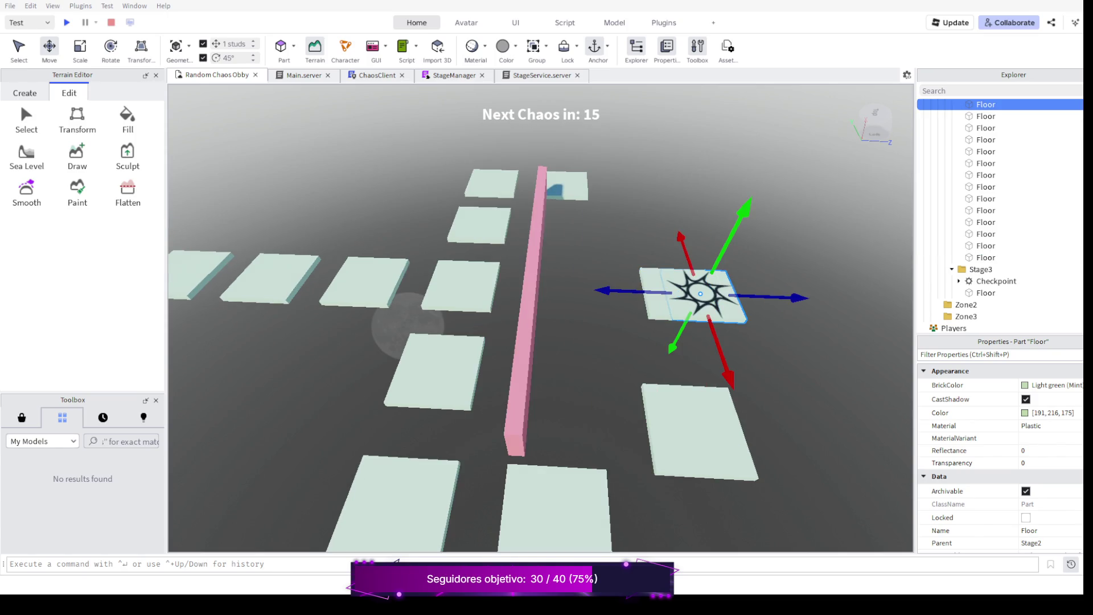
scroll(1000, 252, up, 2)
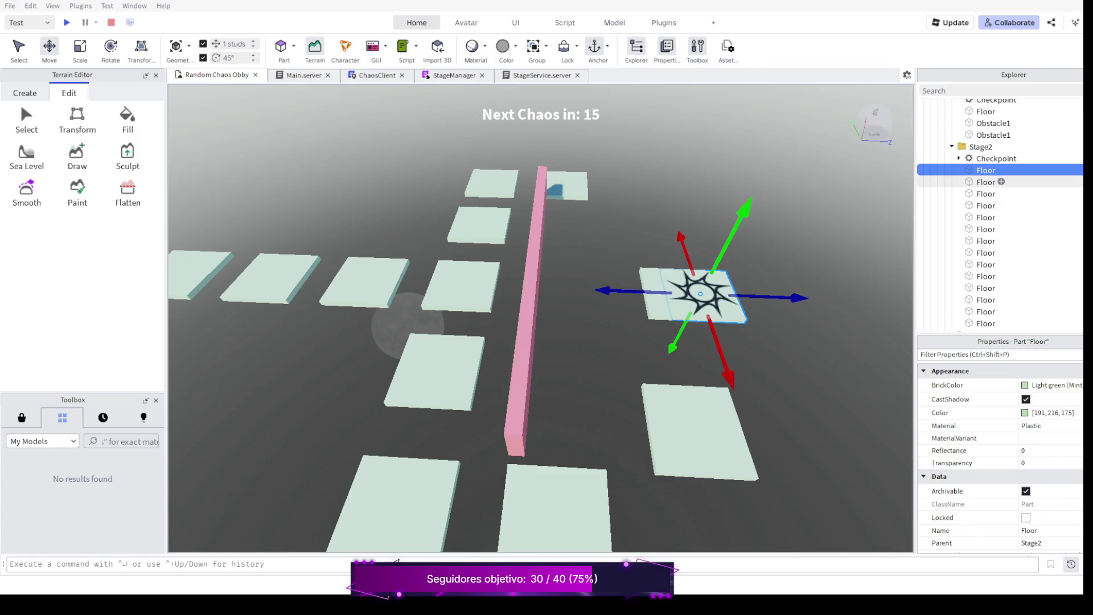
shift+click(996, 158)
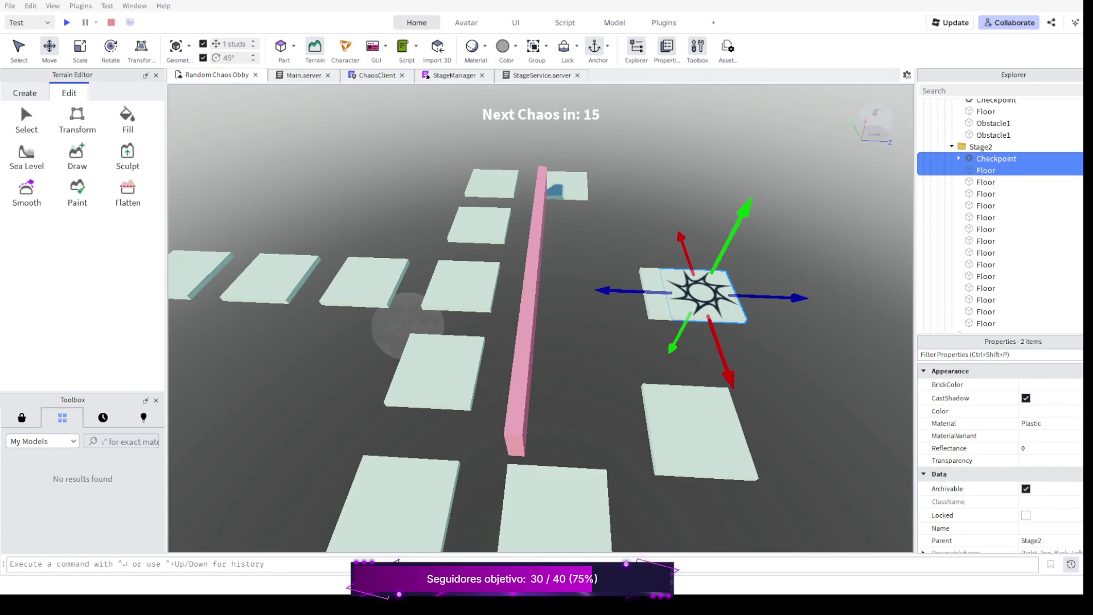
Slide the checkpoint and its floor tile farther out along the course.
drag(799, 298, 886, 303)
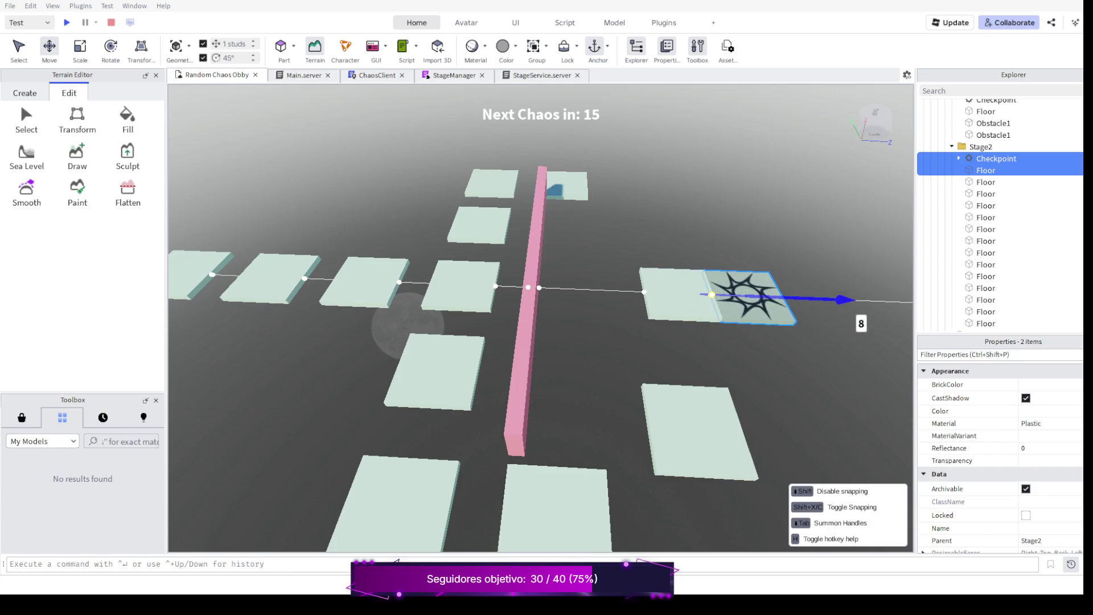
drag(886, 302, 893, 303)
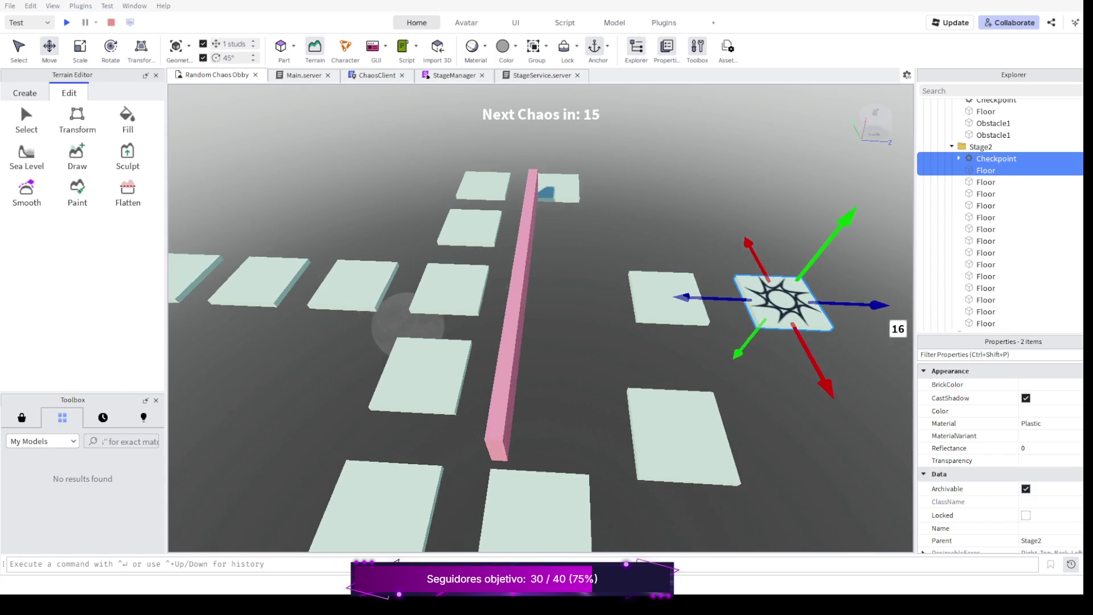
drag(769, 341, 512, 342)
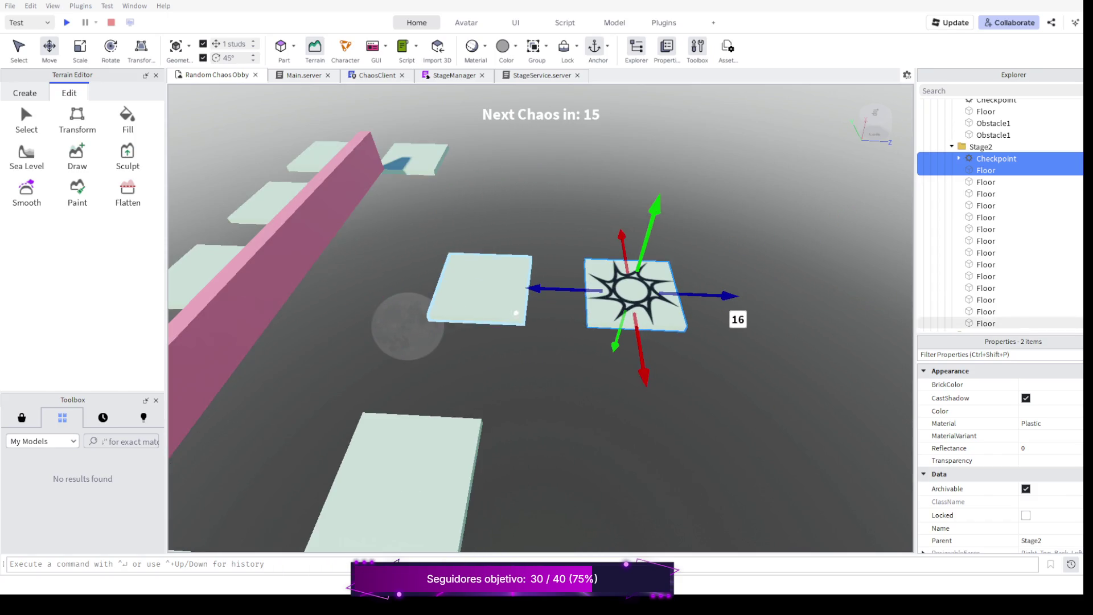
Move the neighbouring floor tile toward the pink wall, then reselect the checkpoint with its floor.
click(479, 285)
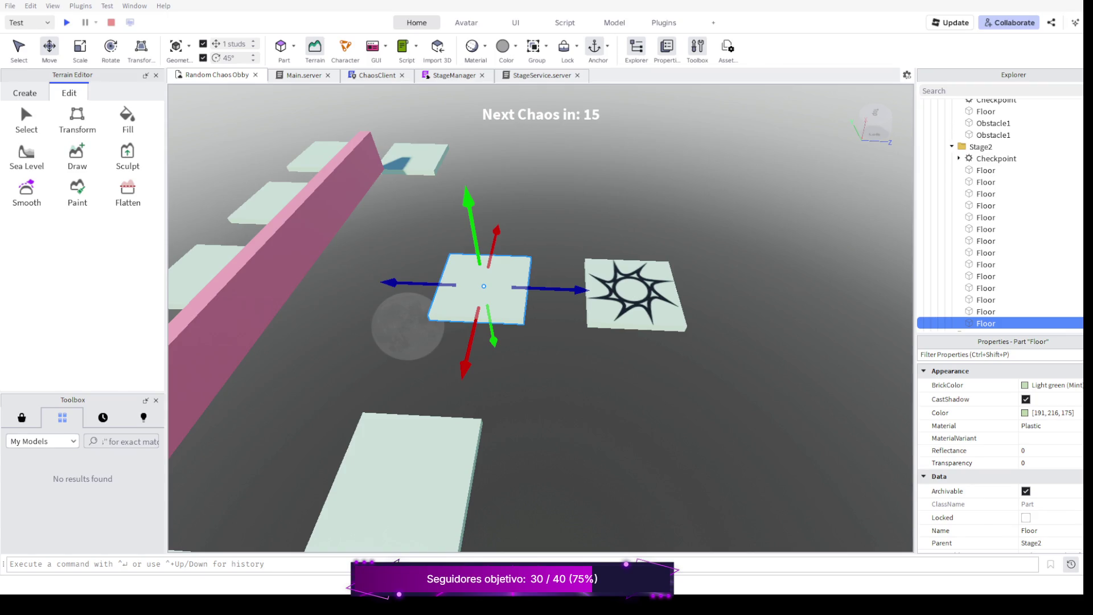
mouse_move(563, 289)
mouse_down()
mouse_move(579, 290)
mouse_move(564, 291)
mouse_up()
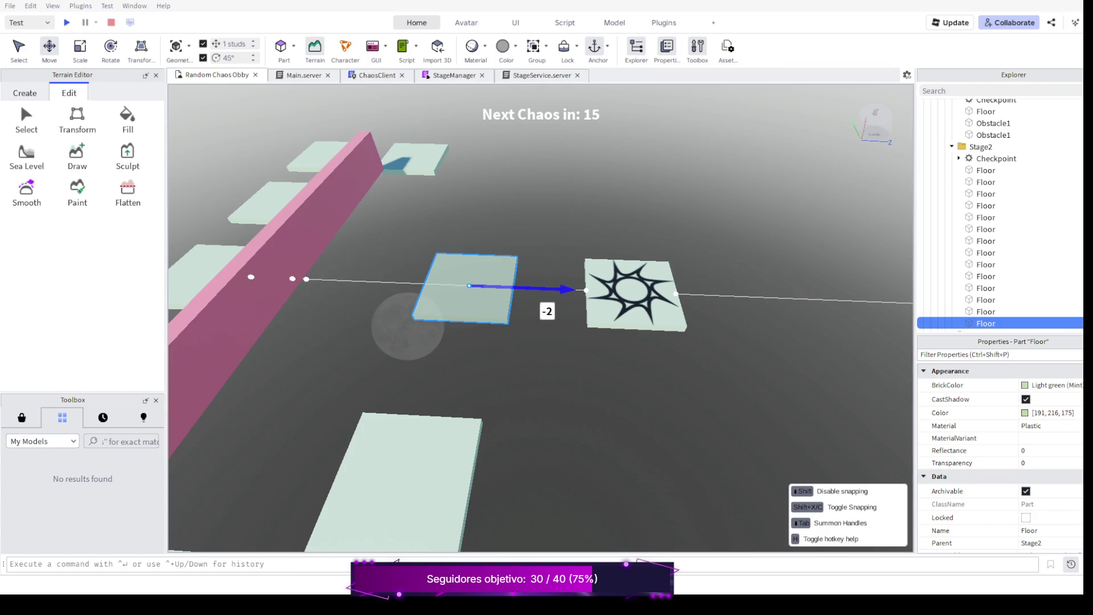
scroll(478, 308, down, 4)
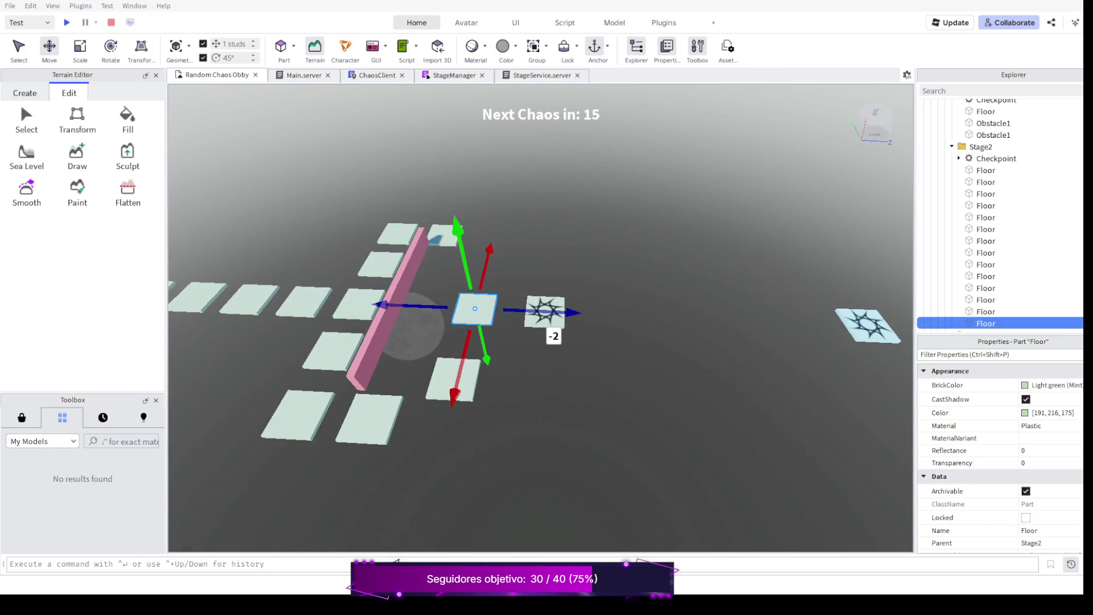
drag(380, 307, 399, 307)
scroll(400, 306, up, 6)
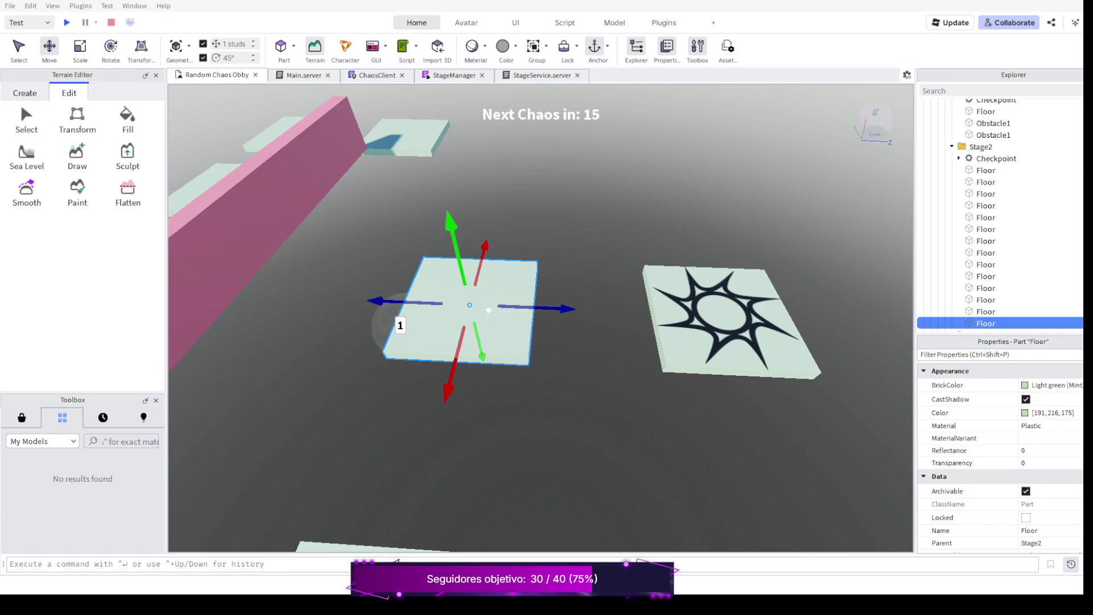
scroll(399, 325, down, 3)
drag(406, 328, 408, 327)
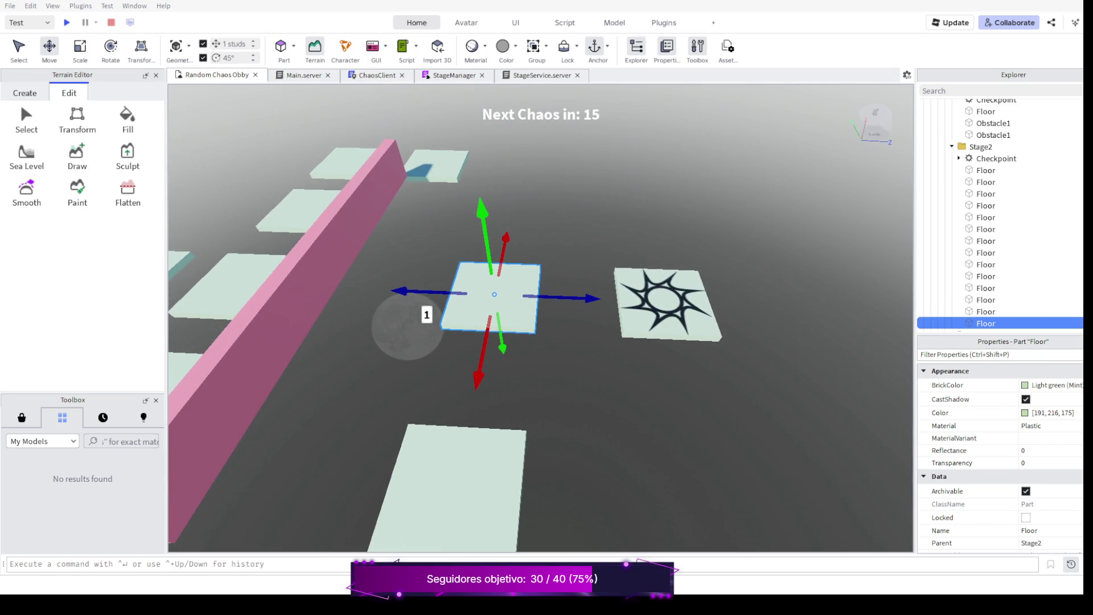
scroll(407, 327, down, 3)
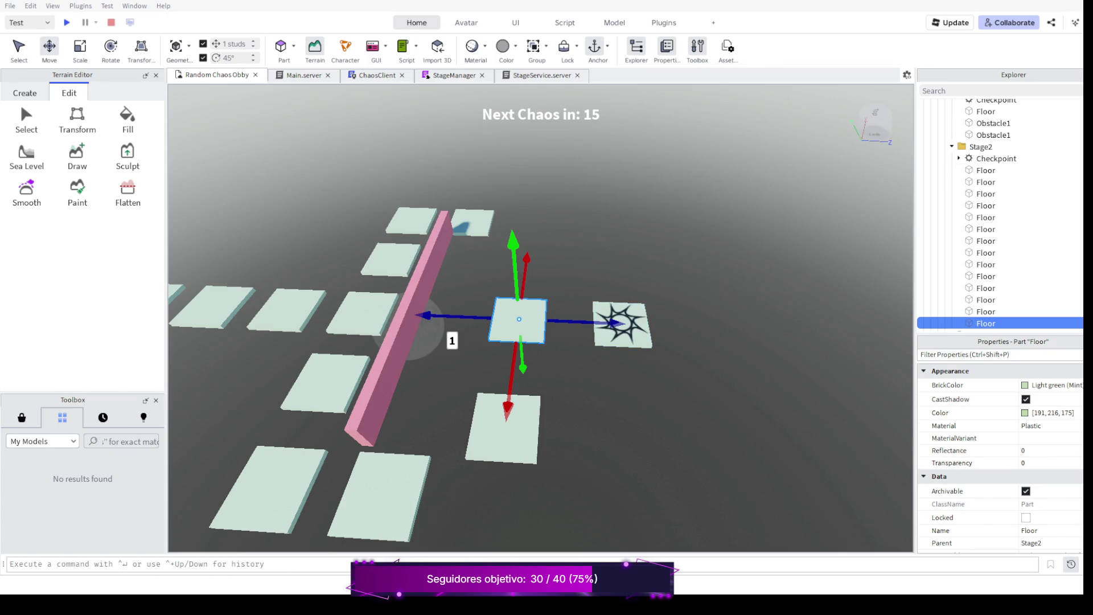
click(619, 324)
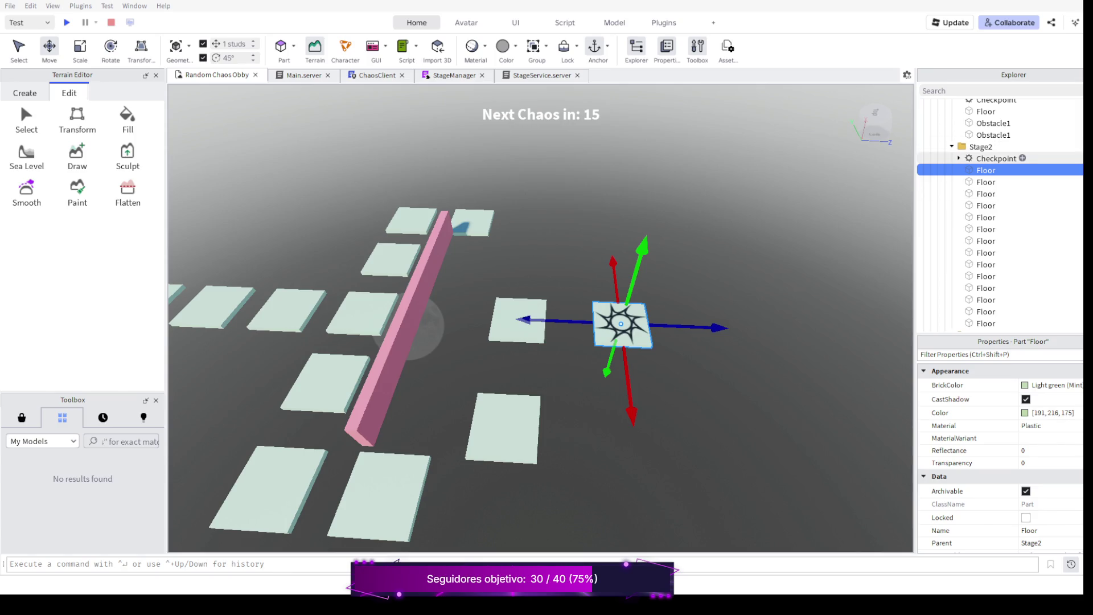
ctrl+click(996, 159)
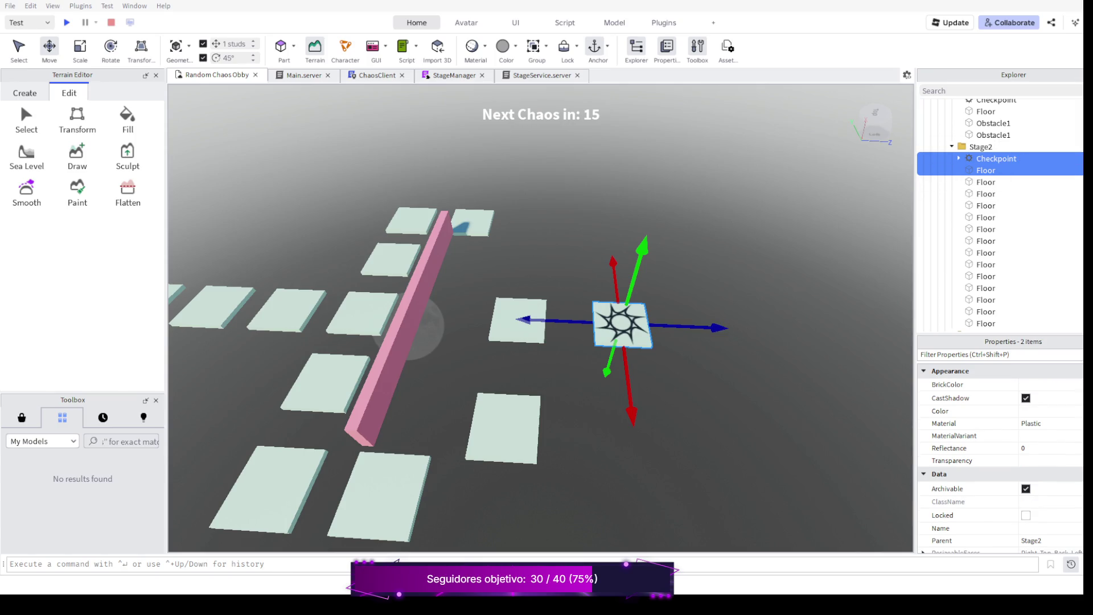
Pull the checkpoint and its floor tile back about 5 studs to sit beside the tile near the wall.
drag(721, 328, 671, 327)
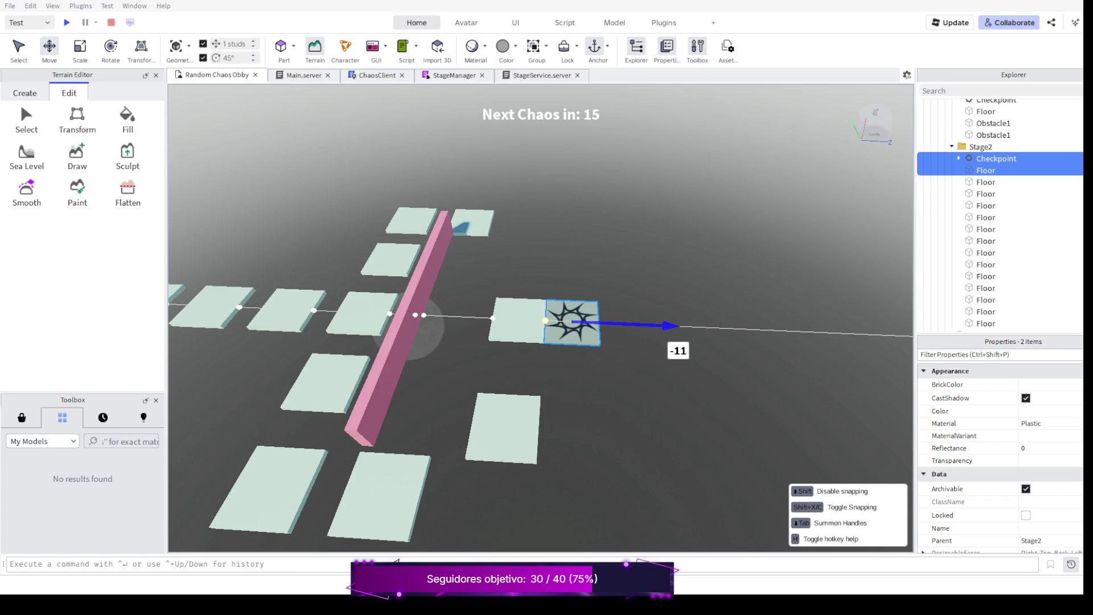
drag(671, 327, 702, 327)
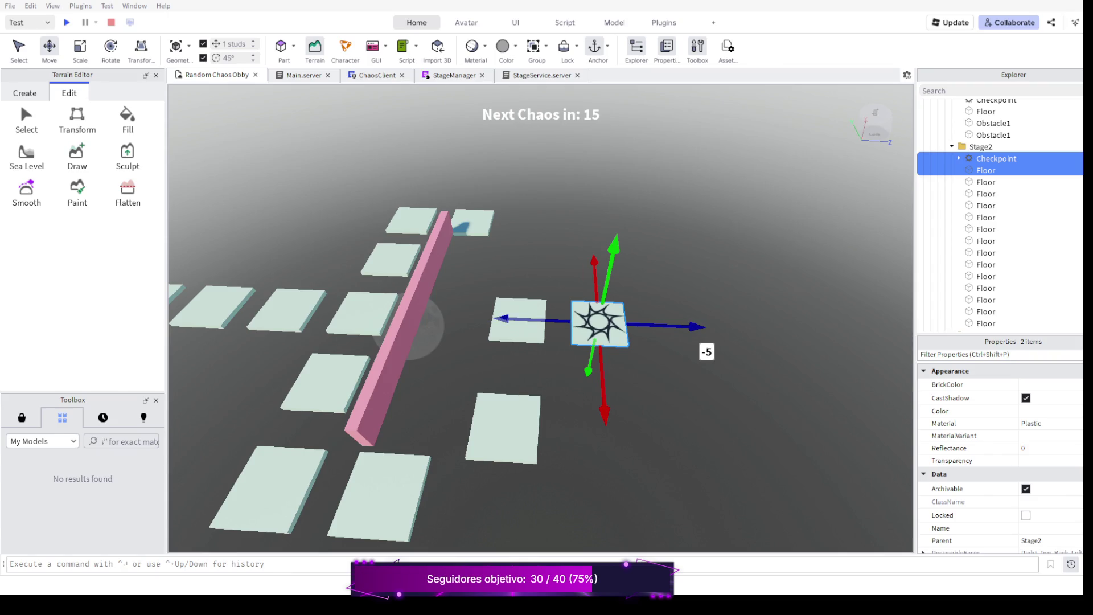
scroll(538, 326, down, 2)
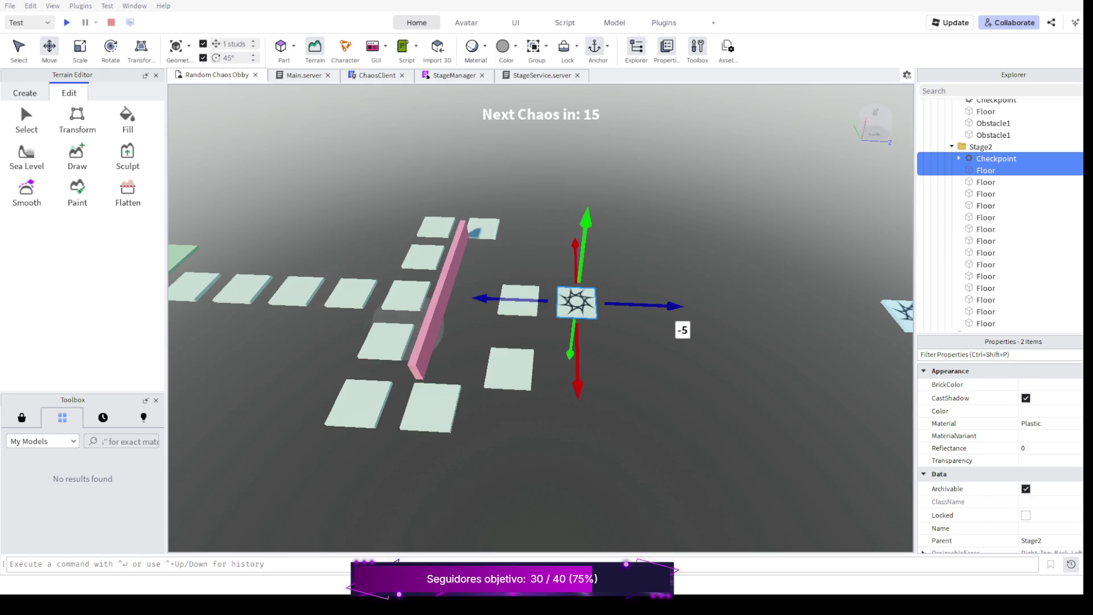
scroll(538, 325, down, 2)
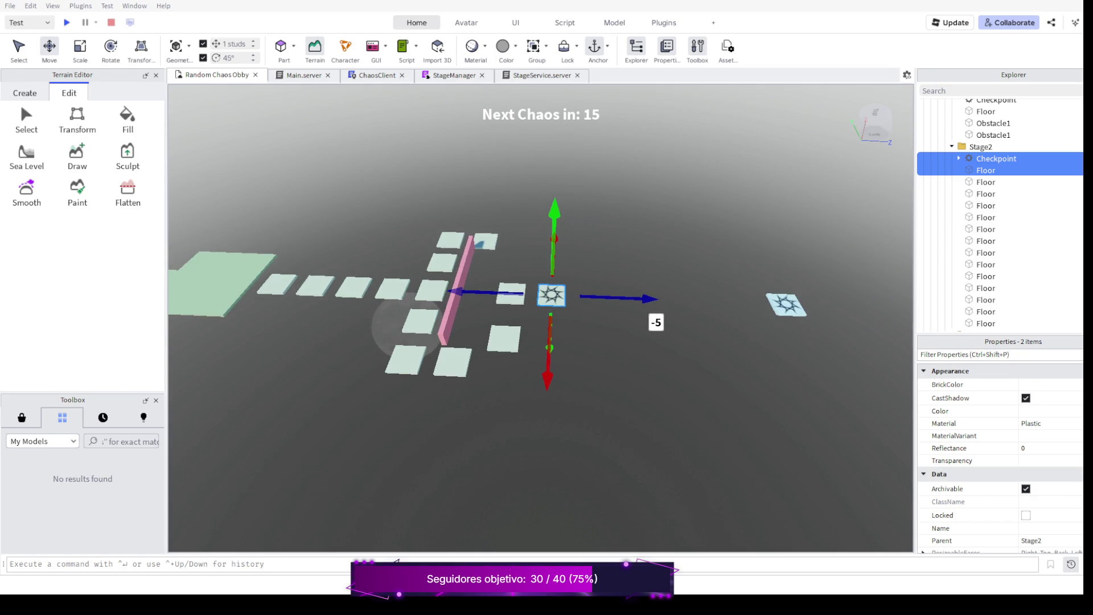
scroll(538, 325, down, 2)
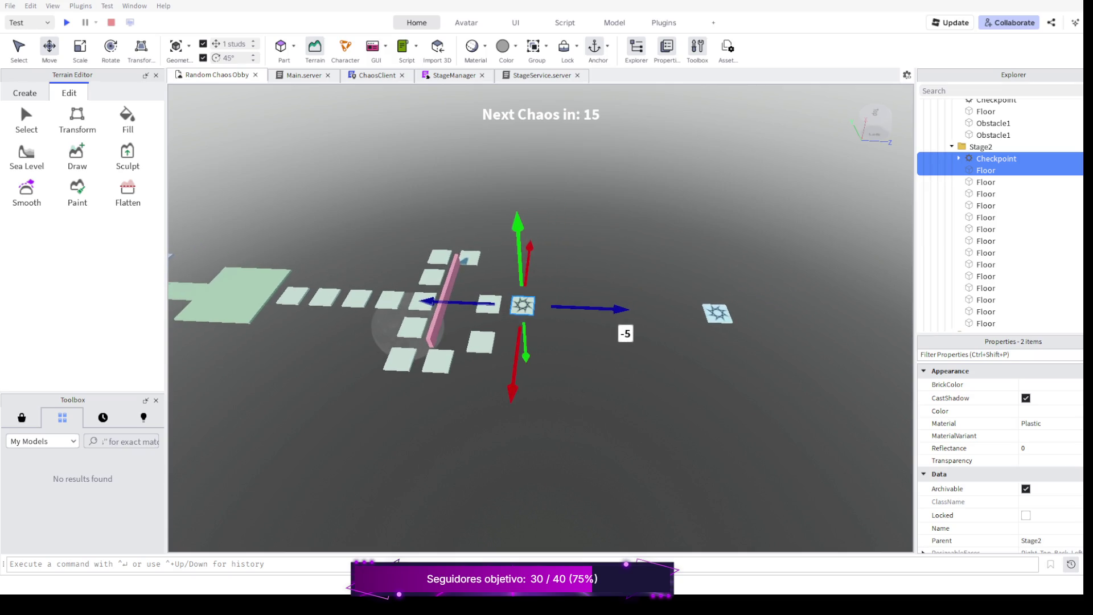
right_click(538, 325)
drag(768, 214, 547, 257)
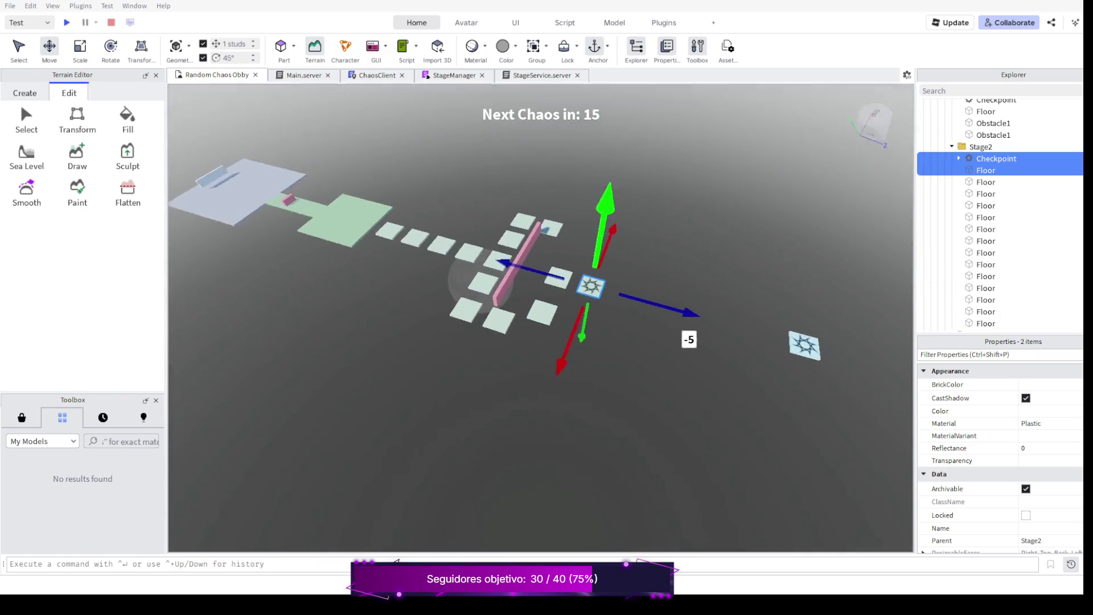
scroll(538, 256, down, 2)
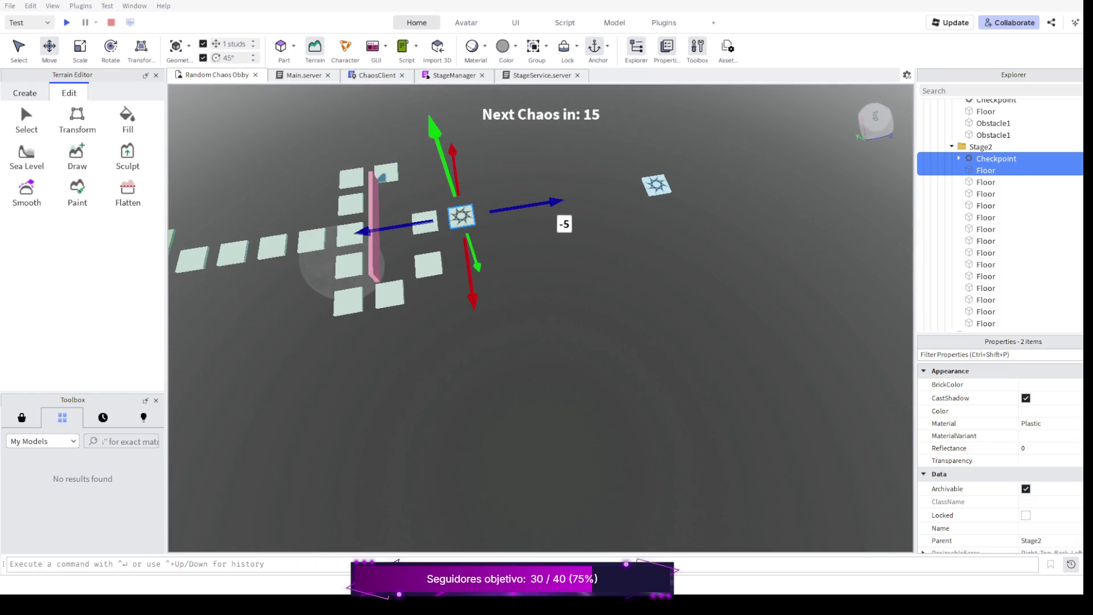
scroll(538, 256, down, 2)
drag(428, 299, 598, 256)
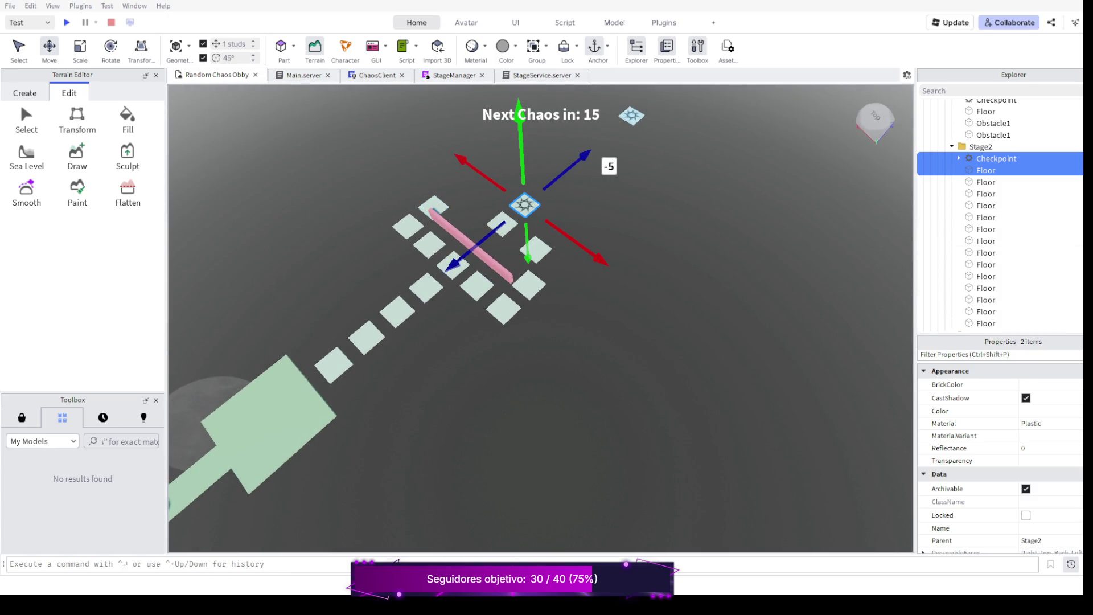
scroll(538, 256, down, 2)
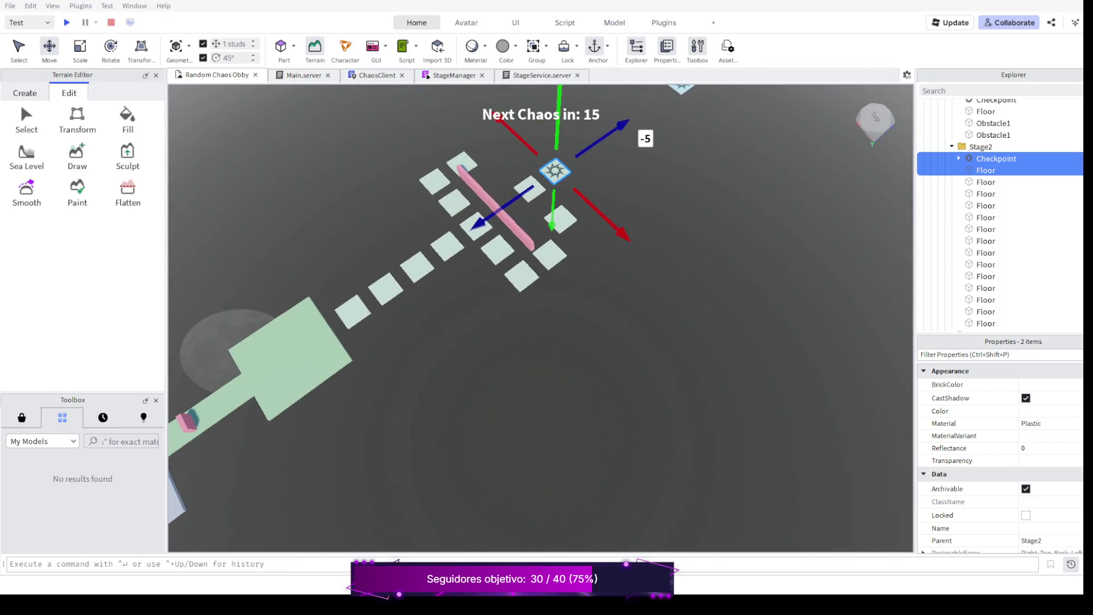